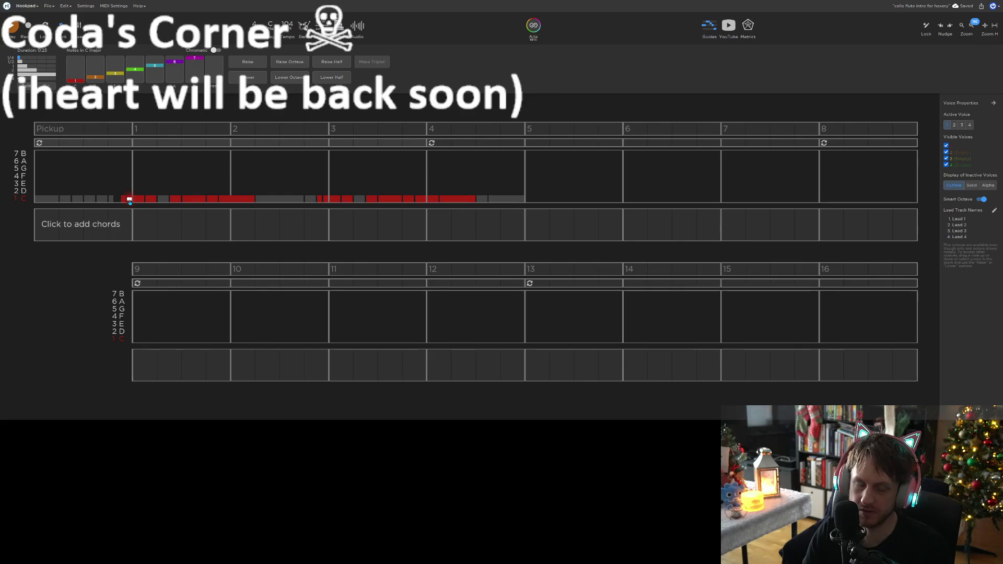
Raise the first measure-1 note to D, add E and F after it, and audition
key(Up)
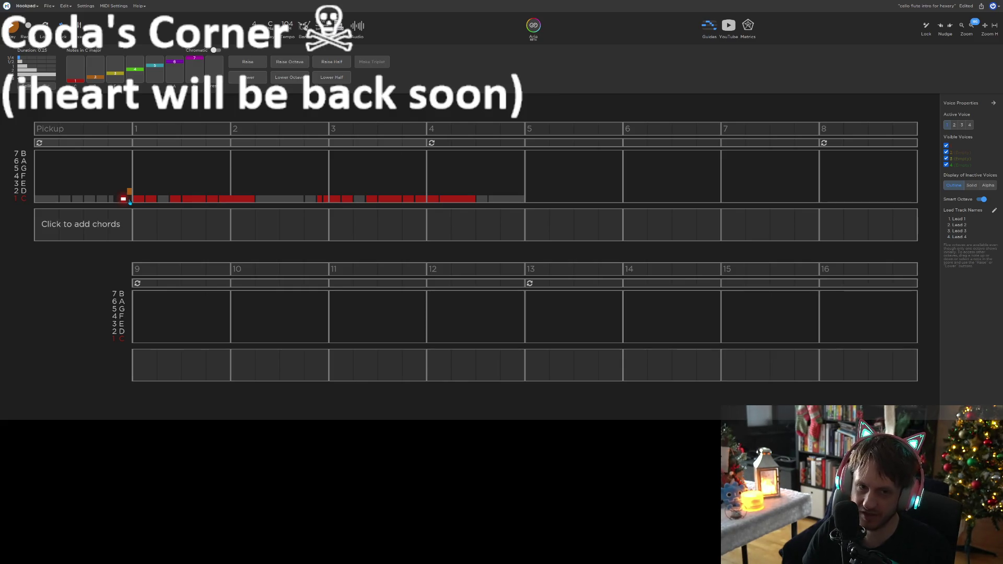
key(3)
key(4)
key(space)
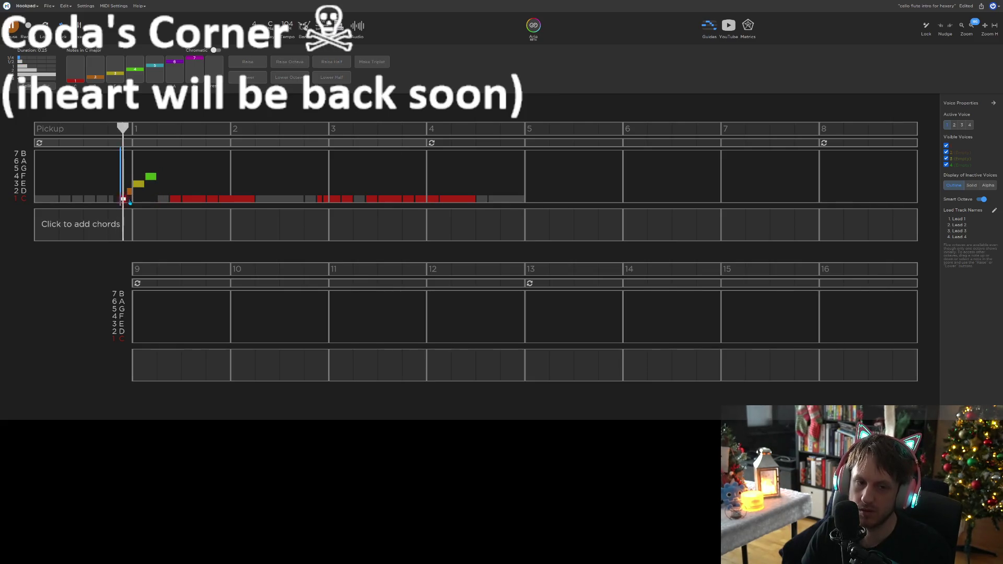
key(space)
key(space)
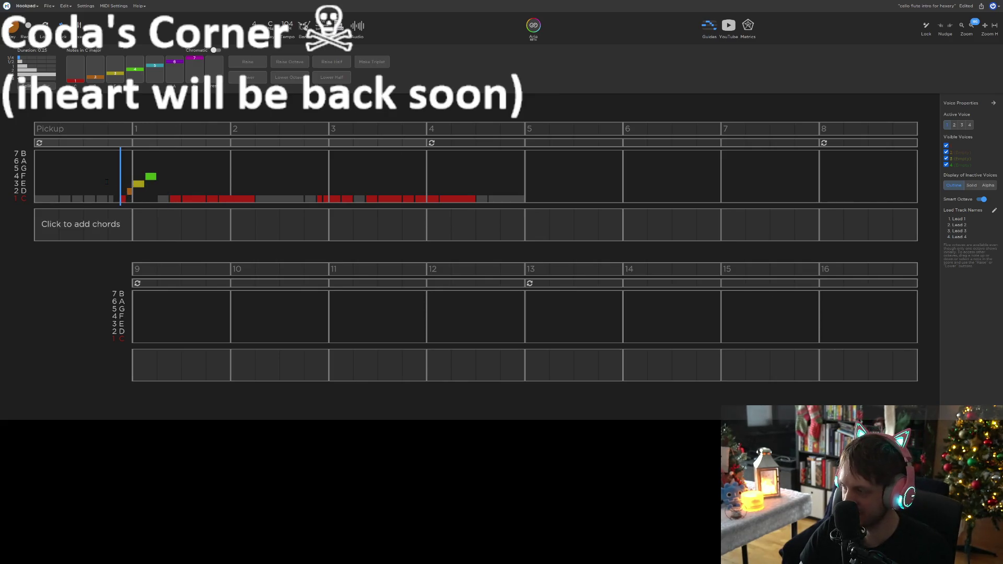
Audition from the pickup and lower the measure-1 E note to D
click(96, 129)
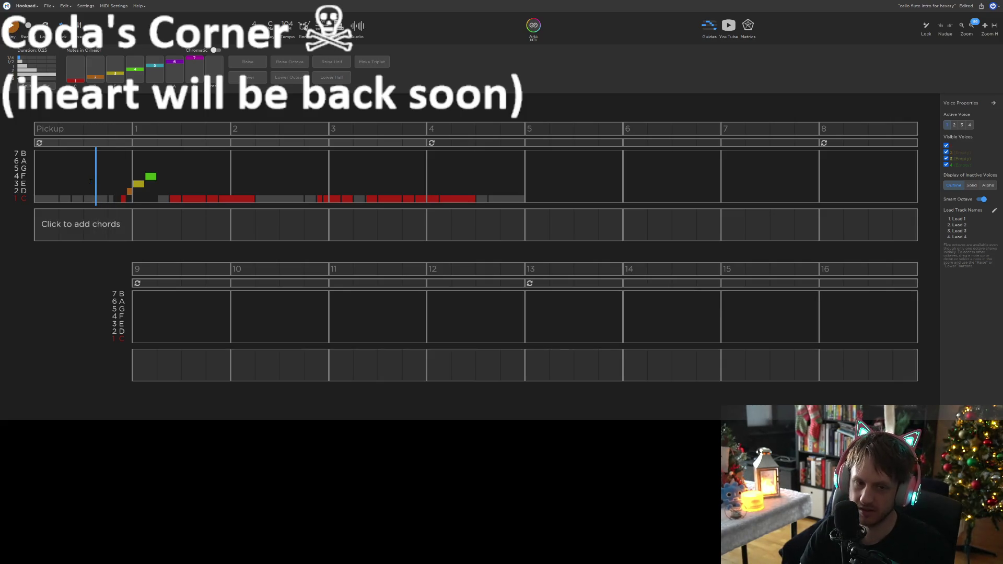
key(space)
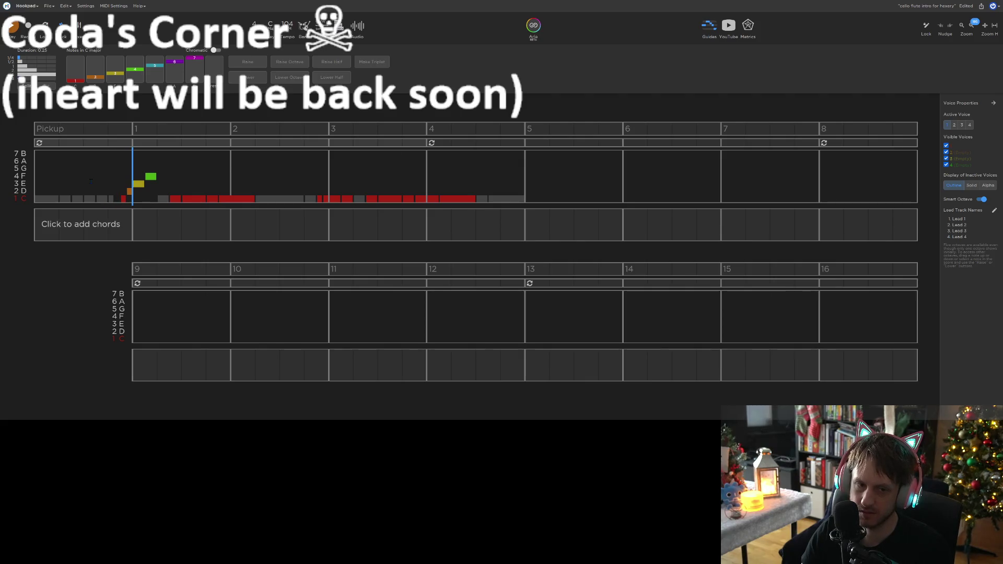
click(123, 199)
key(space)
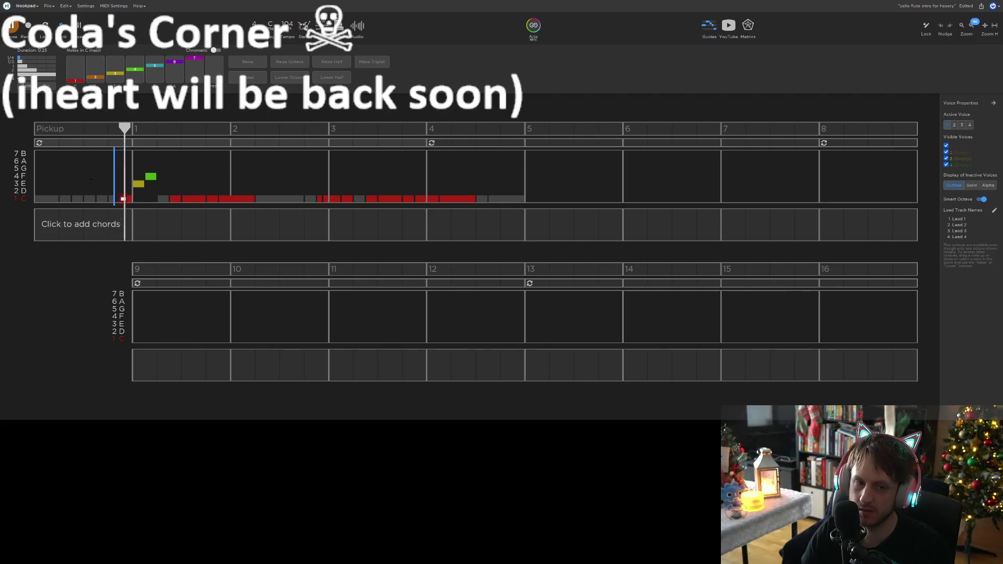
key(space)
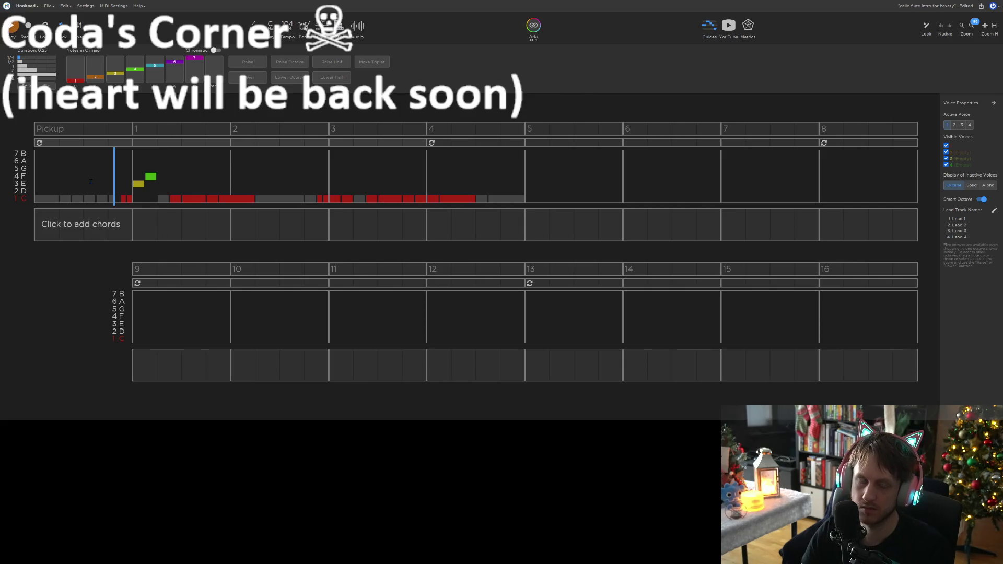
drag(141, 185, 142, 193)
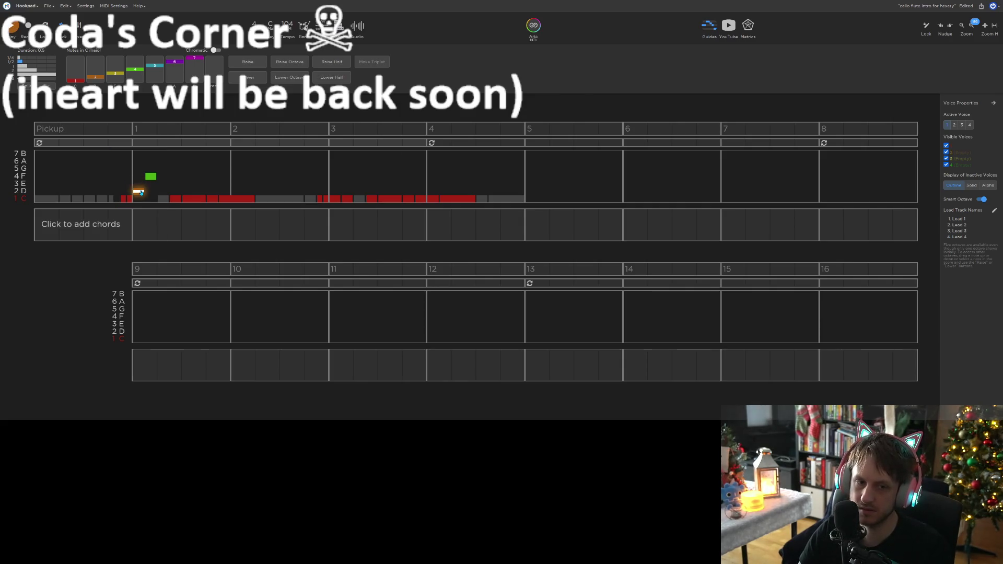
click(110, 178)
key(space)
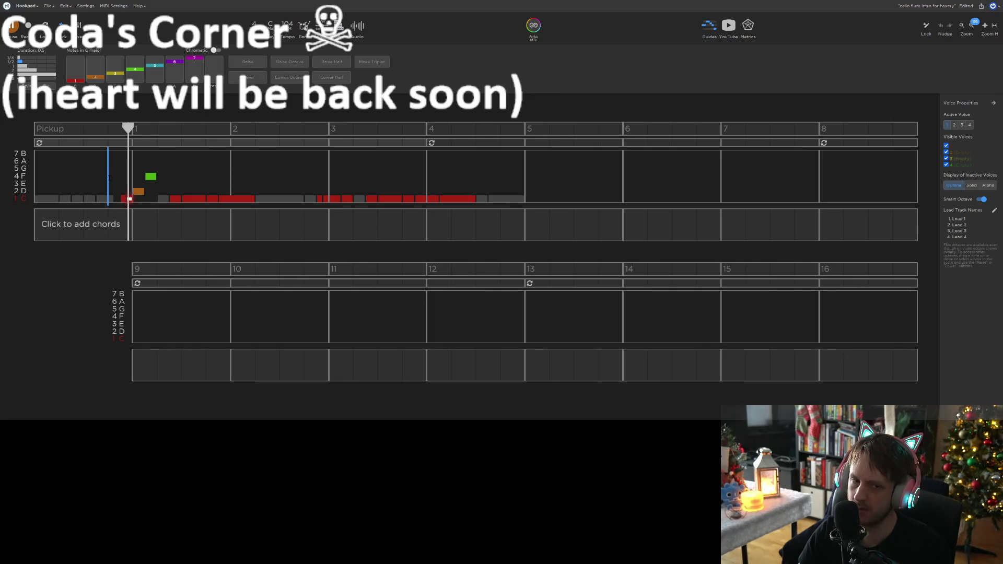
key(space)
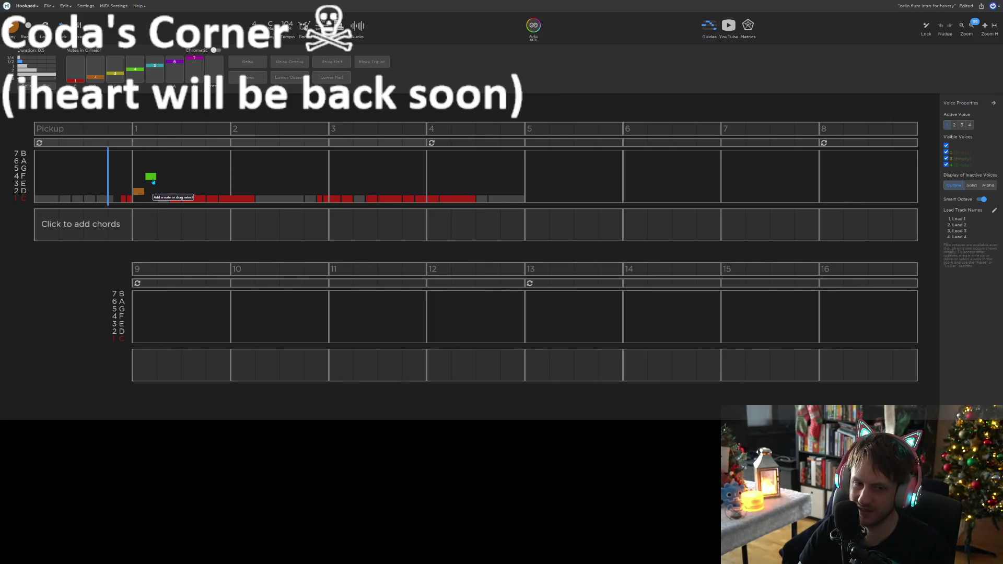
Lower the measure-1 F note to E, replay, and drop the opening D to a low B
drag(153, 181, 153, 184)
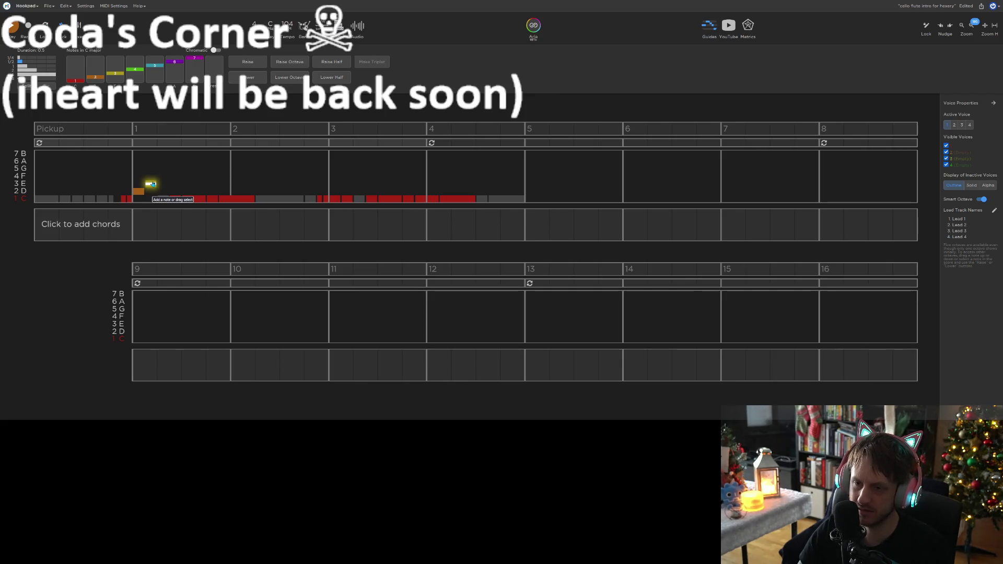
click(95, 175)
key(space)
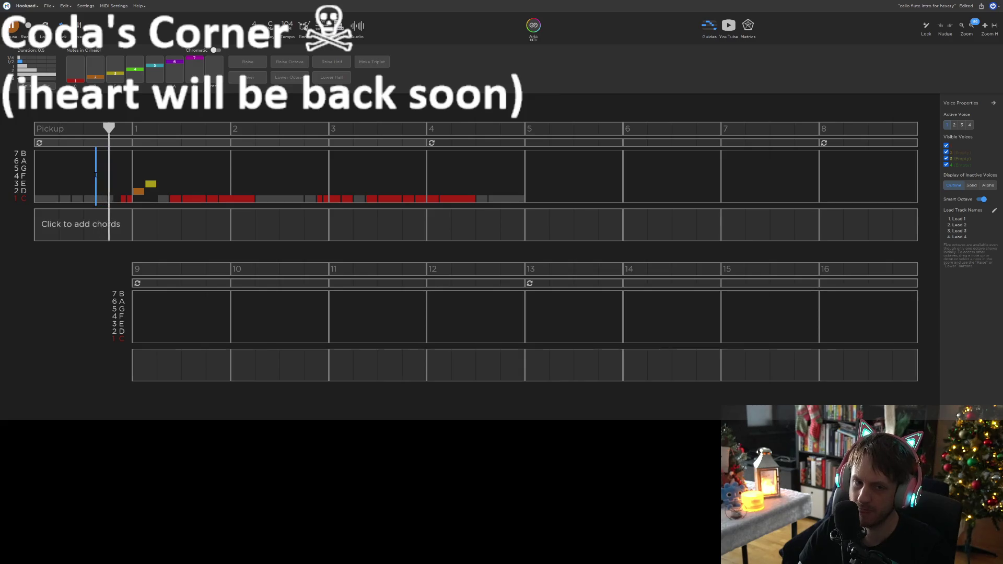
key(space)
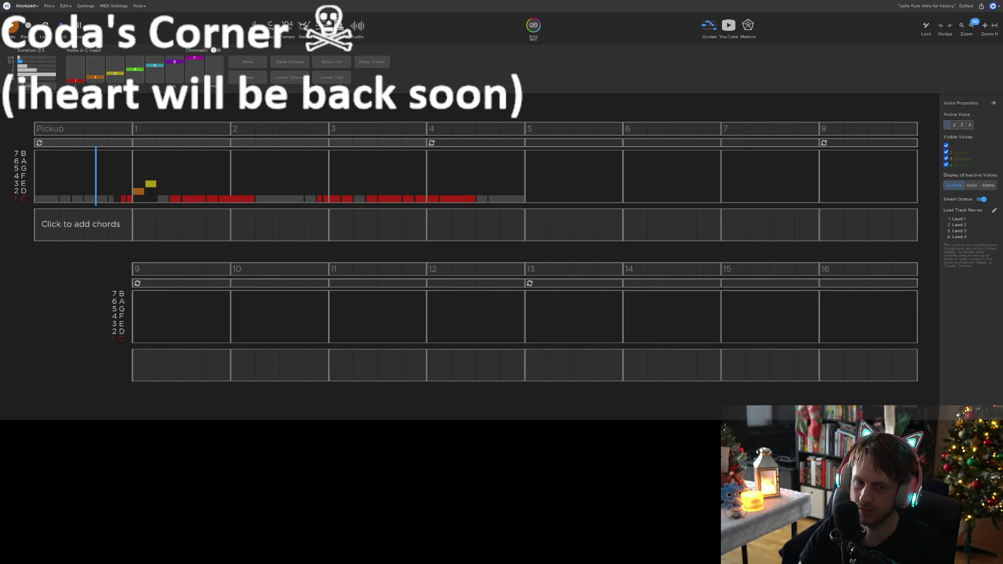
drag(139, 197, 140, 206)
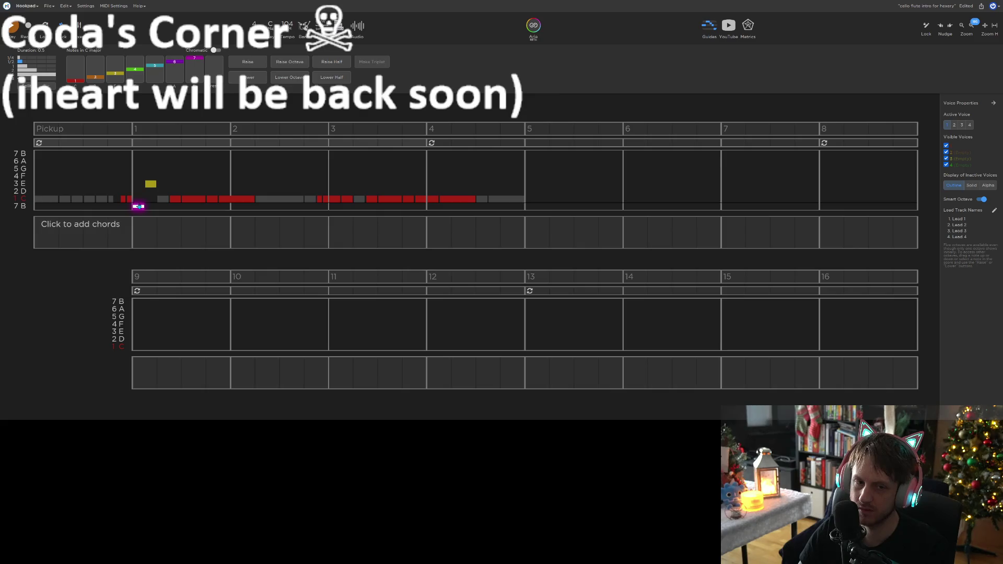
Audition the low-B opening, raise a red measure-1 note one step, and select the low B
click(95, 176)
key(space)
key(space)
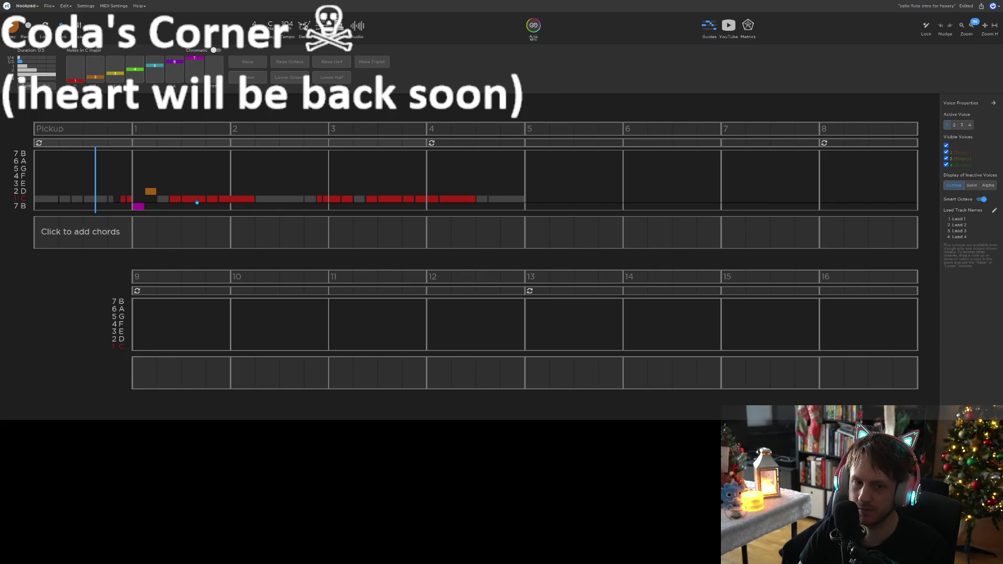
mouse_move(192, 202)
mouse_down()
mouse_move(197, 193)
mouse_move(235, 198)
mouse_move(234, 182)
mouse_up()
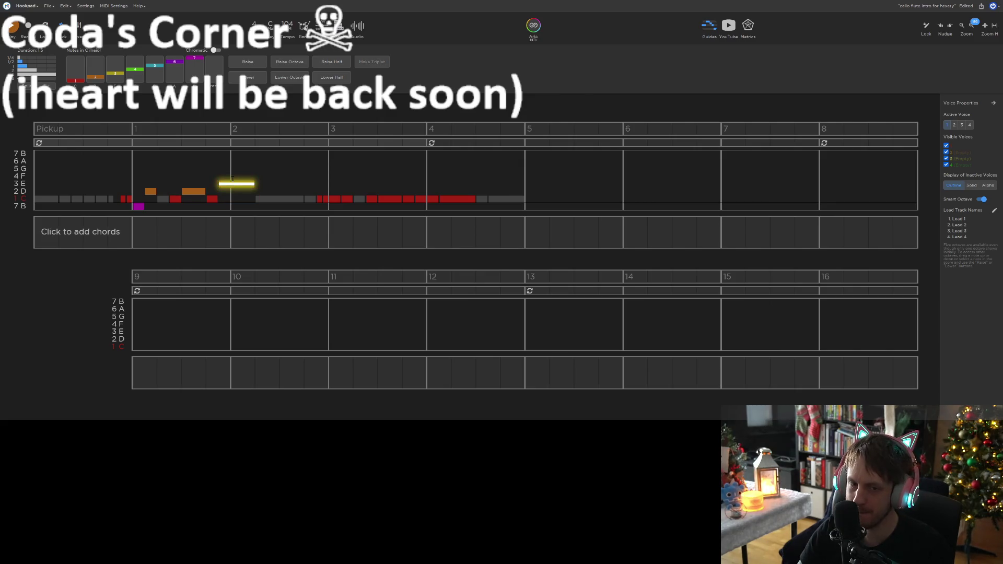
click(105, 167)
key(ctrl+s)
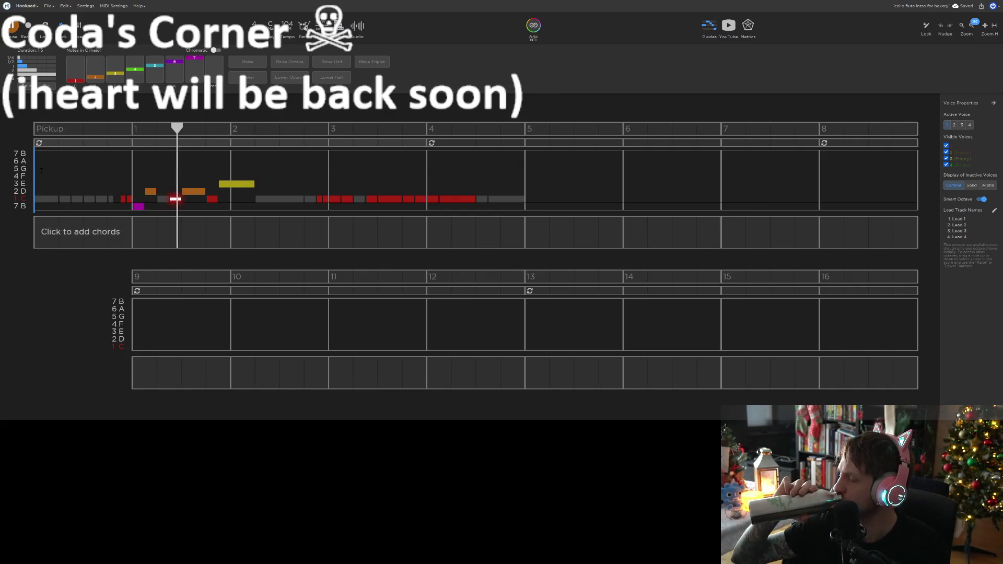
key(space)
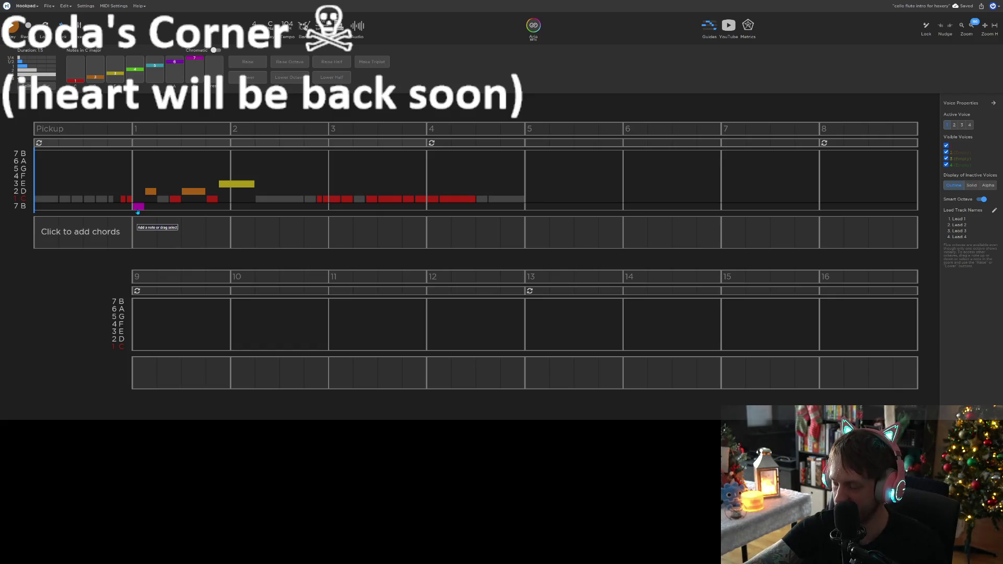
click(137, 210)
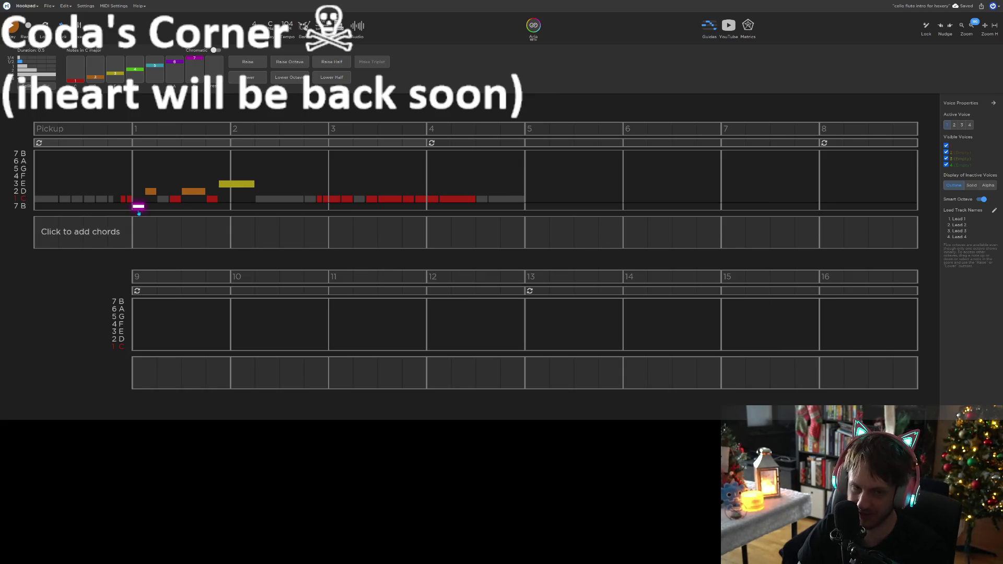
Change the low B to D, add an E after it, and audition
key(2)
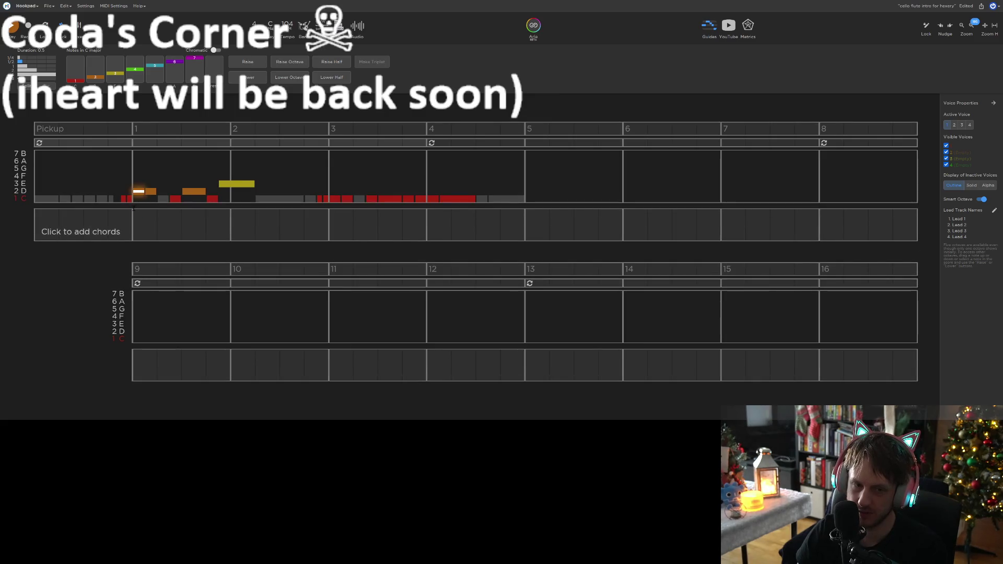
click(150, 186)
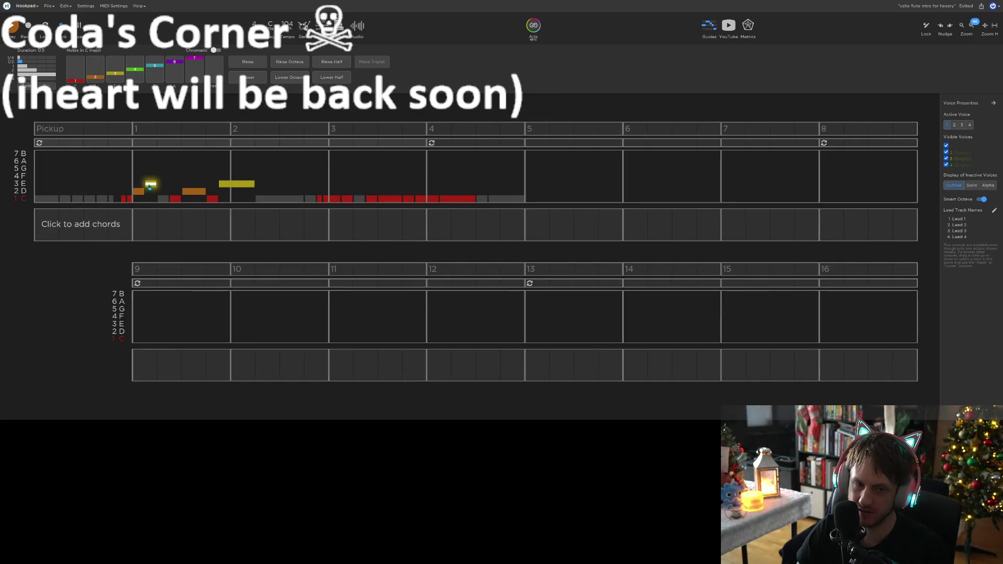
key(space)
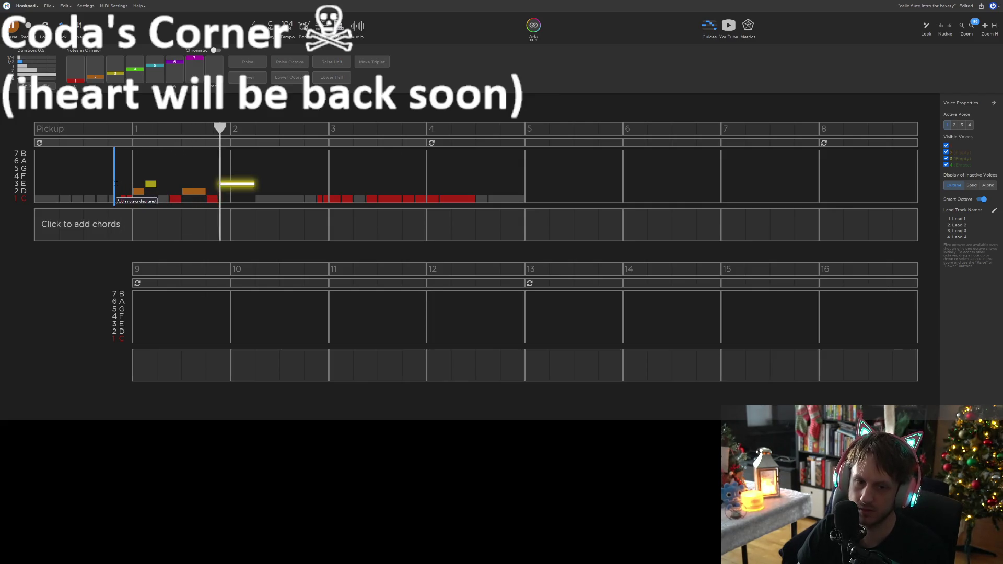
key(space)
Raise the measure-1 E note to F and audition from the pickup
drag(148, 188, 148, 173)
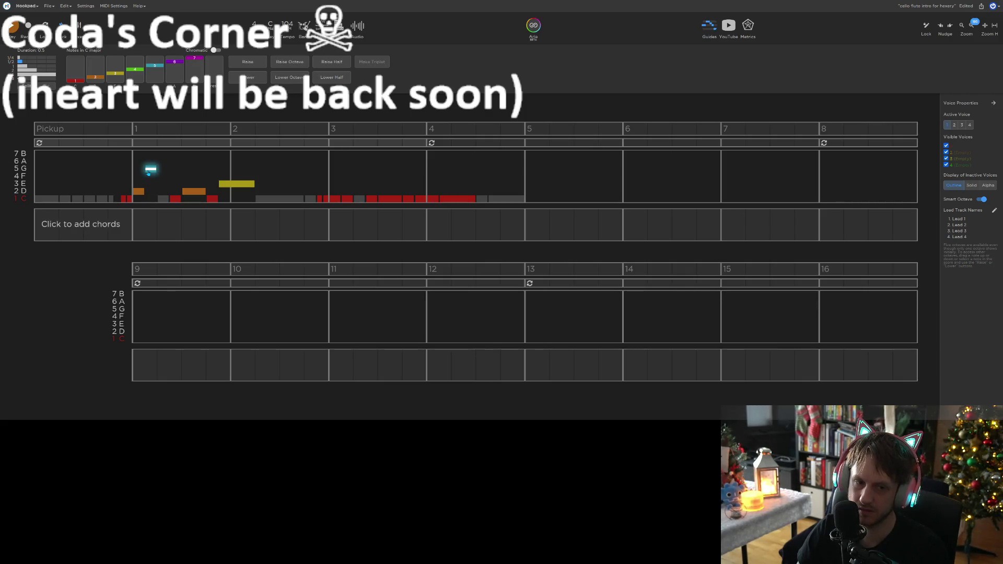
click(116, 174)
key(space)
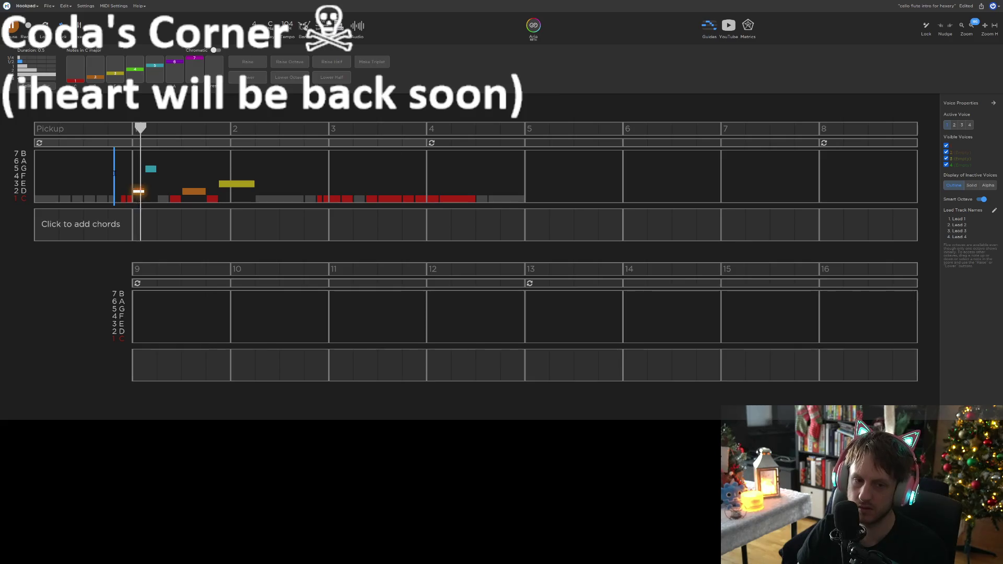
key(space)
Lower the measure-1 G note to F, then to E, auditioning each change
click(151, 169)
drag(150, 169, 150, 176)
click(107, 177)
key(space)
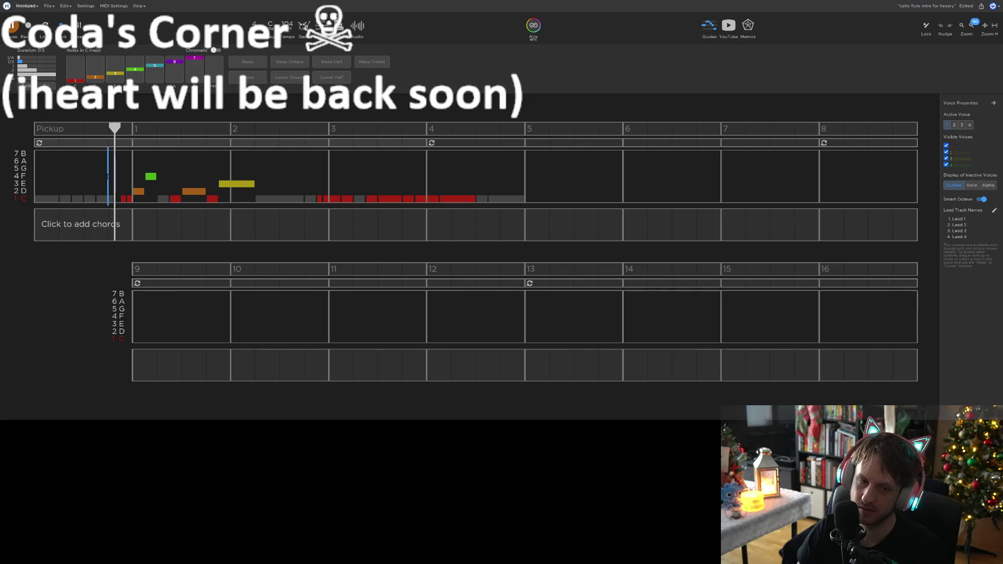
key(space)
drag(151, 176, 151, 183)
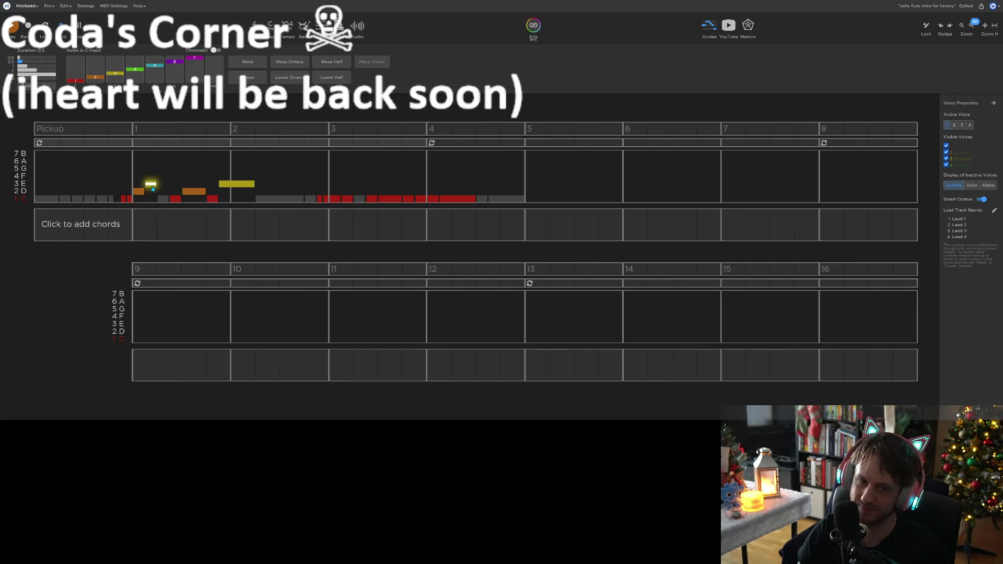
click(108, 177)
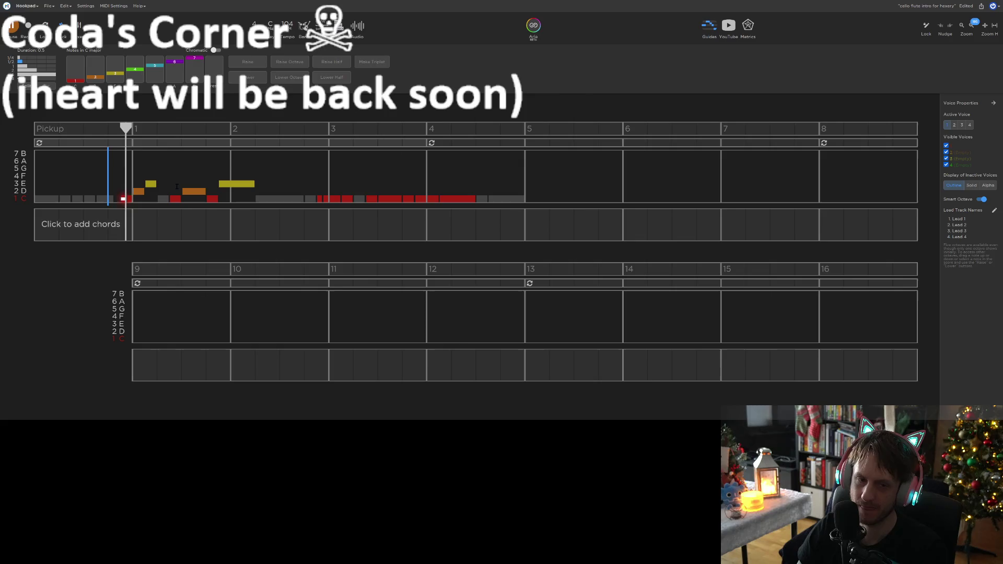
key(space)
Raise the measure-1 D note to F and the beat-4 C to D, then audition
mouse_move(184, 191)
mouse_down()
mouse_move(189, 175)
mouse_move(212, 191)
mouse_up()
click(171, 179)
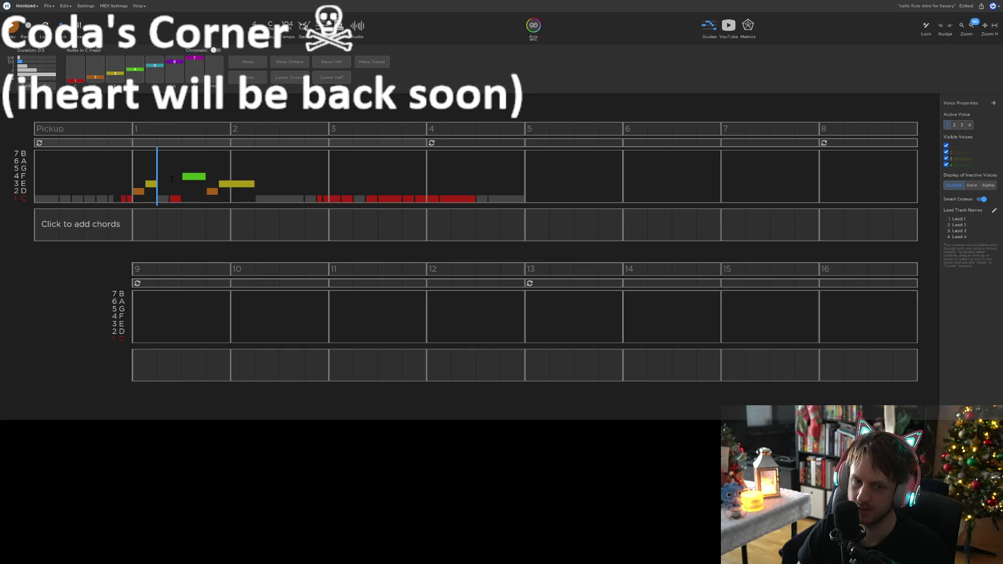
click(114, 177)
key(space)
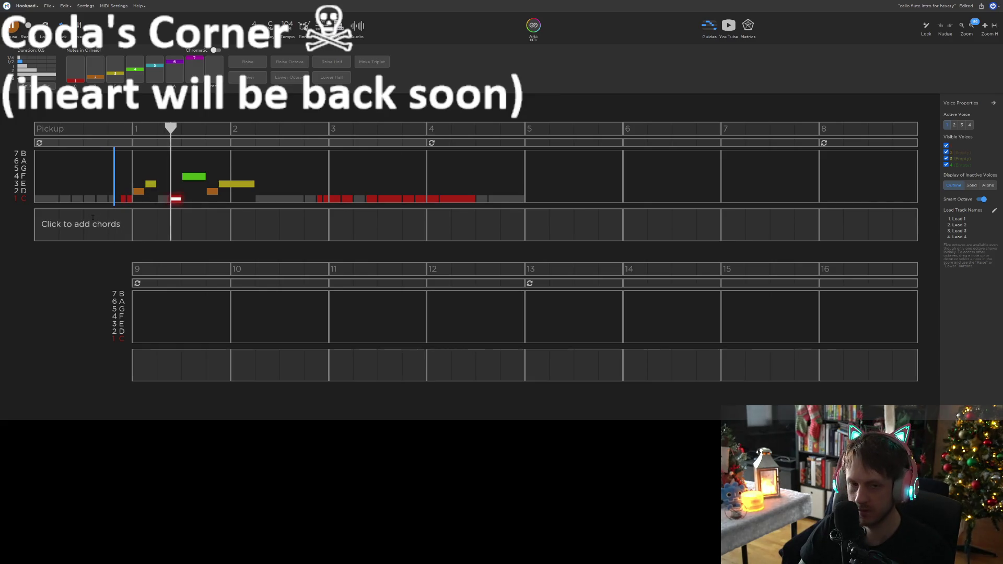
key(space)
Drop the late bar-1 note to C and the long bar-2 note from E to D
click(214, 198)
drag(231, 187, 233, 186)
click(177, 186)
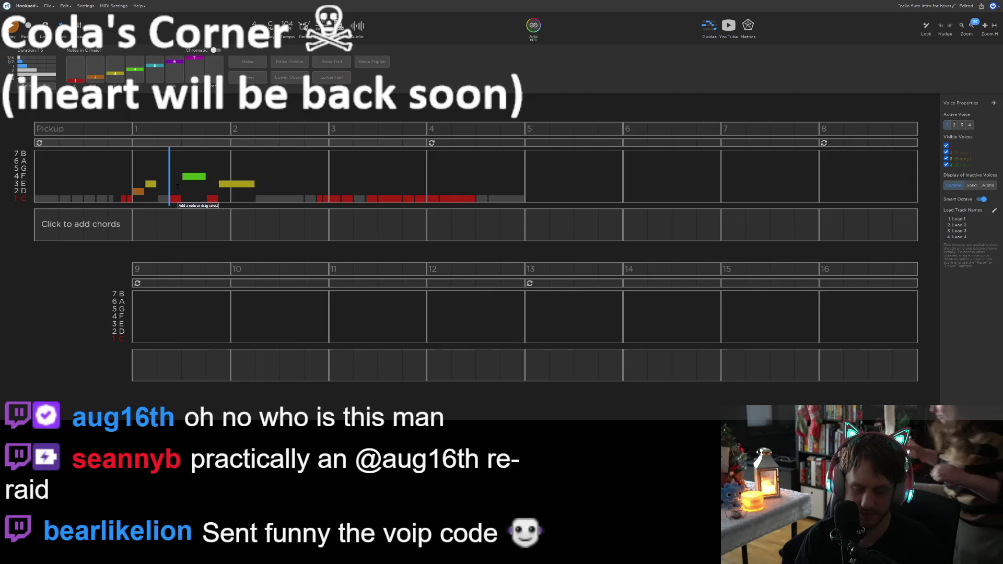
Play the melody from the pickup, hearing D, E, F rise to the held E
key(space)
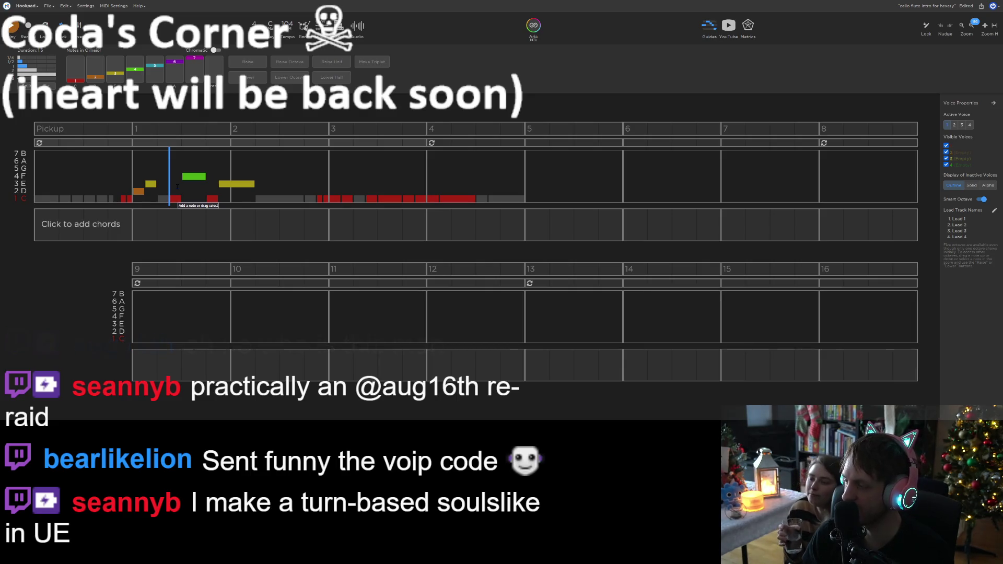
key(space)
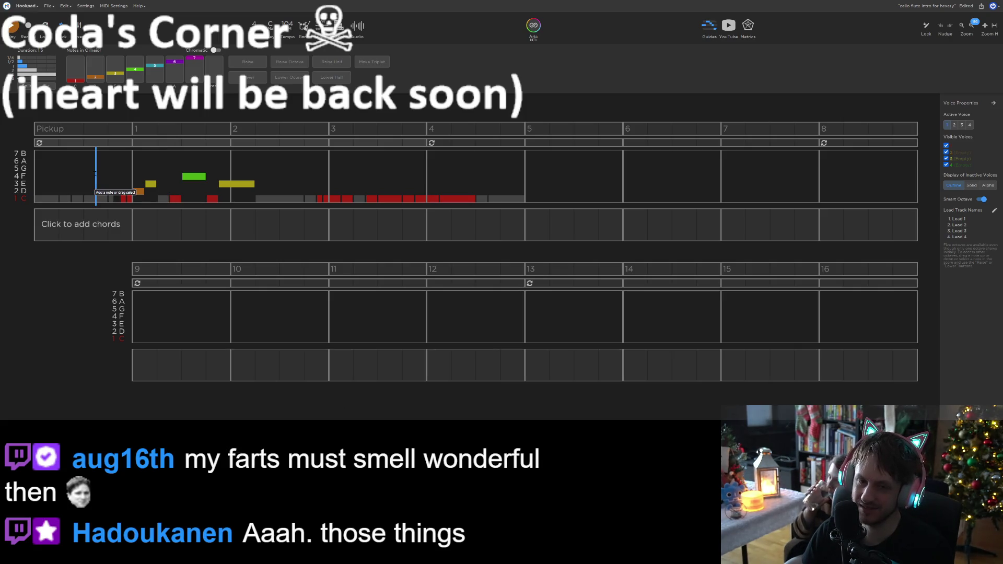
key(space)
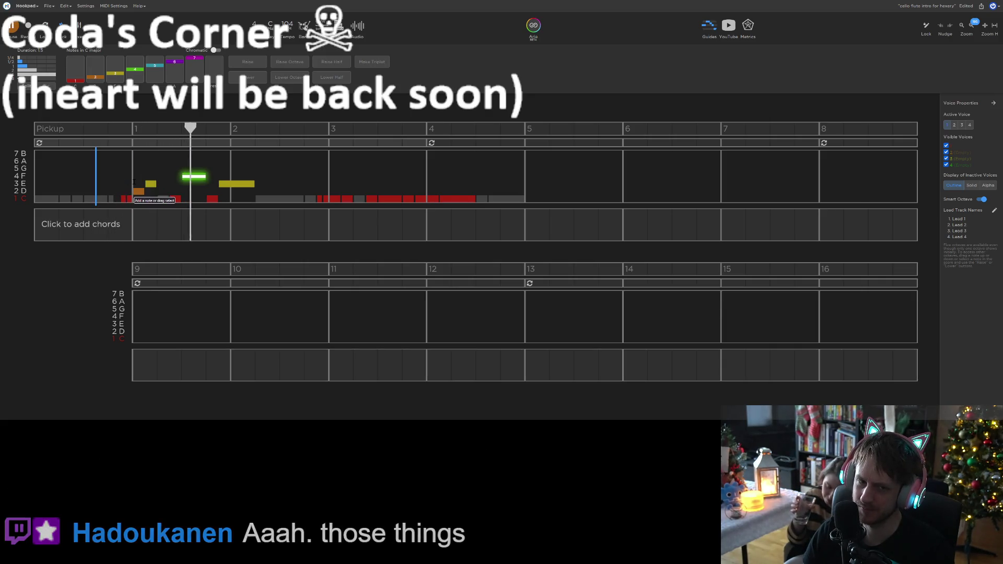
key(space)
click(152, 187)
key(Down)
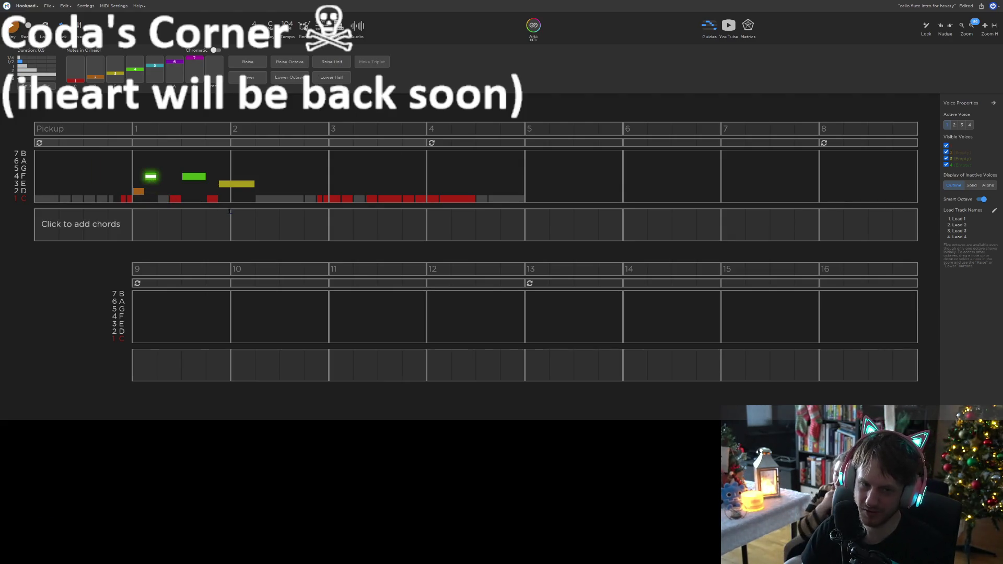
key(space)
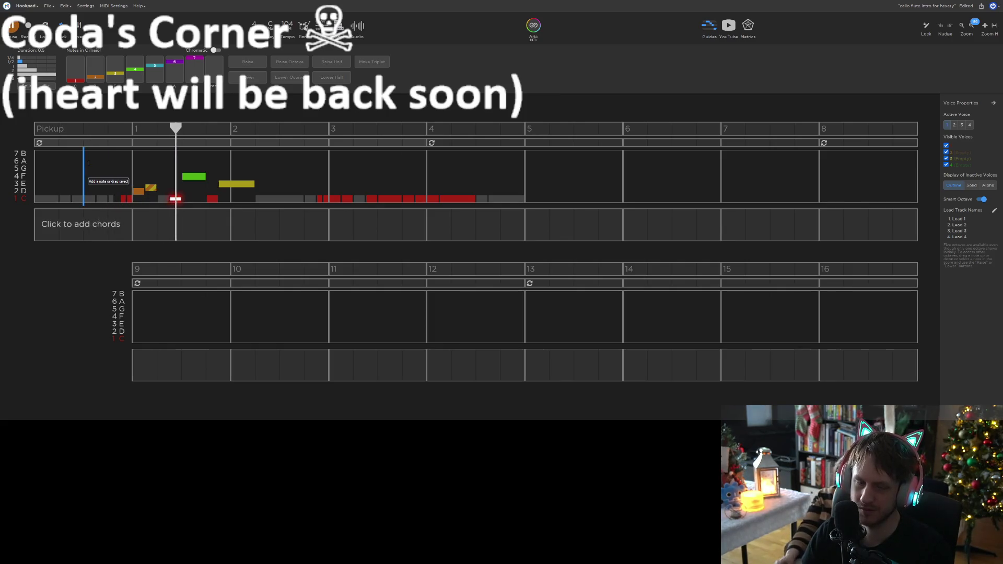
key(space)
click(151, 188)
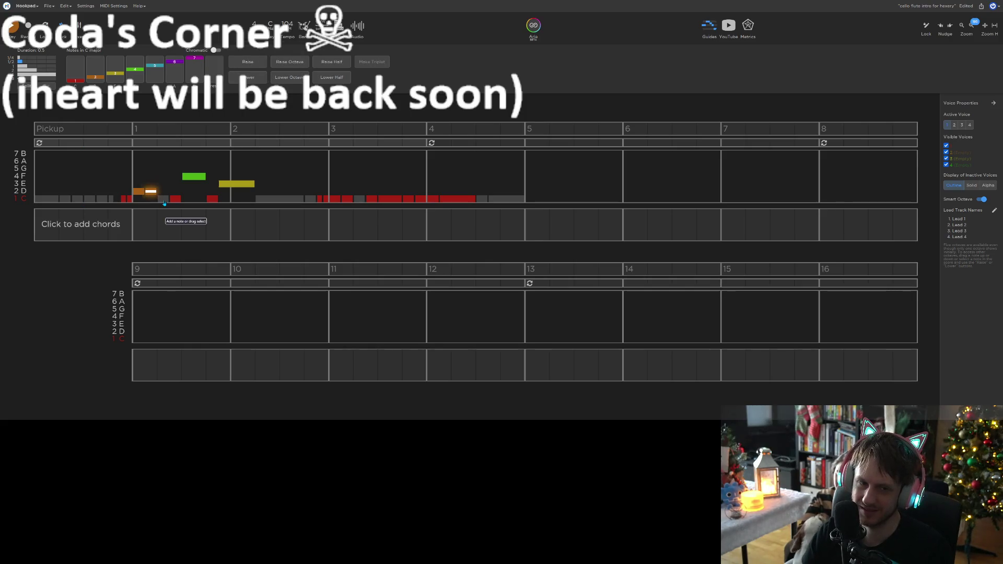
key(Up)
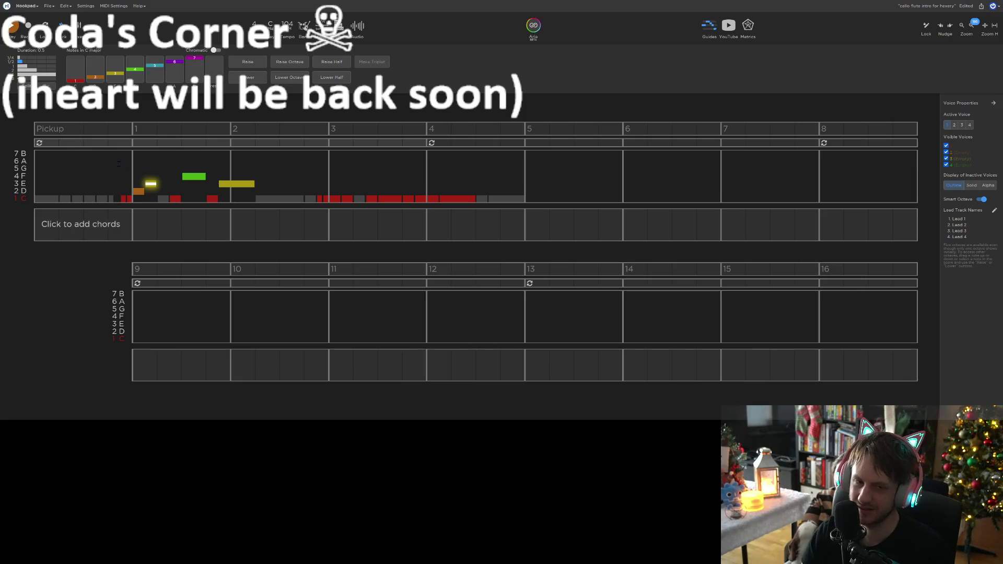
key(Escape)
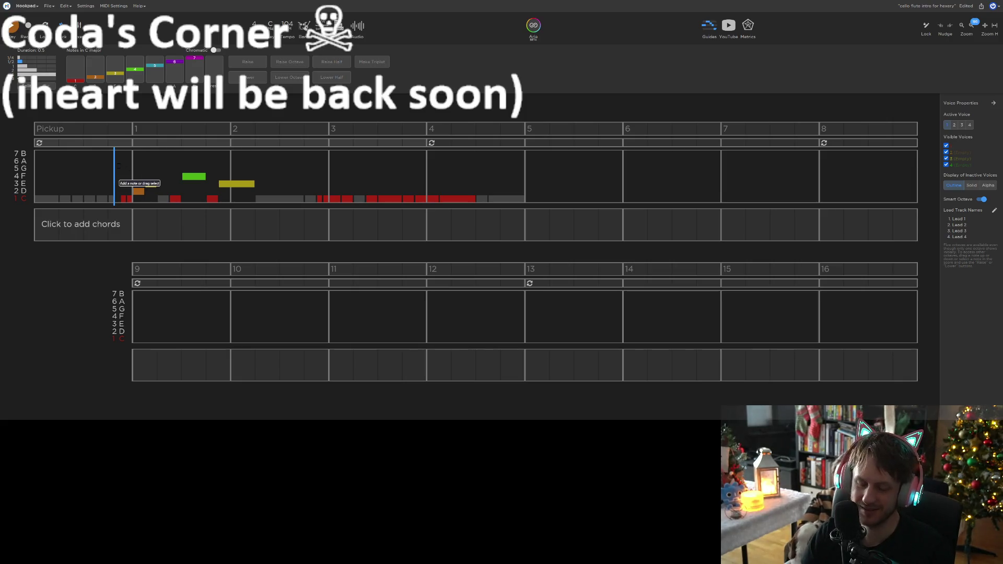
key(b)
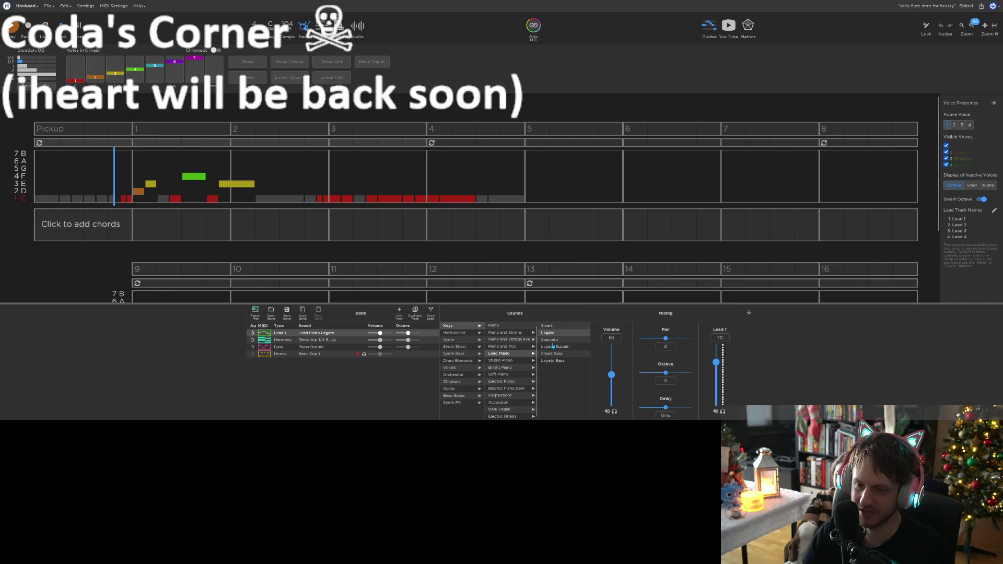
Switch the lead sound to Bright Piano and audition the melody from the pickup
key(Down)
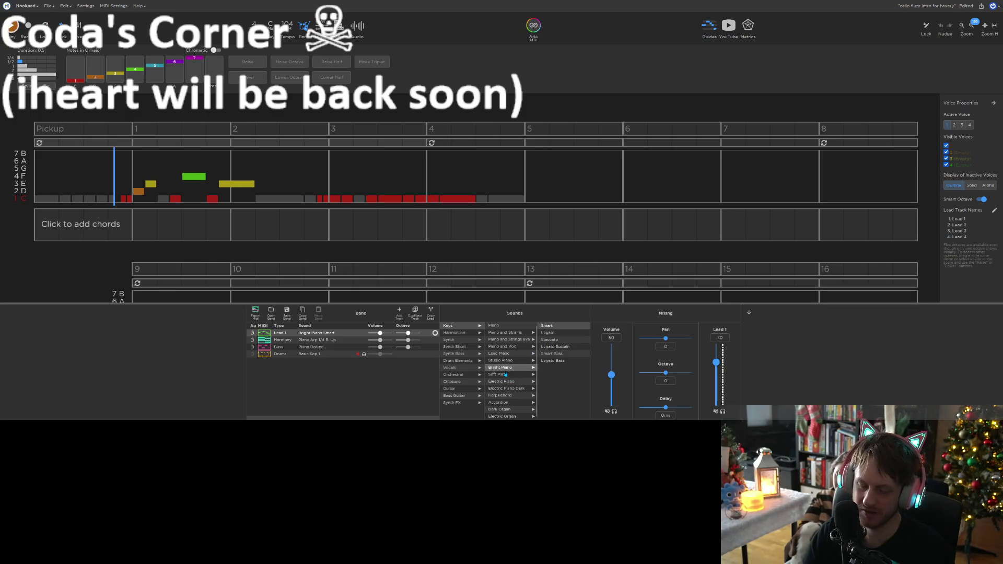
key(b)
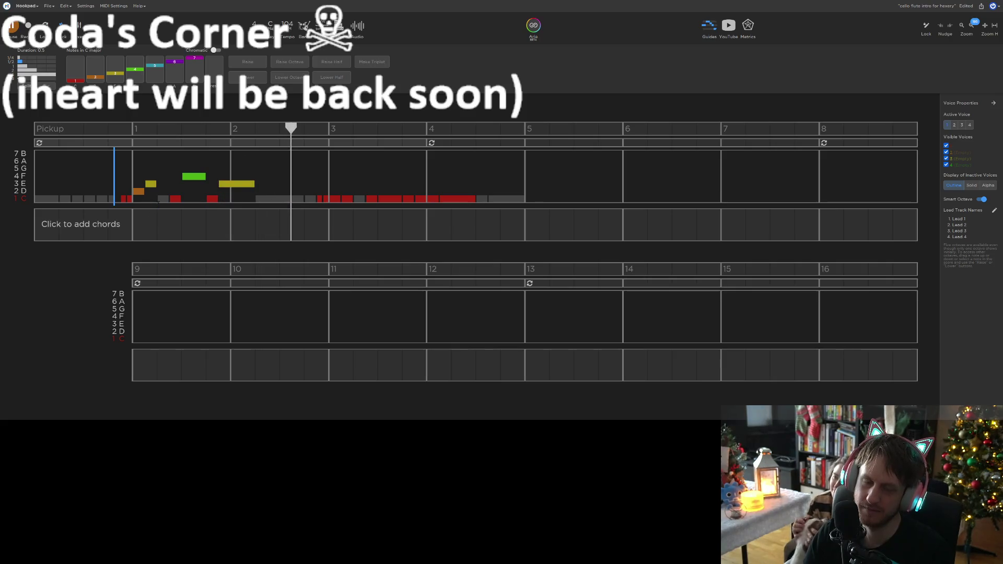
key(space)
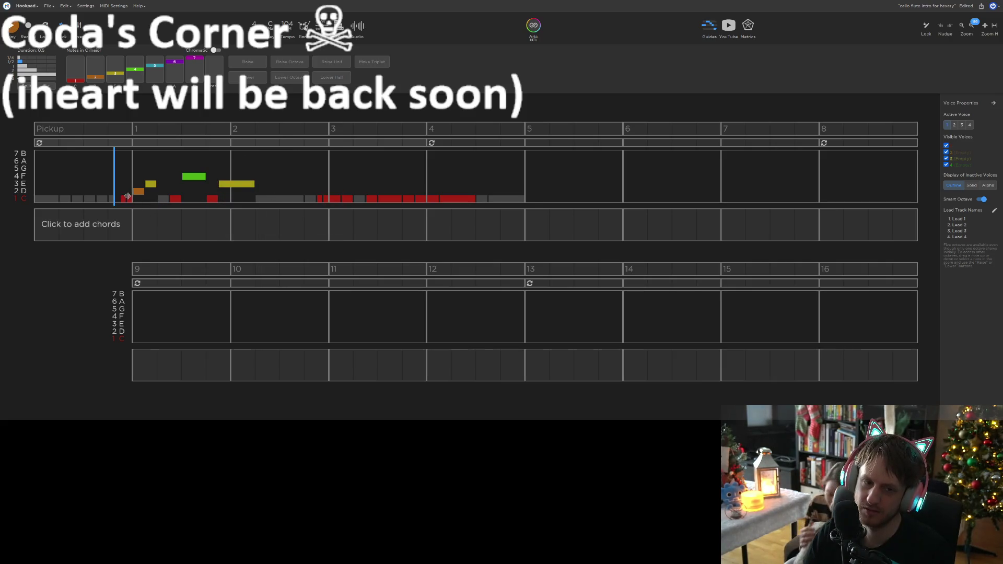
click(129, 199)
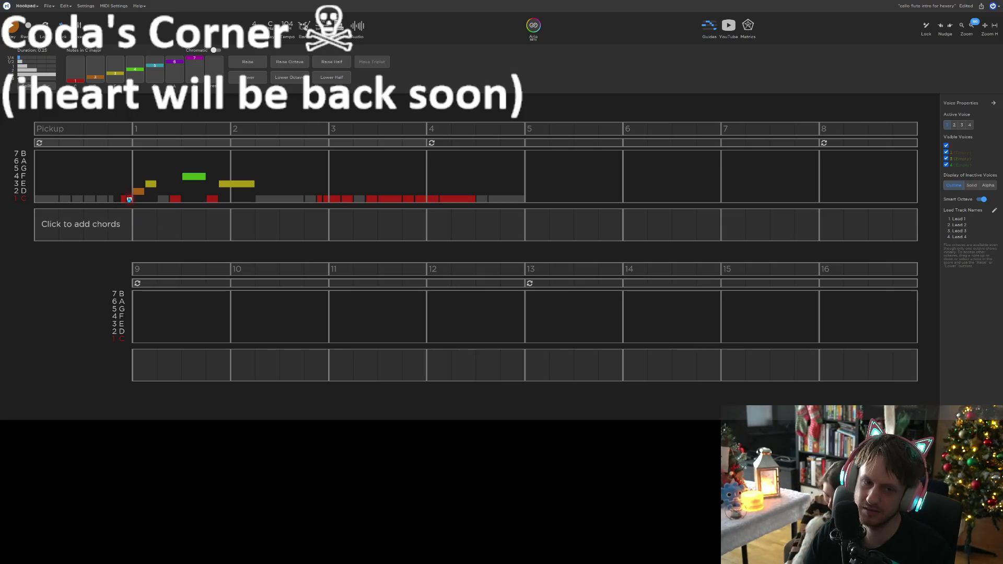
key(space)
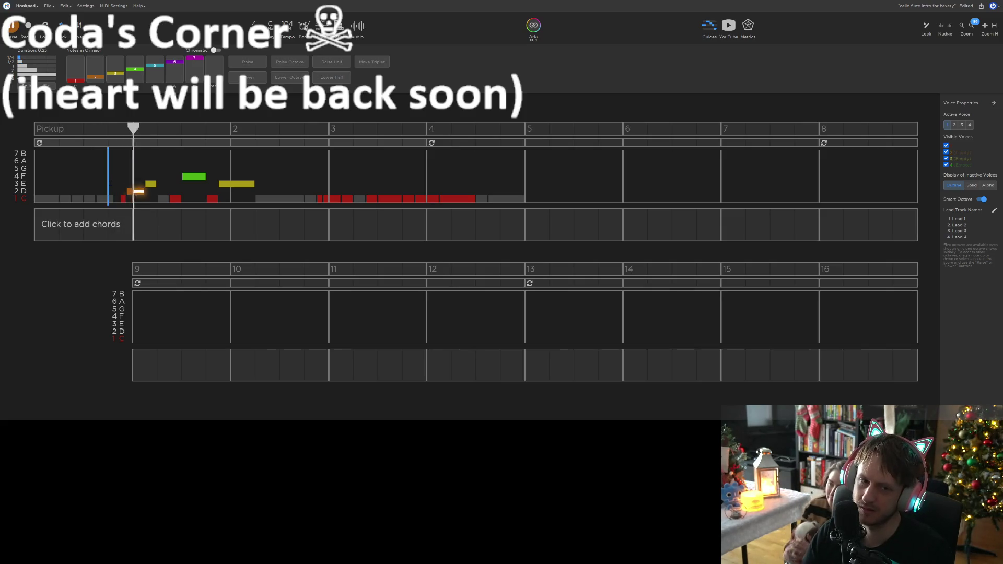
key(space)
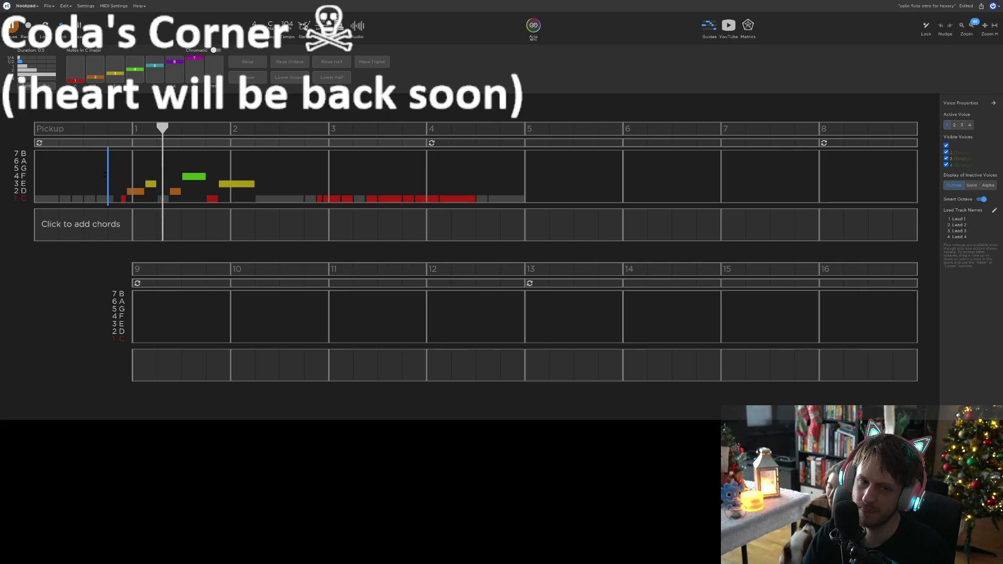
Lower the orange measure-1 note to C and save the project
key(space)
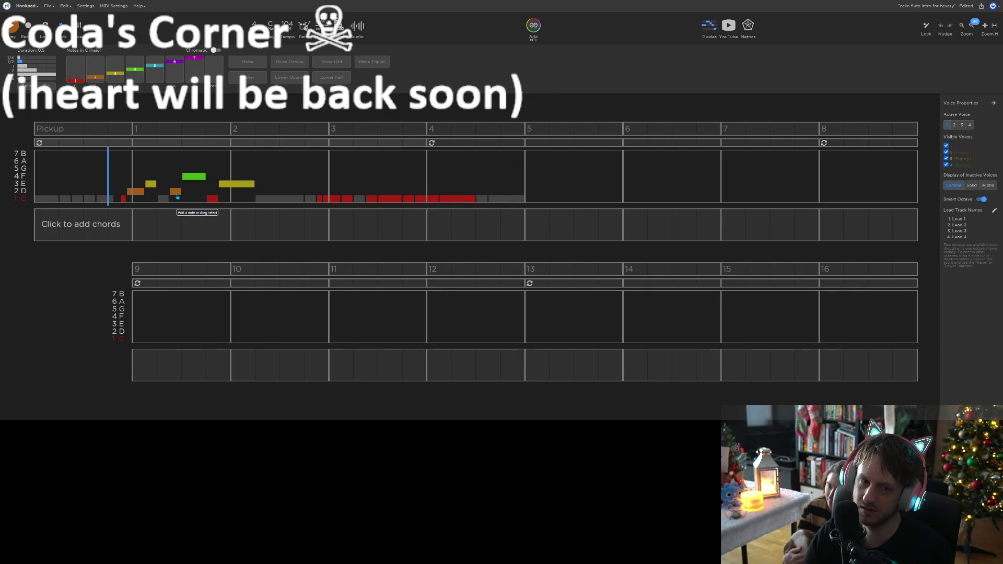
drag(177, 193, 177, 199)
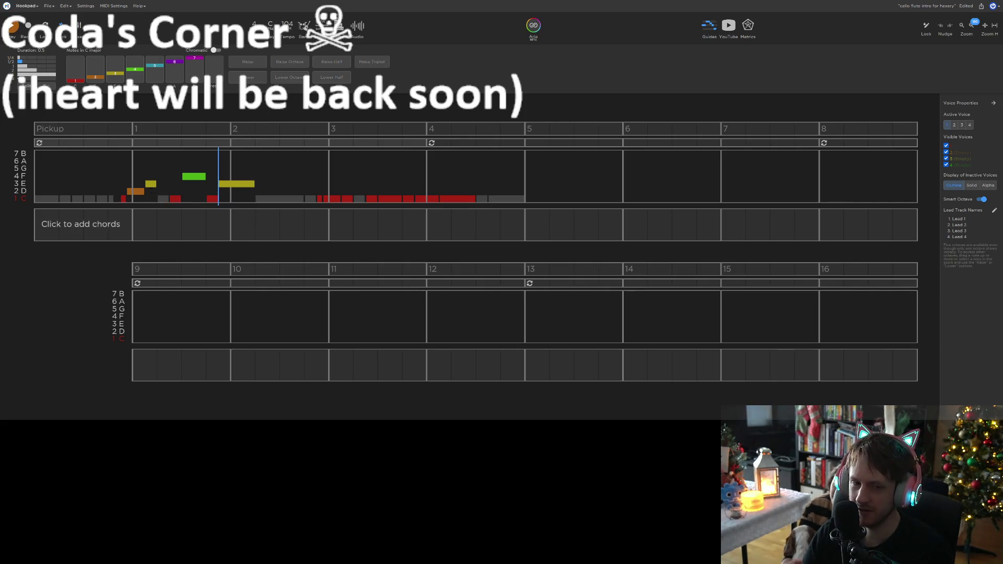
key(ctrl+s)
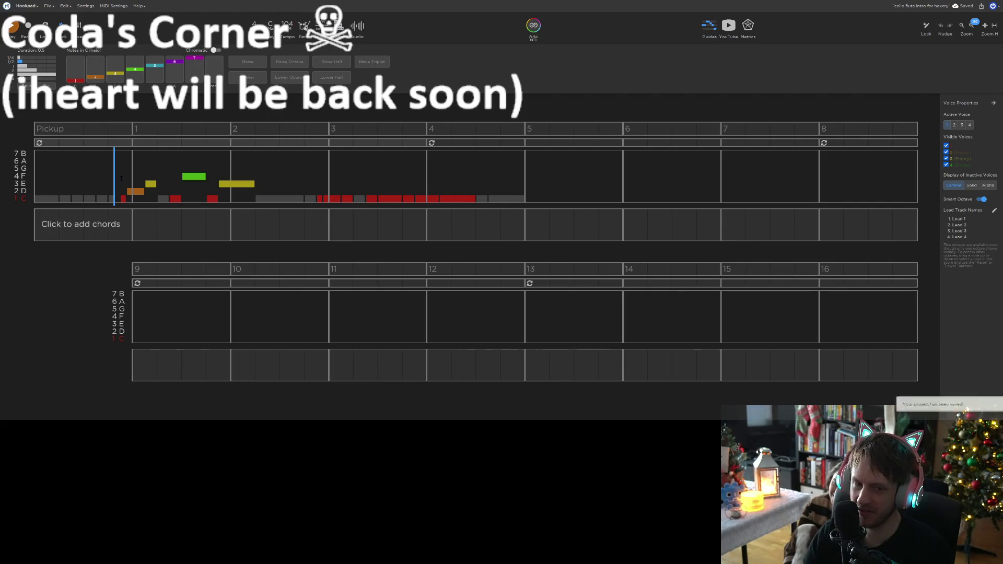
Replay the melody from the pickup, then switch editing to voice 2
click(120, 178)
key(space)
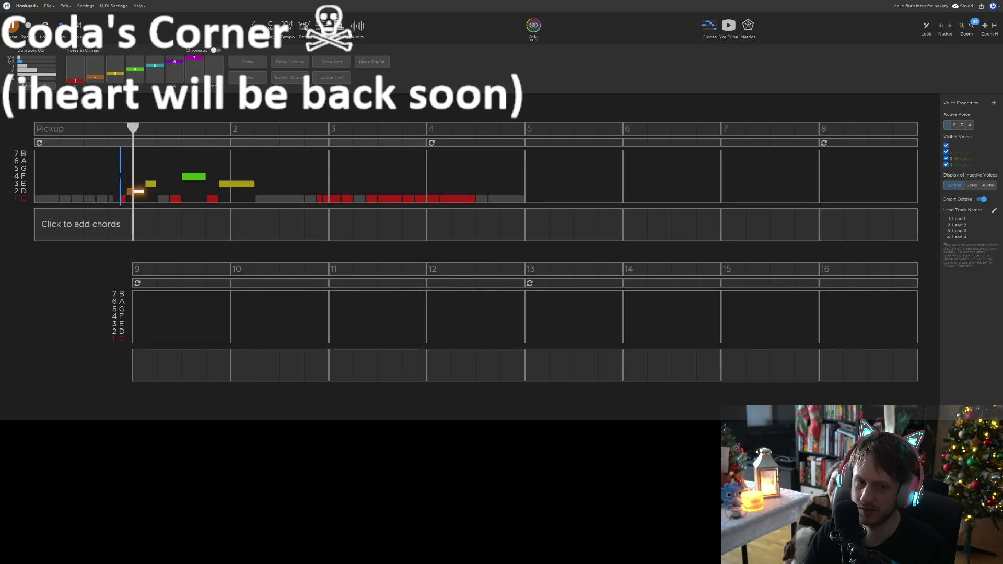
click(129, 192)
key(space)
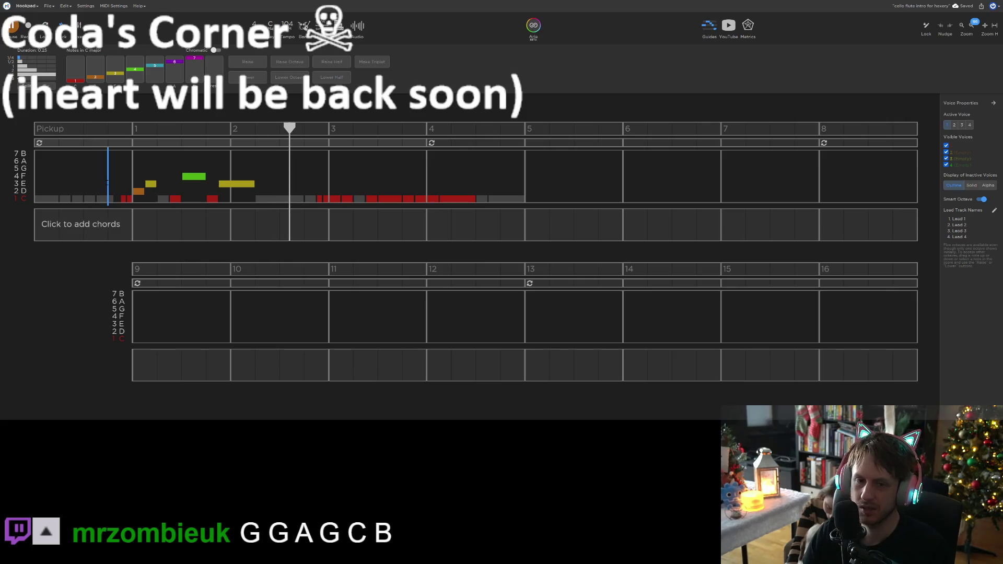
key(space)
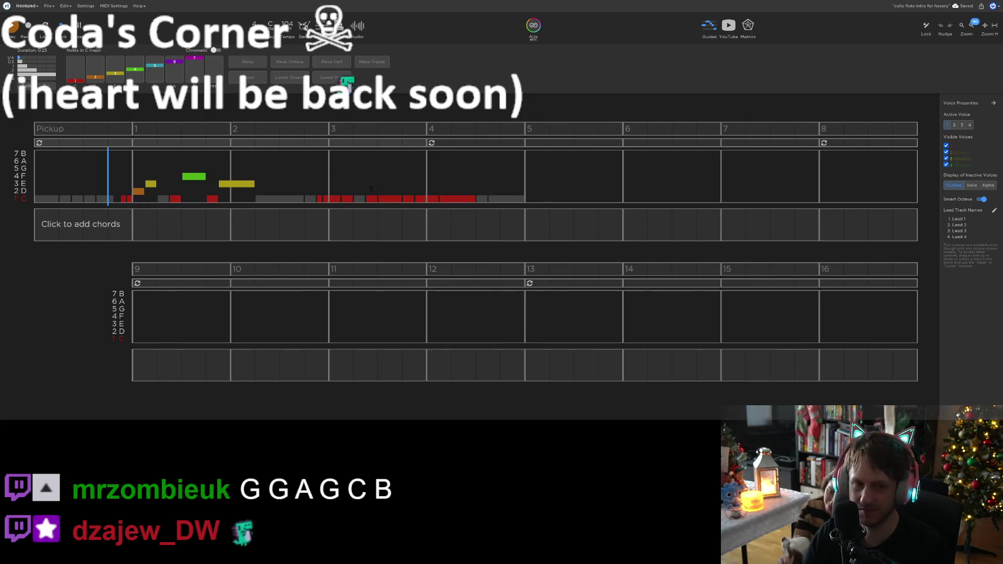
click(123, 198)
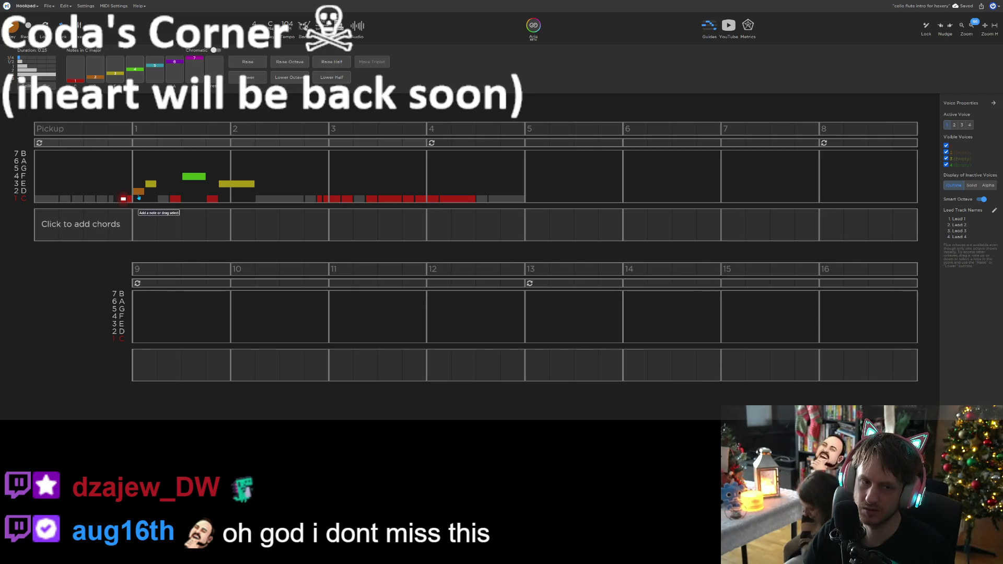
key(space)
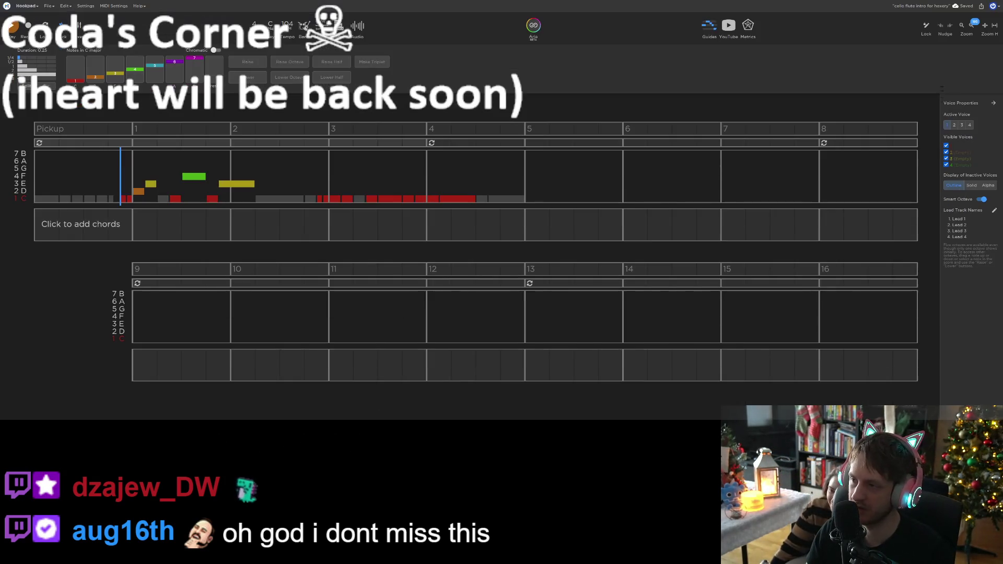
click(955, 126)
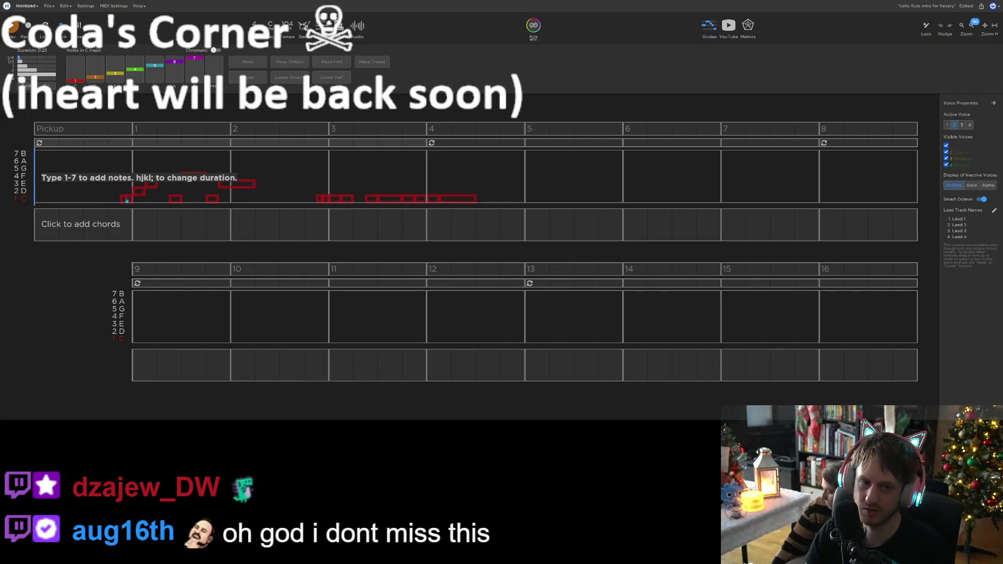
Copy the voice-1 notes from the pickup through measure 2 into voice 2
key(alt+1)
key(ctrl+a)
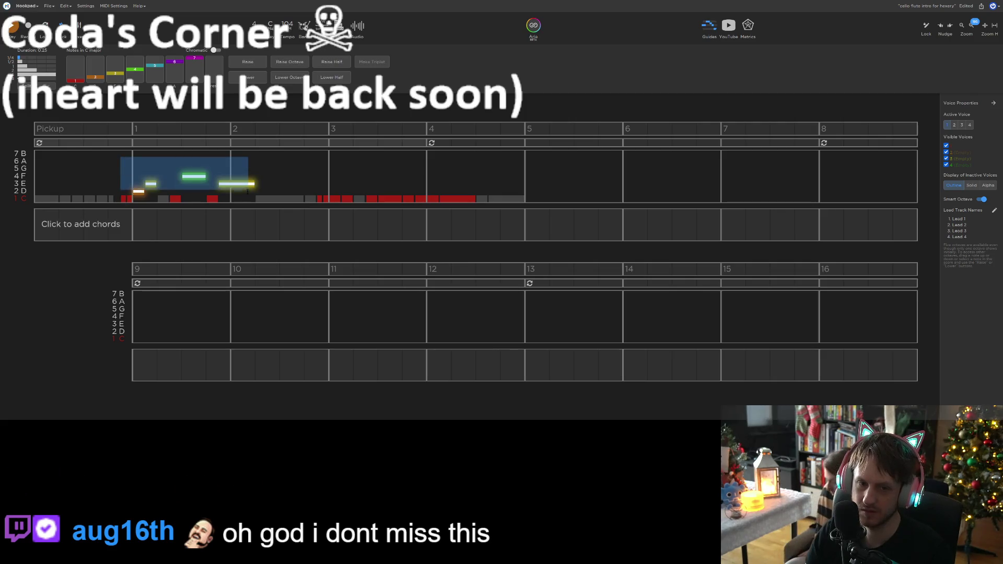
key(ctrl+c)
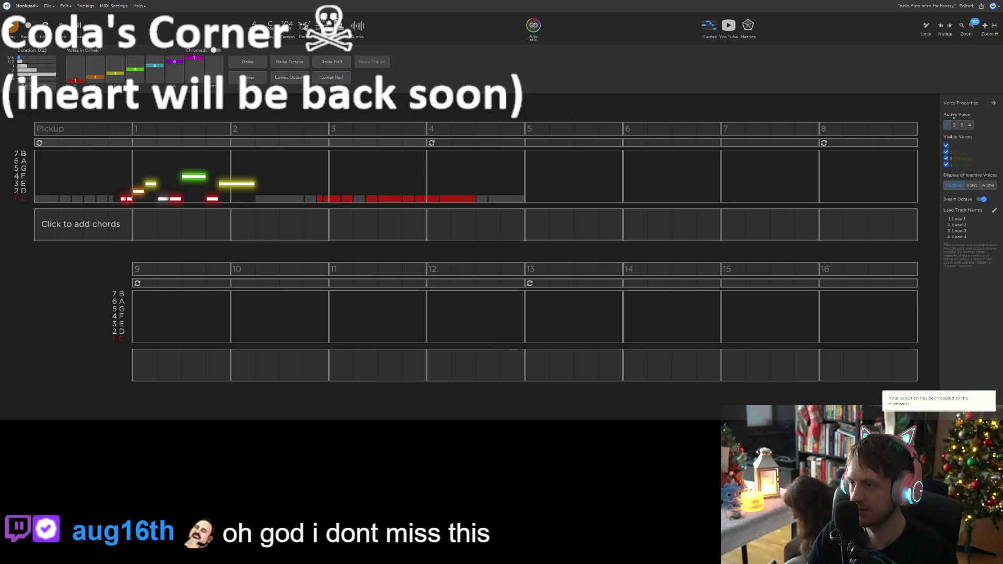
click(953, 125)
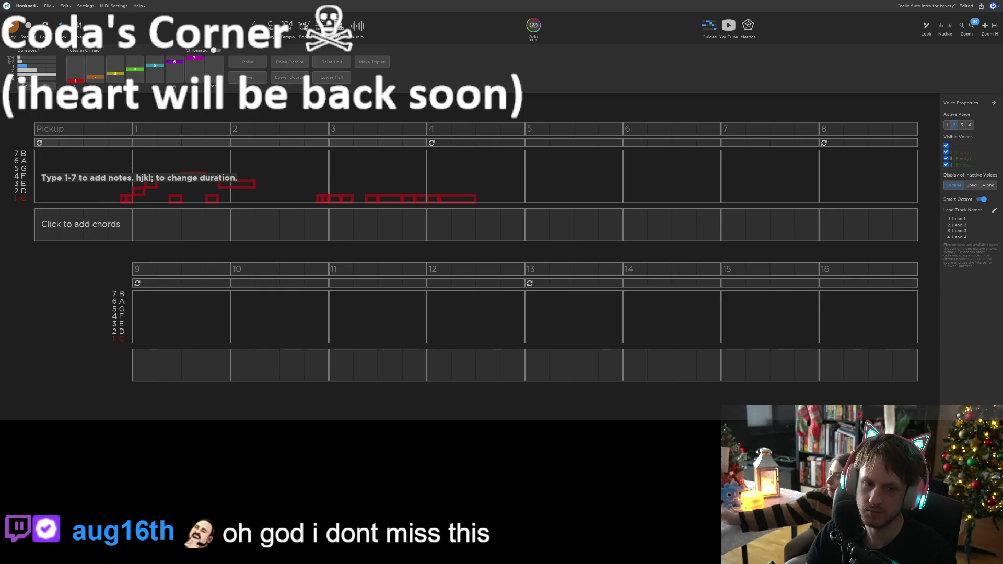
Fill the voice-2 pickup with notes and raise the selected measure 1–2 notes four scale steps
key(1)
key(1)
key(1)
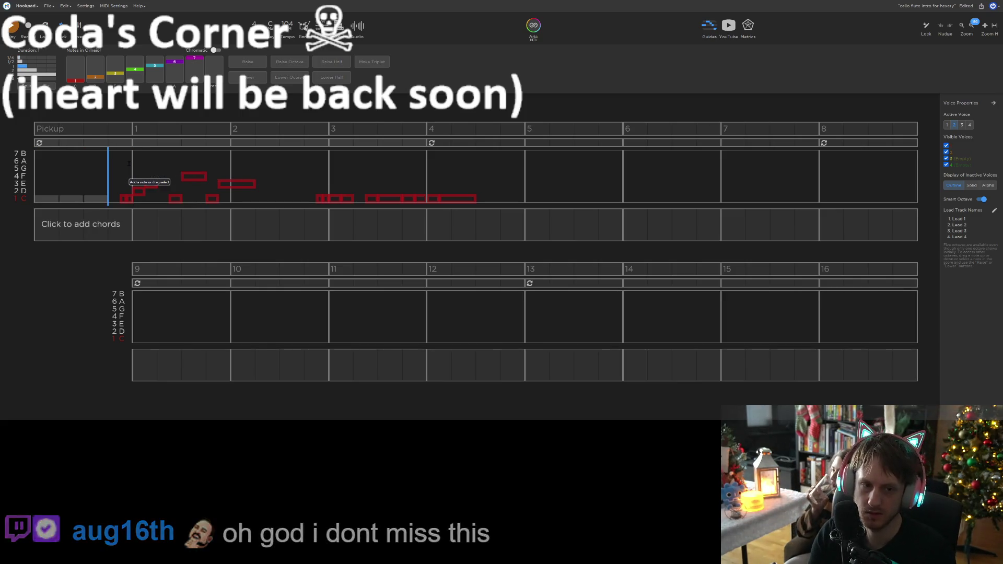
key(1)
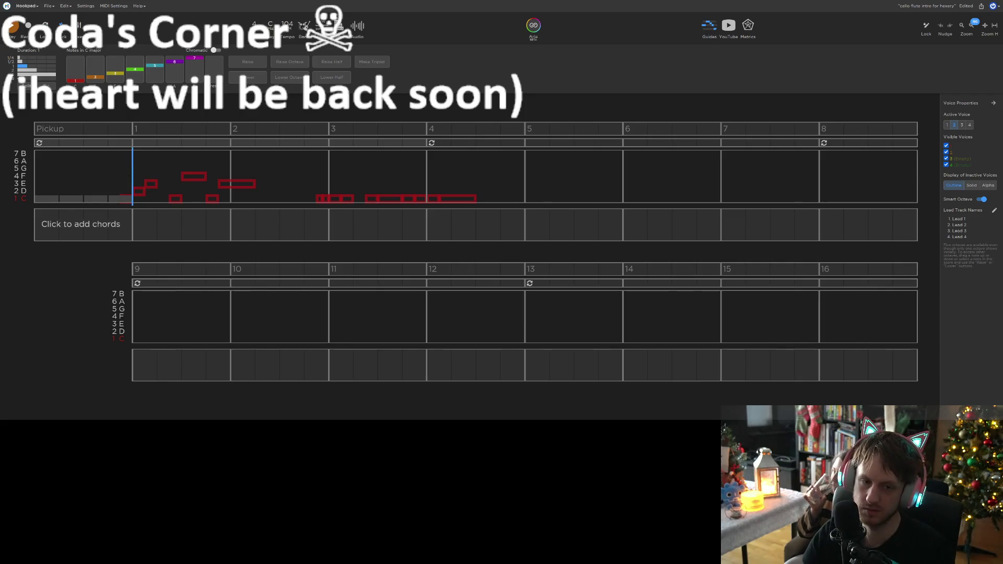
click(127, 199)
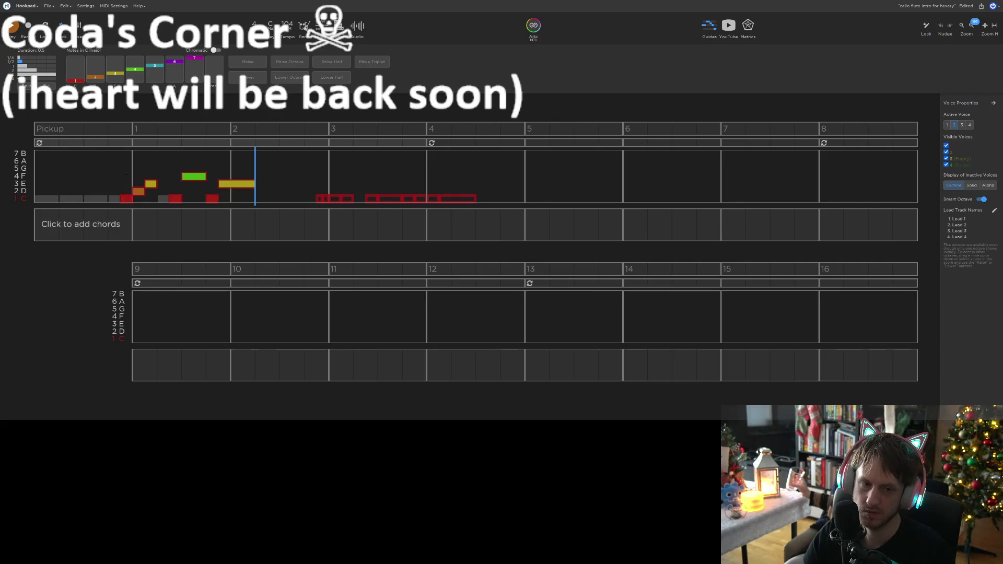
key(shift+Left)
key(shift+Left)
key(shift+Left)
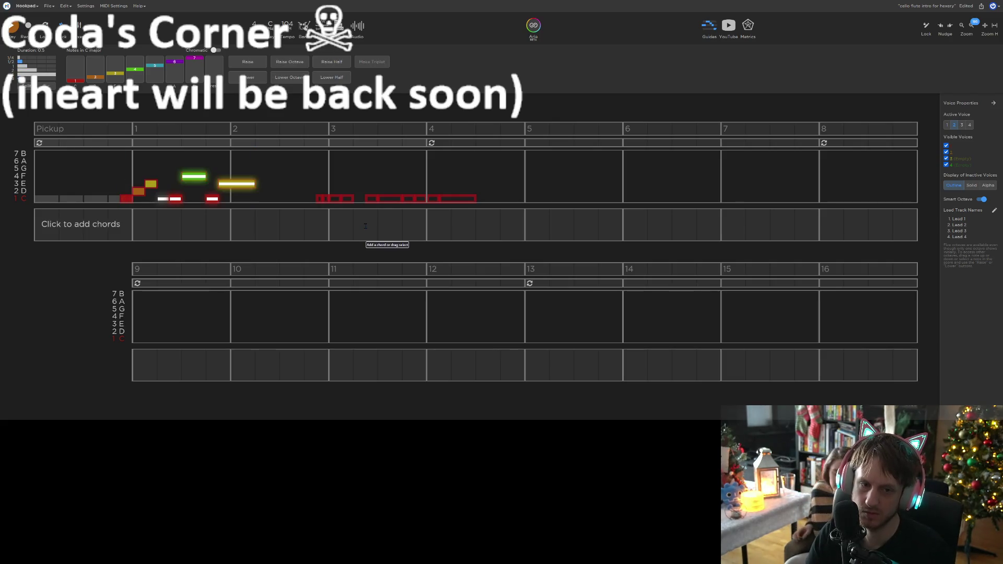
key(Up)
key(Up)
key(Up)
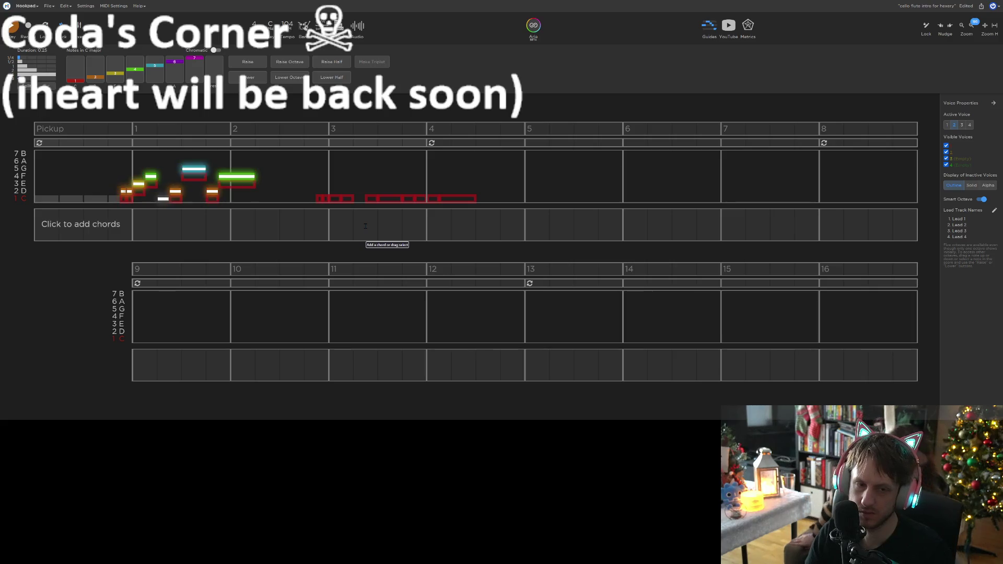
key(Down)
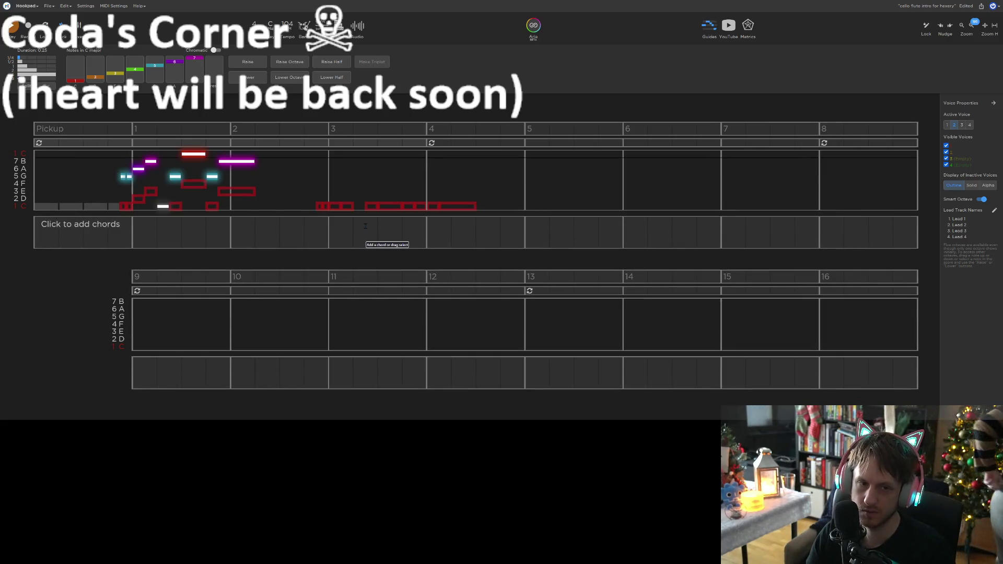
key(Escape)
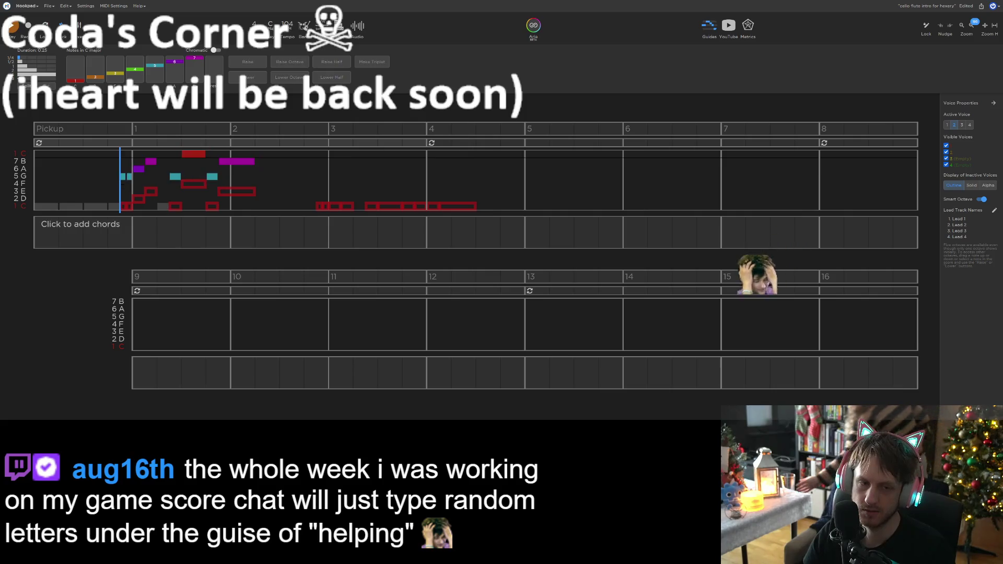
Move the measure-1 B down to A and delete the later G note
click(140, 178)
drag(150, 161, 151, 169)
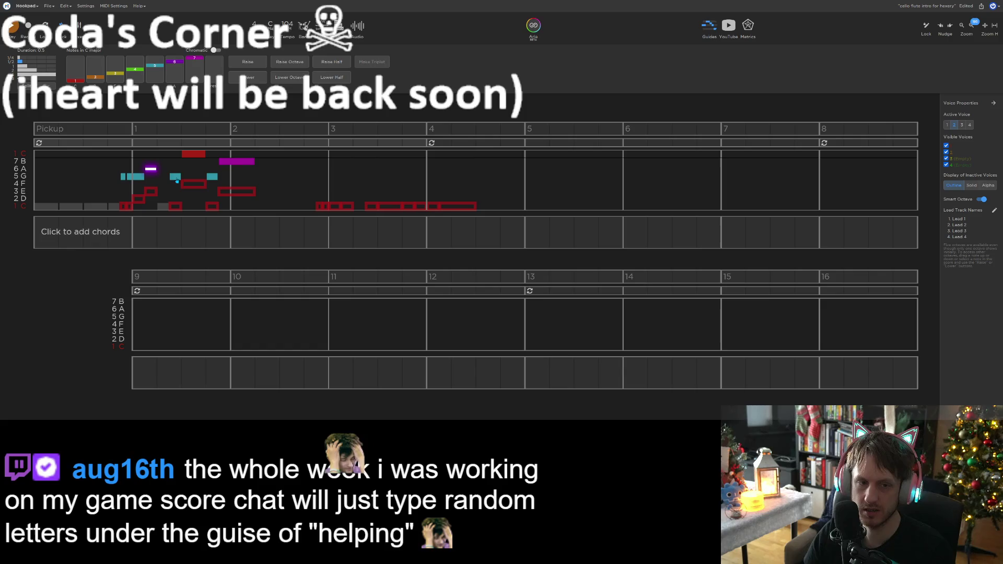
click(175, 177)
click(192, 155)
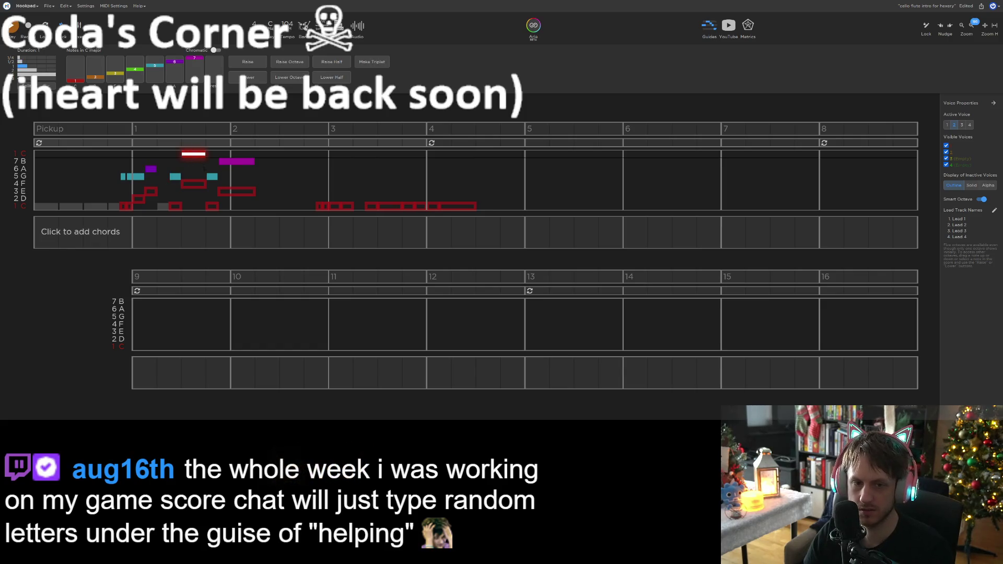
click(212, 178)
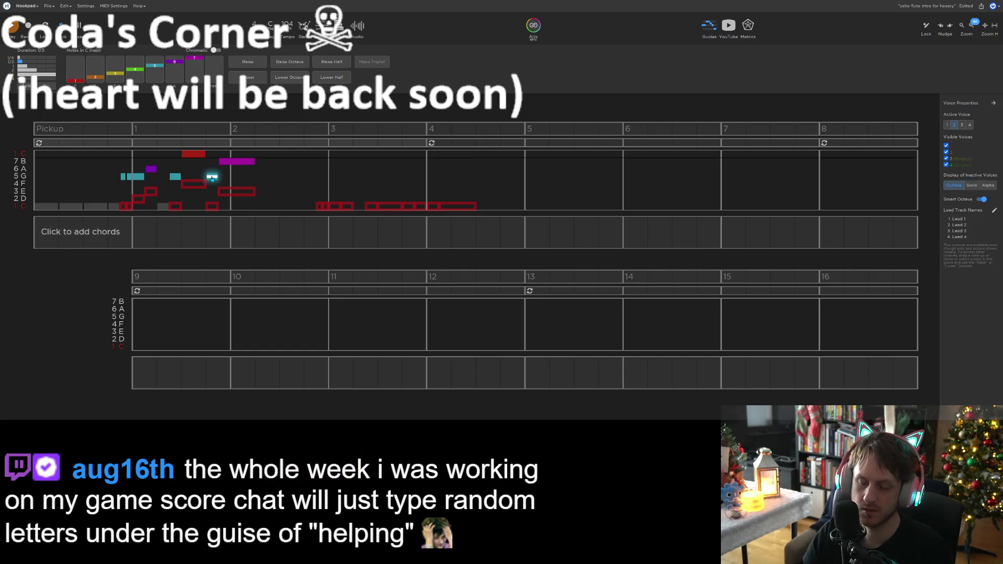
key(Delete)
Play back the new harmony and bring up the band mixer
key(space)
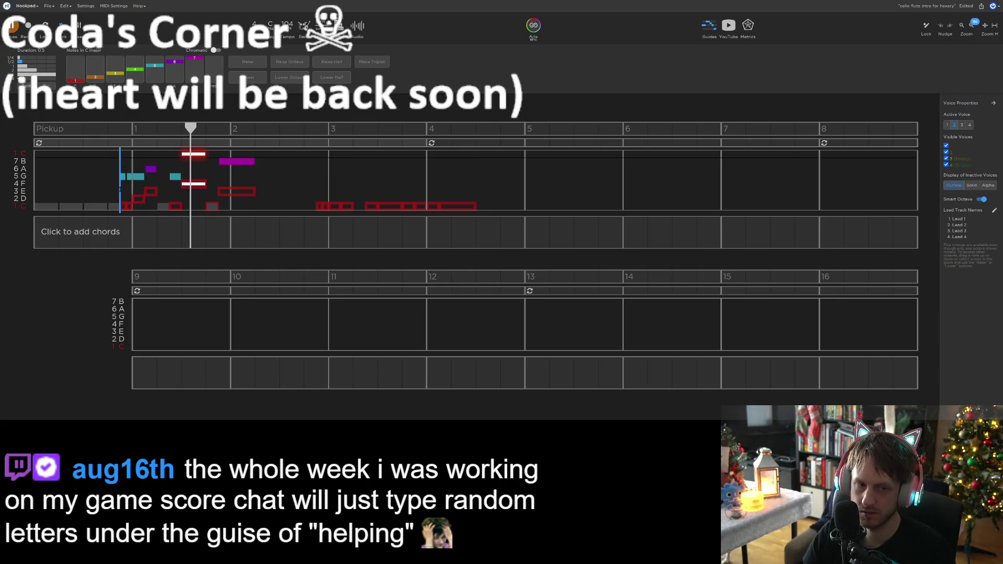
key(space)
click(950, 207)
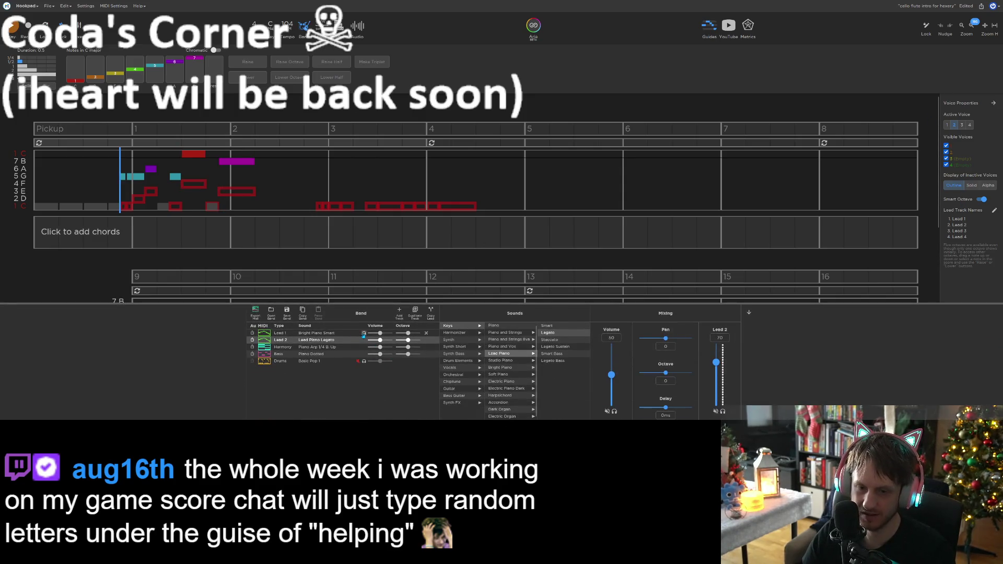
Solo Lead 1 and play the measures 1–2 passage several times
click(364, 333)
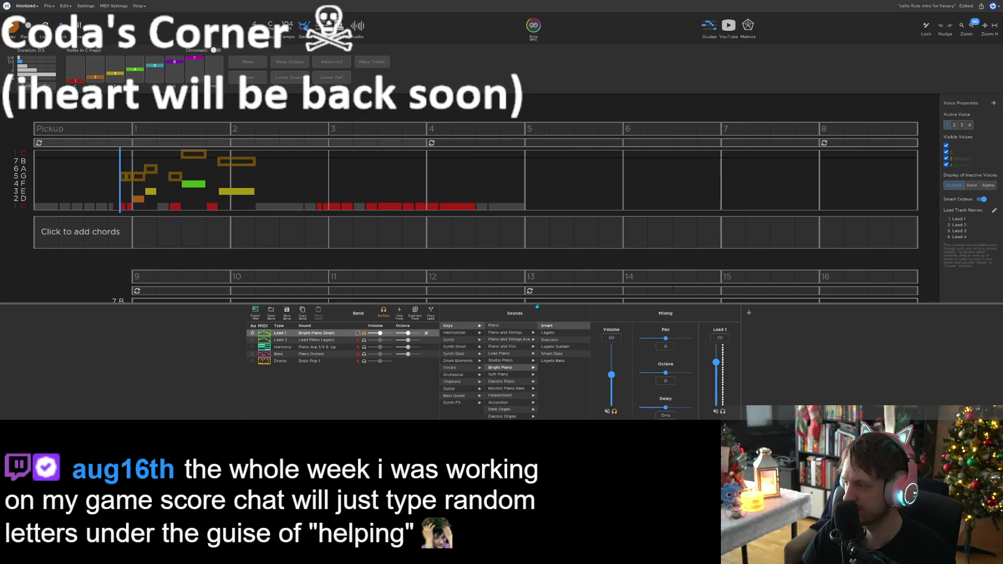
key(space)
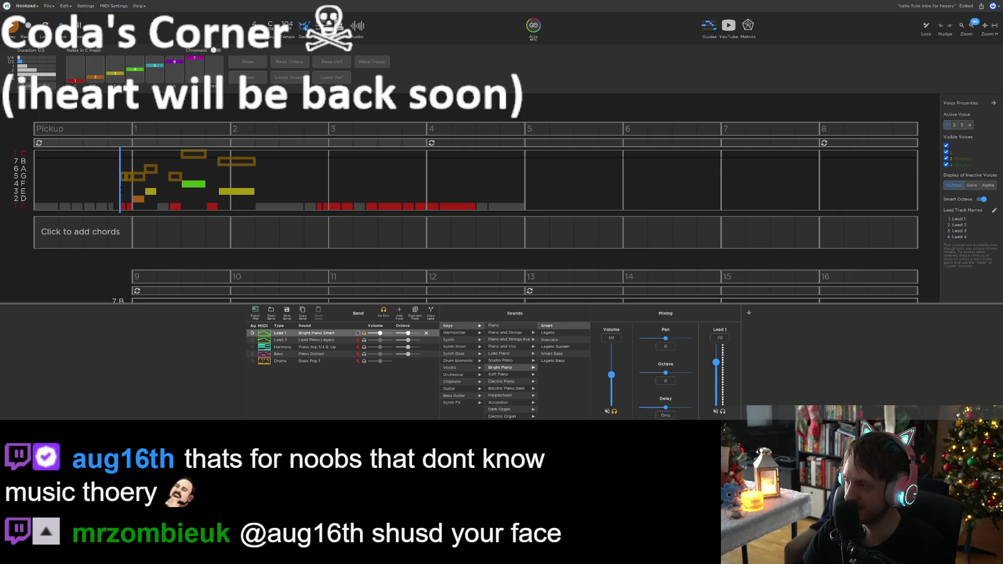
key(space)
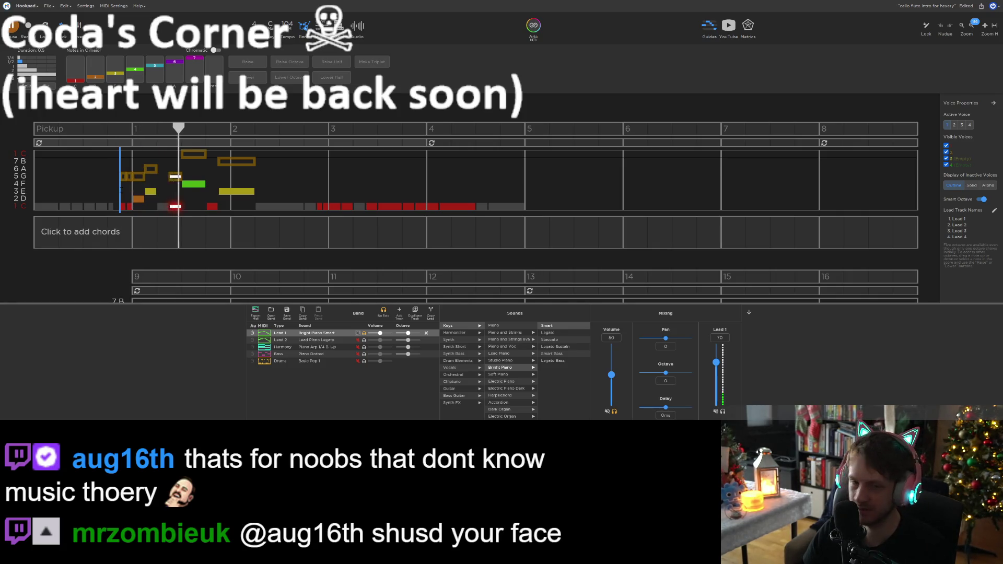
key(space)
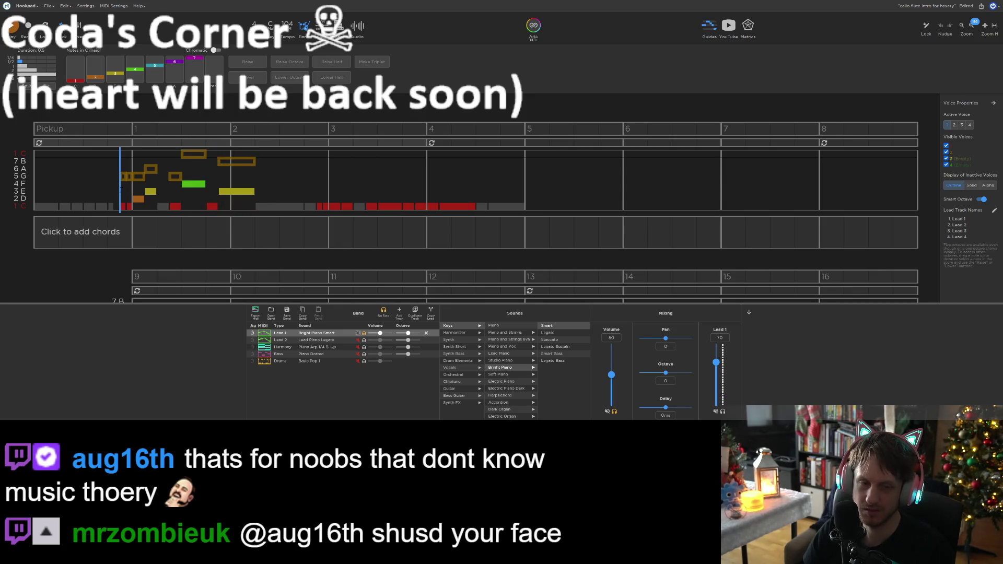
key(space)
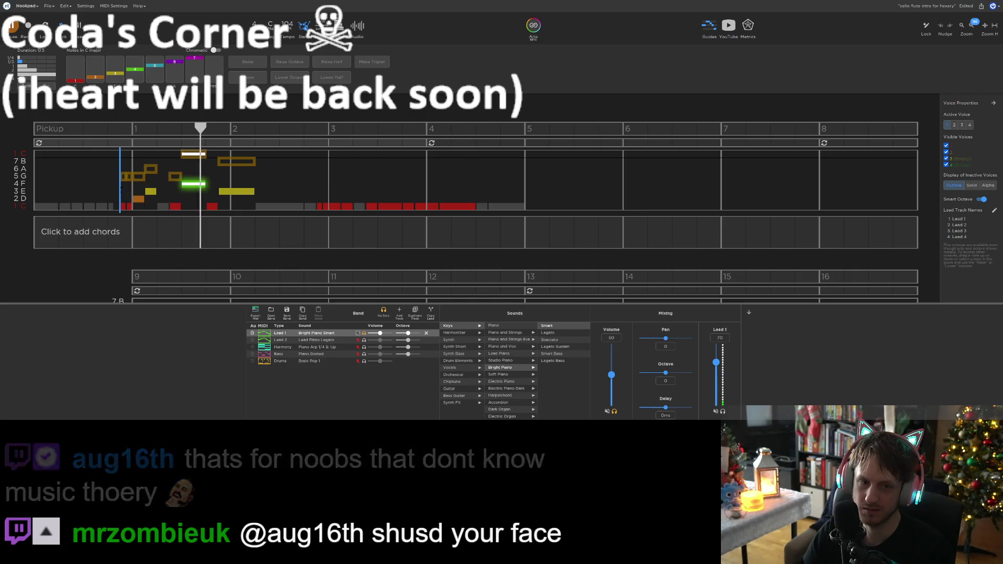
key(space)
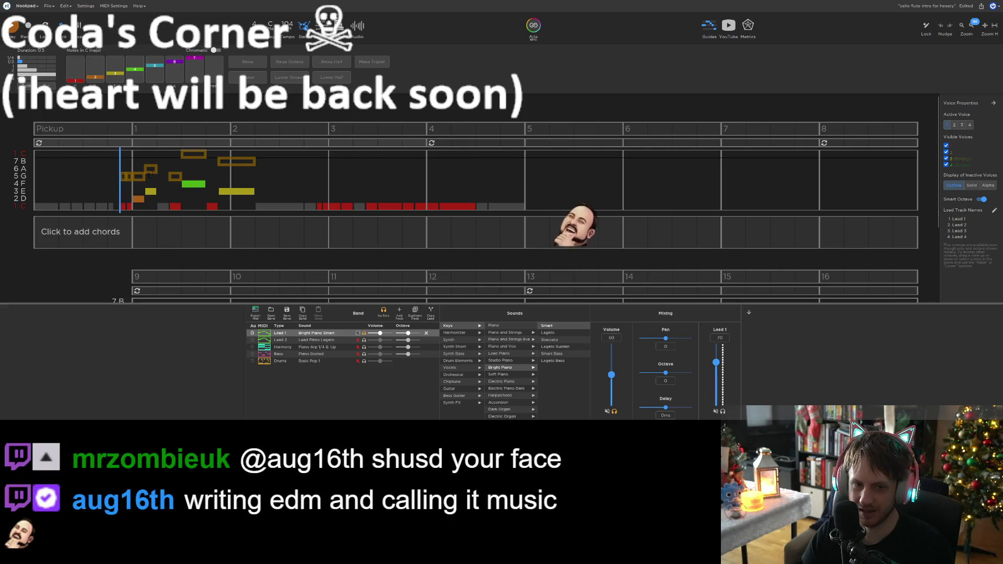
key(space)
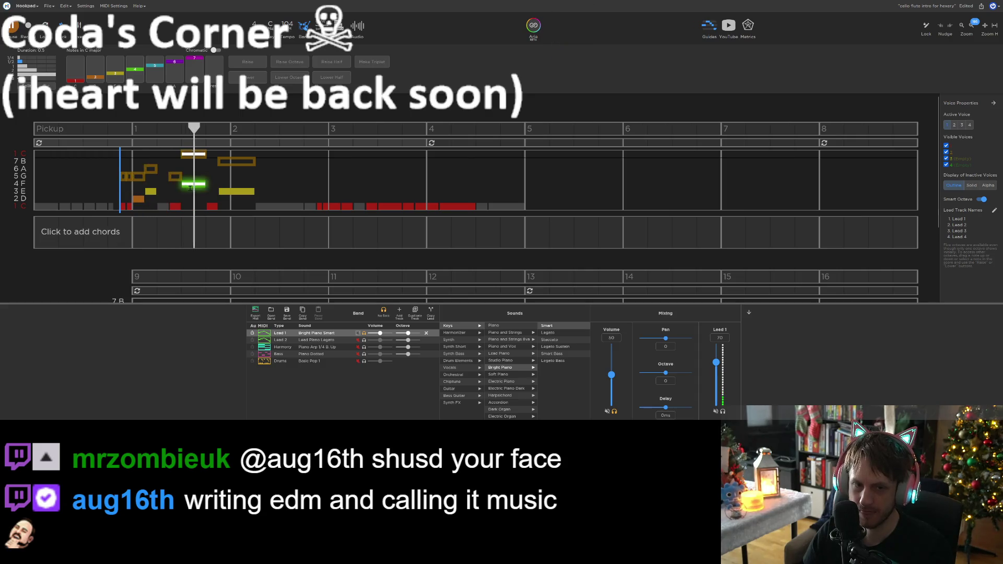
key(space)
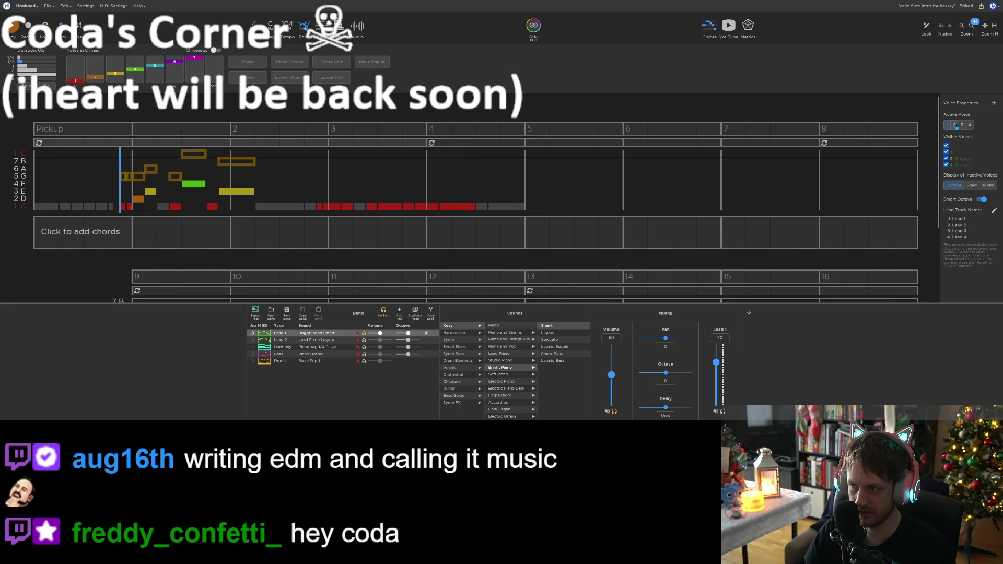
Audition the passage with Lead 2 active, then with Lead 1 active
click(380, 340)
key(space)
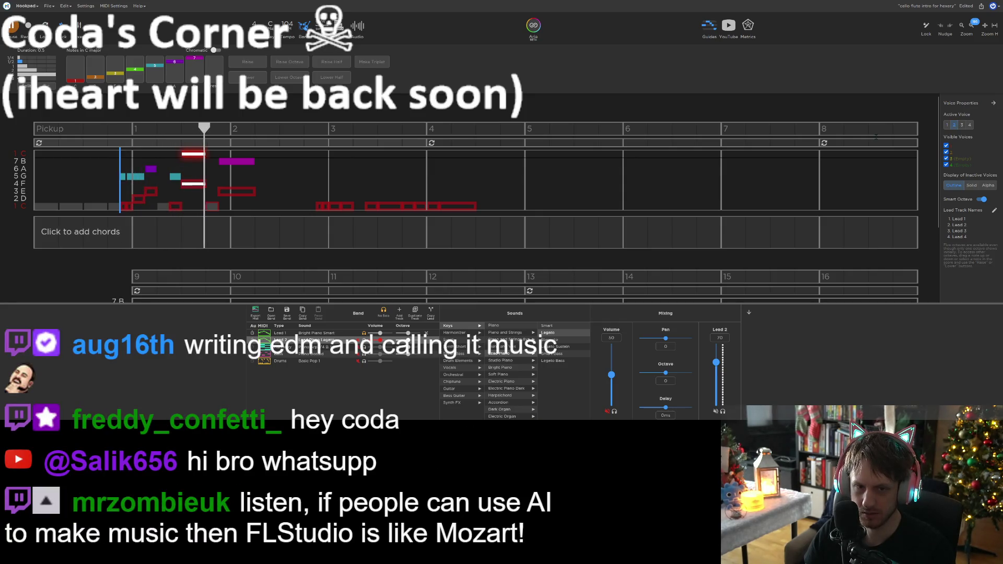
key(space)
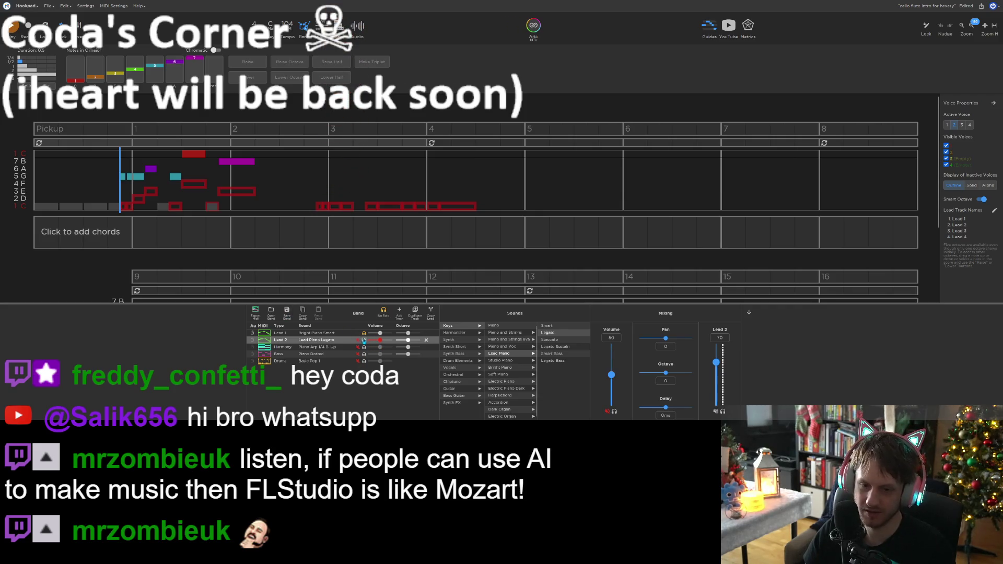
click(362, 334)
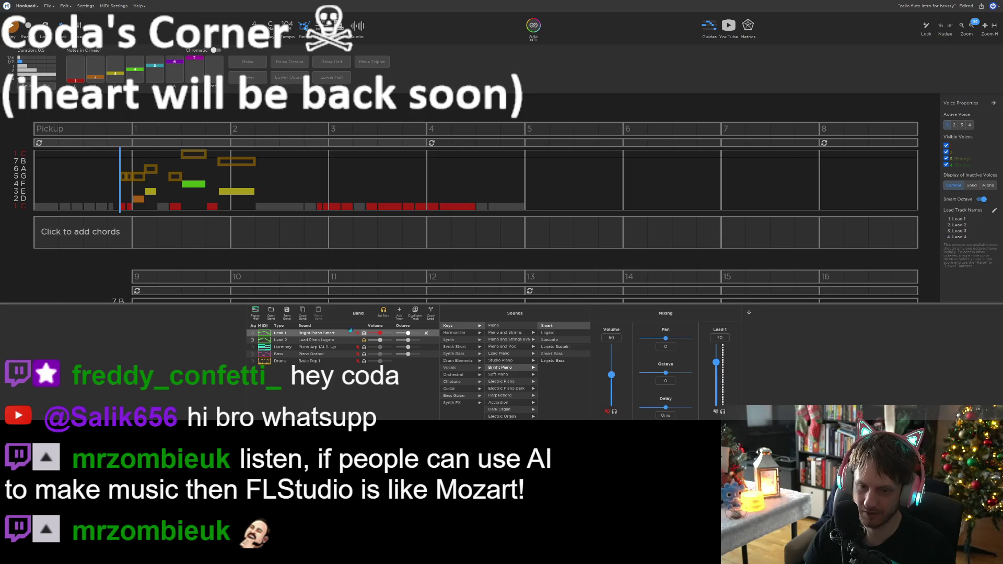
key(space)
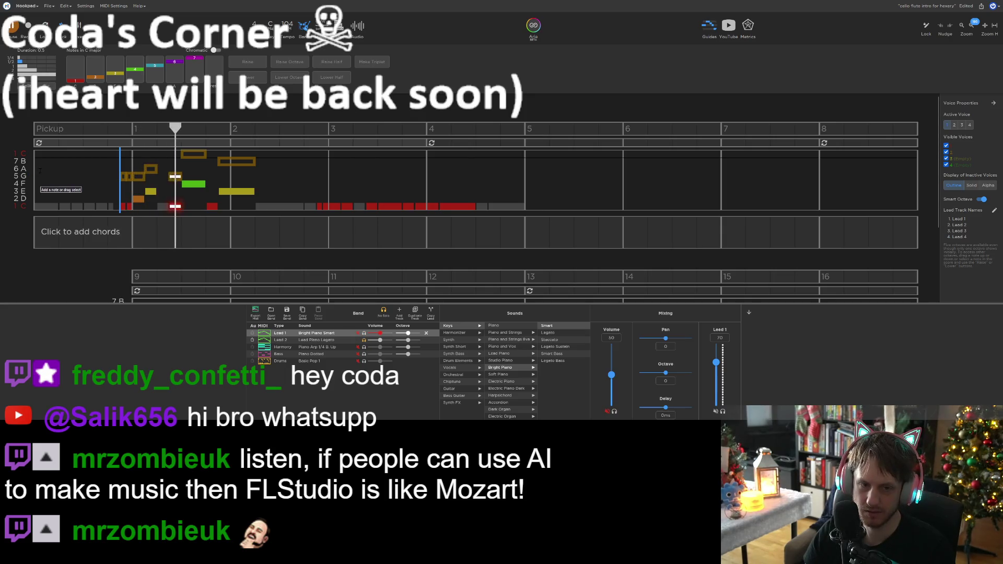
key(space)
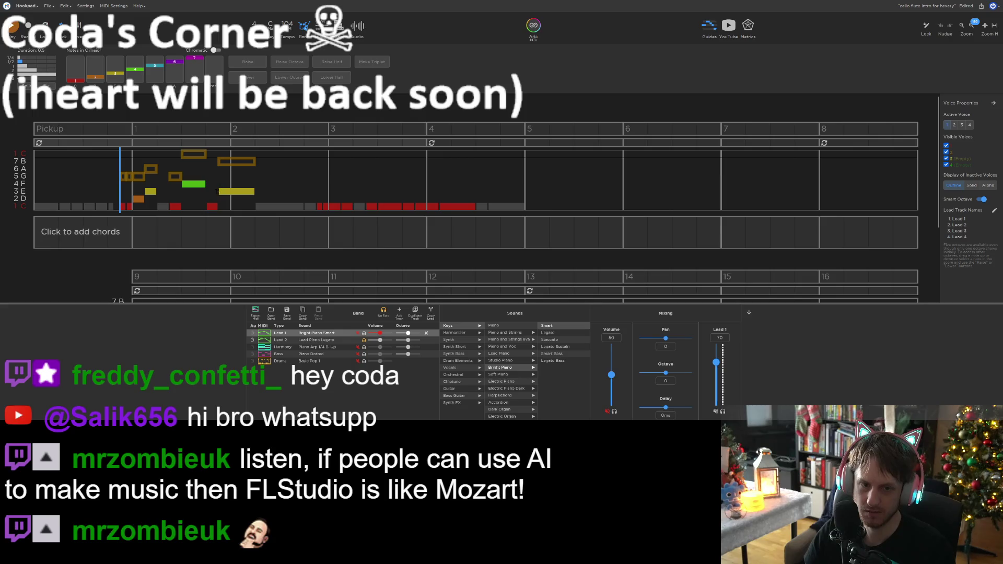
Copy a Lead 2 note, select all Lead 2 notes, and turn off the solo
click(237, 163)
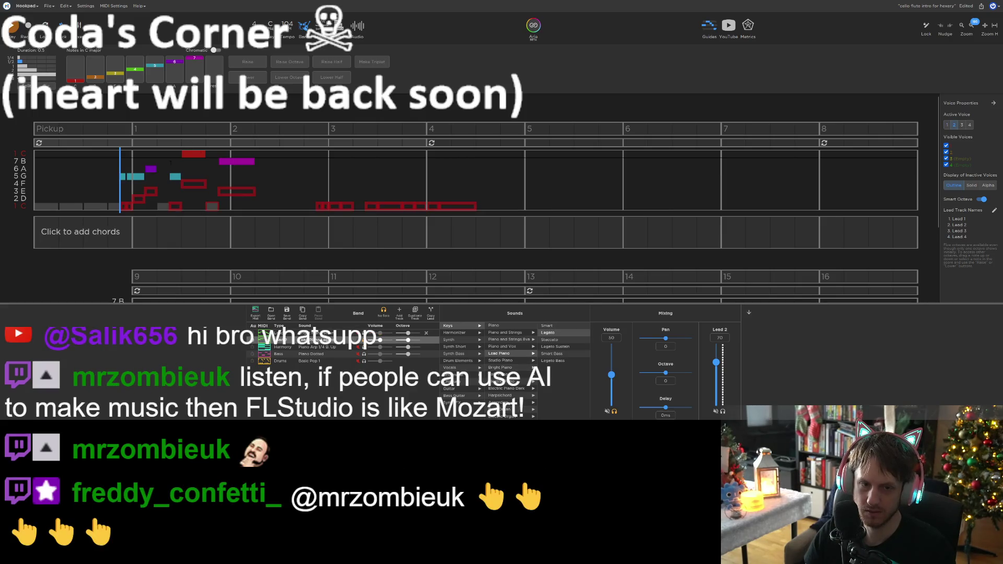
click(175, 178)
key(ctrl+c)
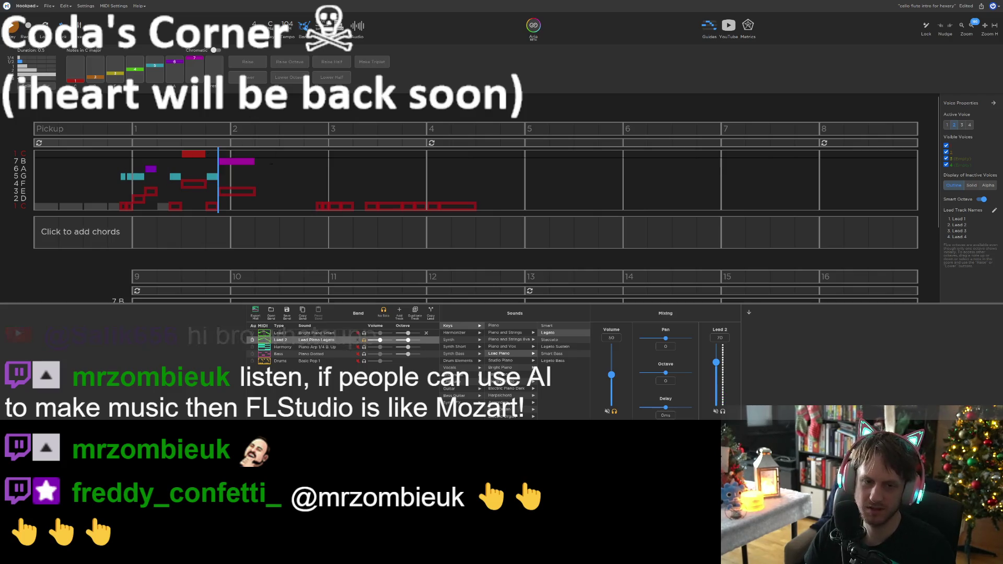
key(space)
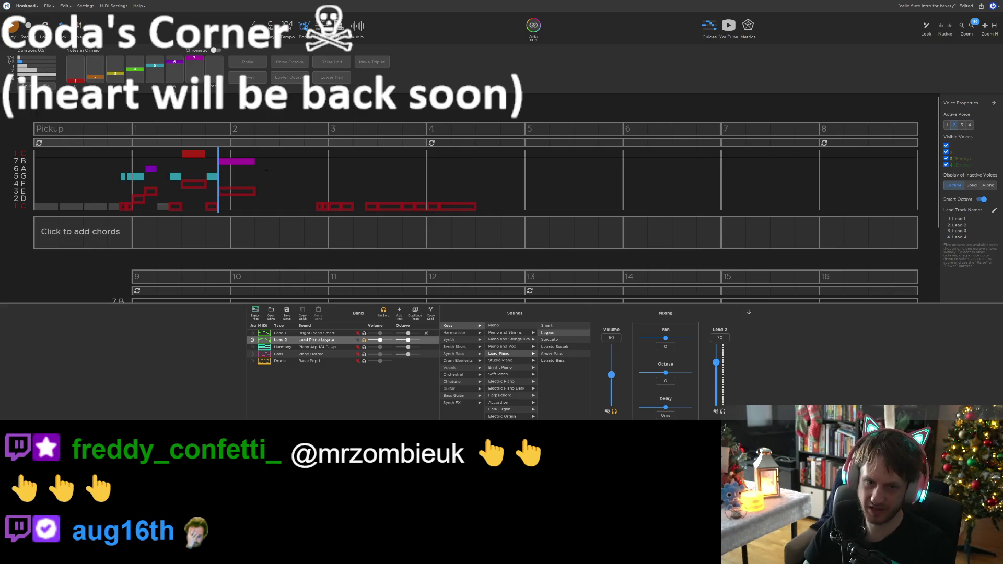
drag(254, 178, 116, 148)
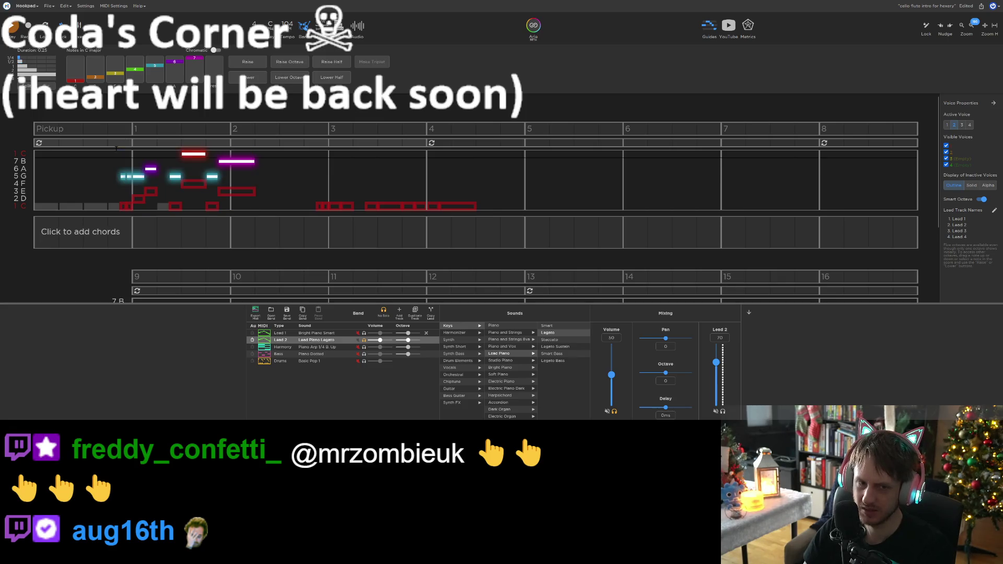
click(362, 340)
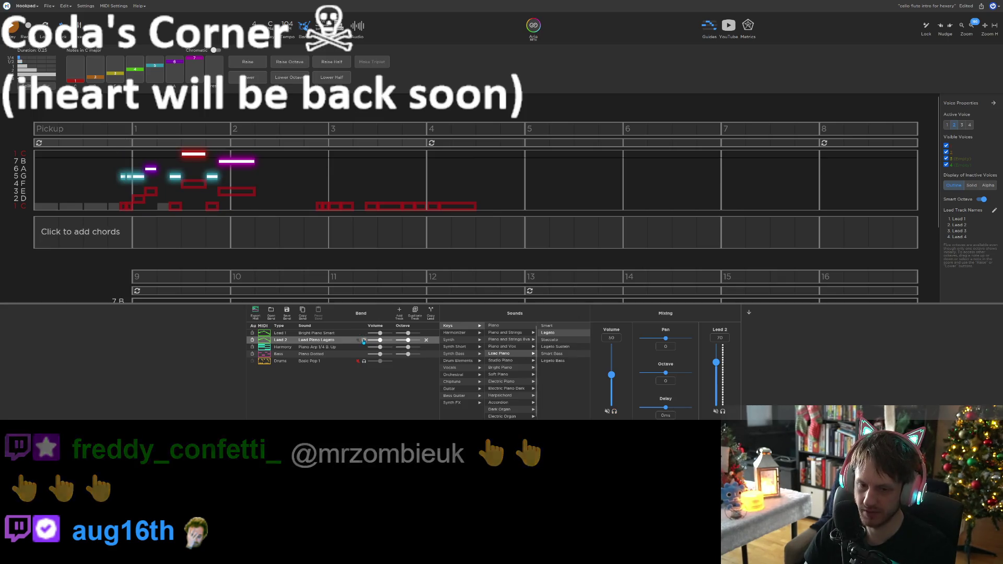
Hide voice 2, add a D at the start of measure 1 in Lead 1, and audition
click(946, 152)
click(945, 126)
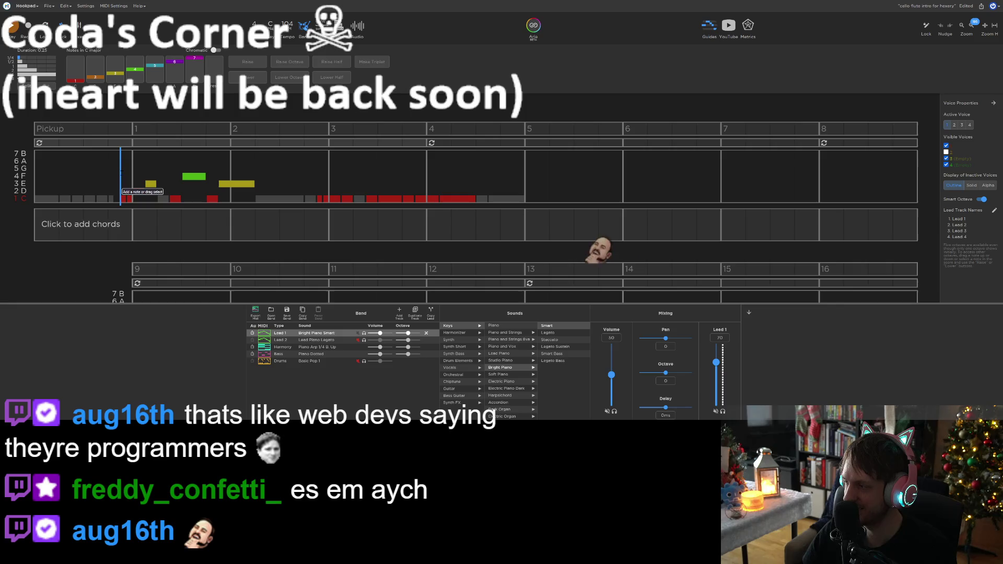
key(2)
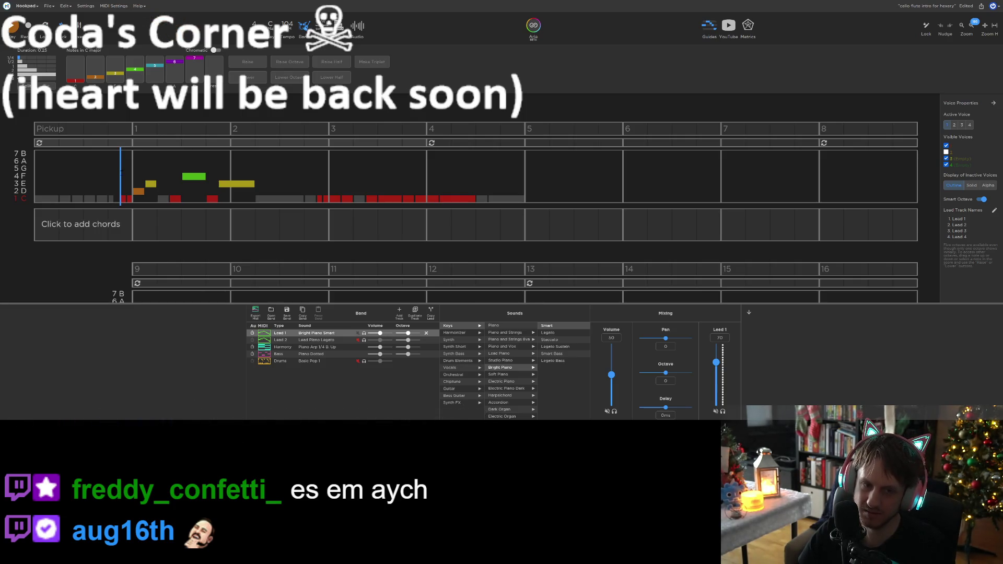
key(space)
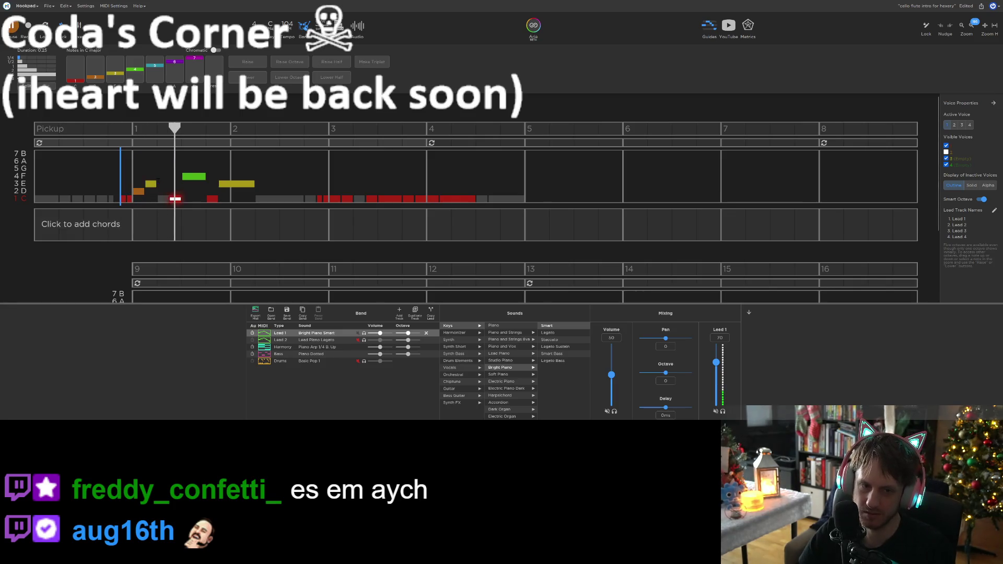
key(space)
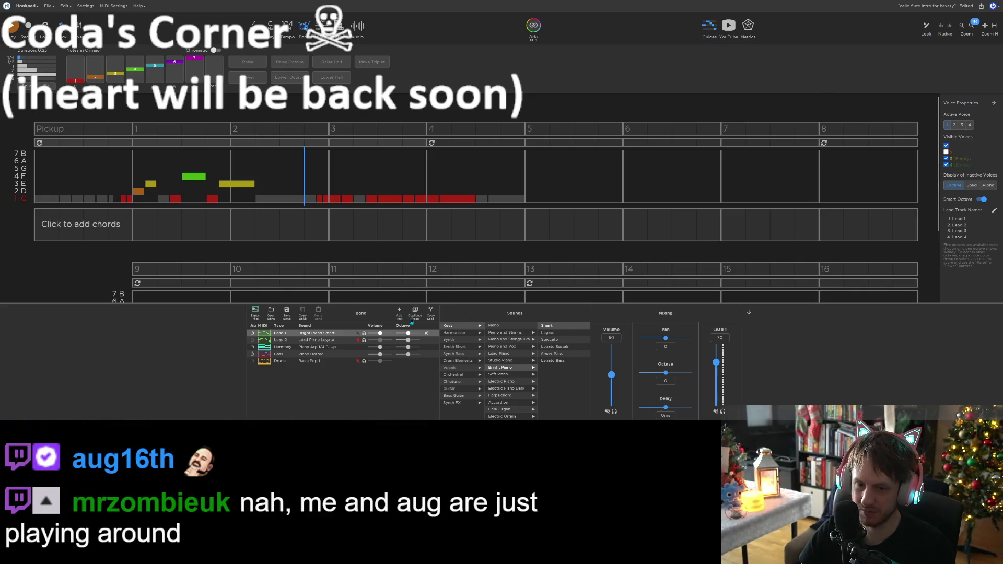
click(399, 312)
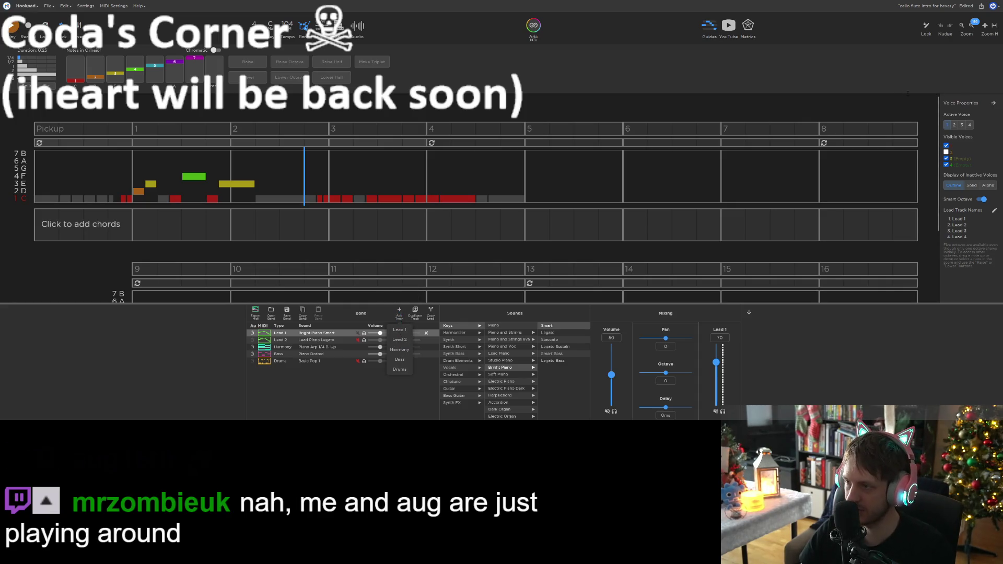
Add a Lead 3 track with the Flute (Smart) sound and fill bar 2 with rests
click(400, 339)
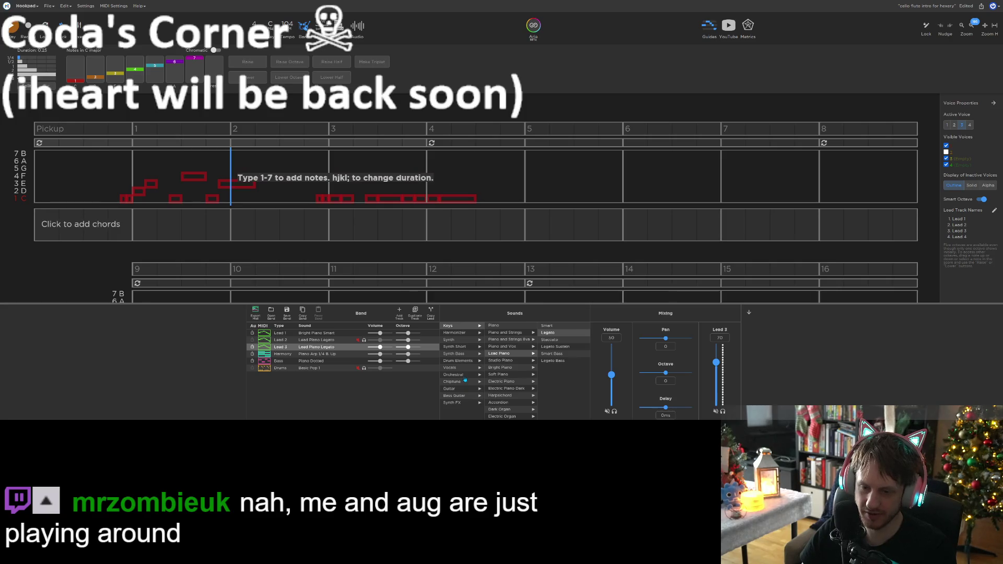
mouse_move(464, 376)
click(549, 326)
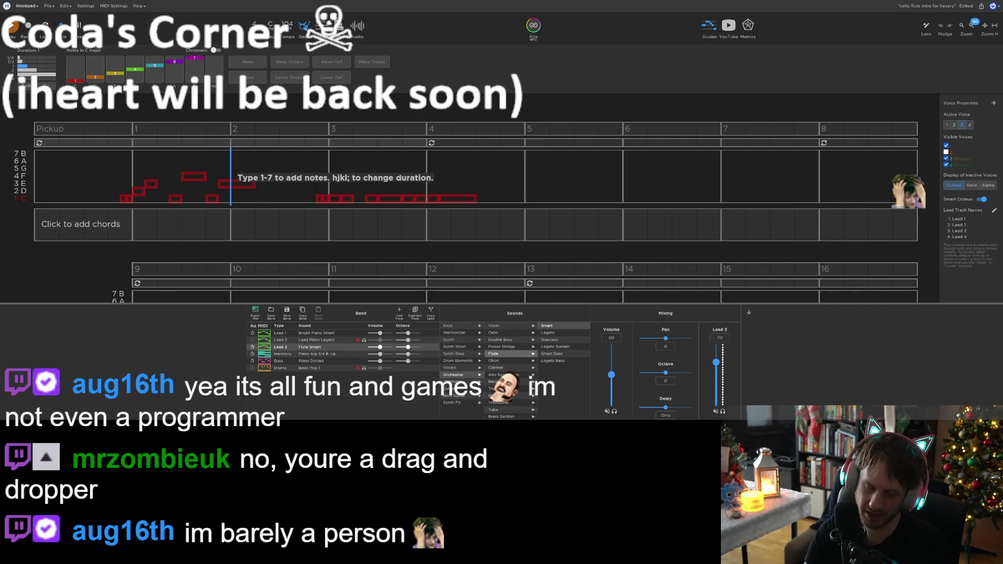
key(0)
key(0)
key(0)
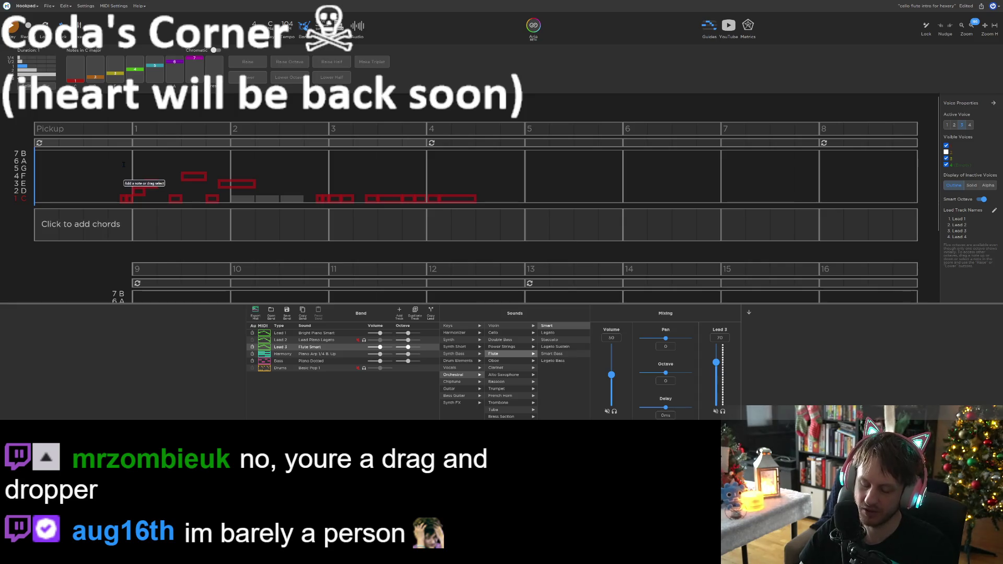
Play the flute line back, then add its first note near bar 3 and raise it to 5 G
key(space)
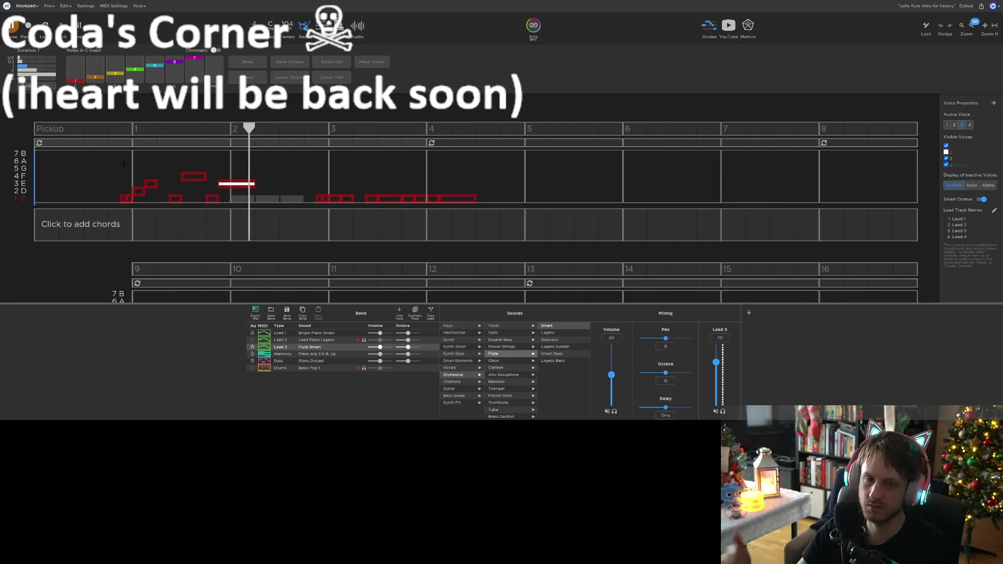
key(space)
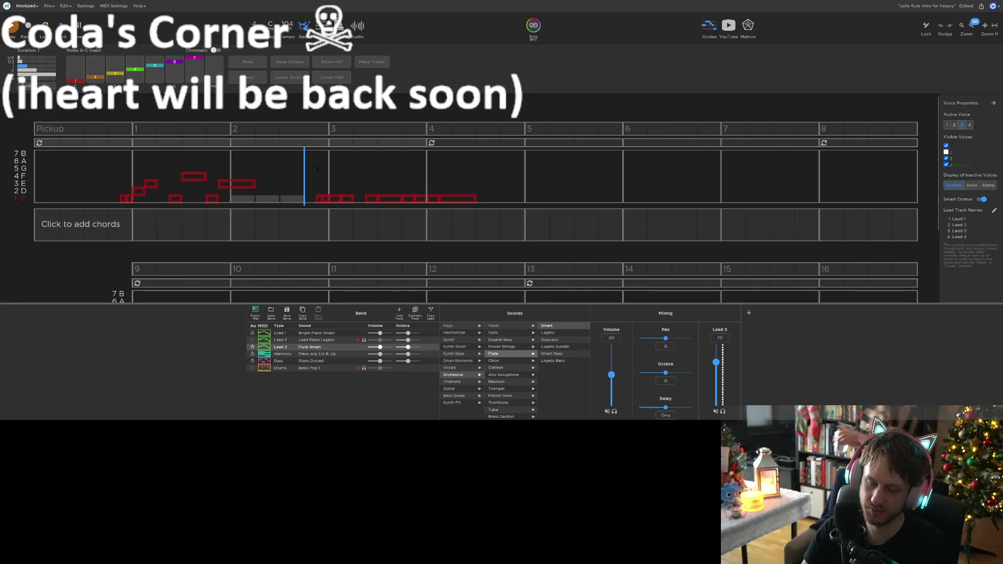
key(space)
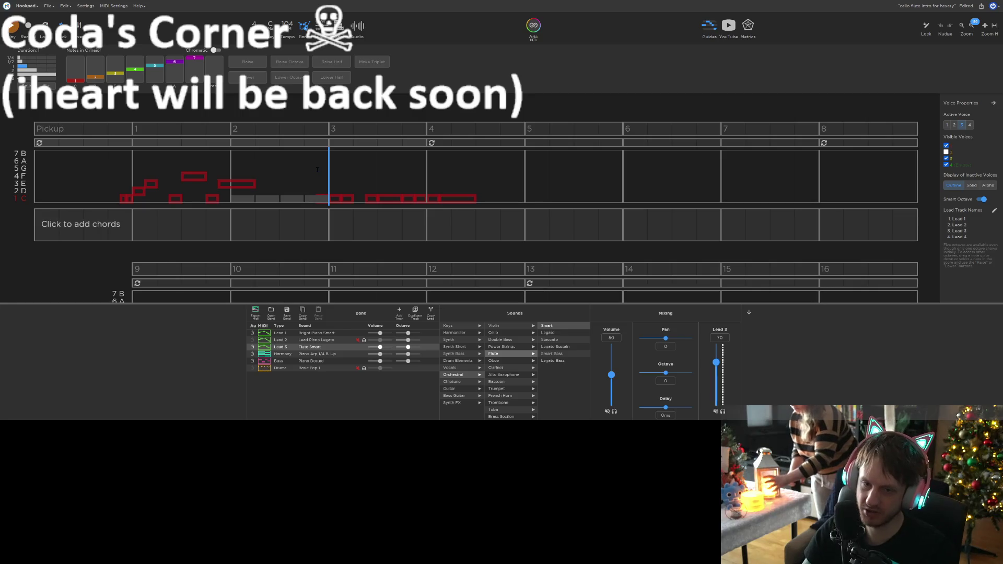
click(311, 199)
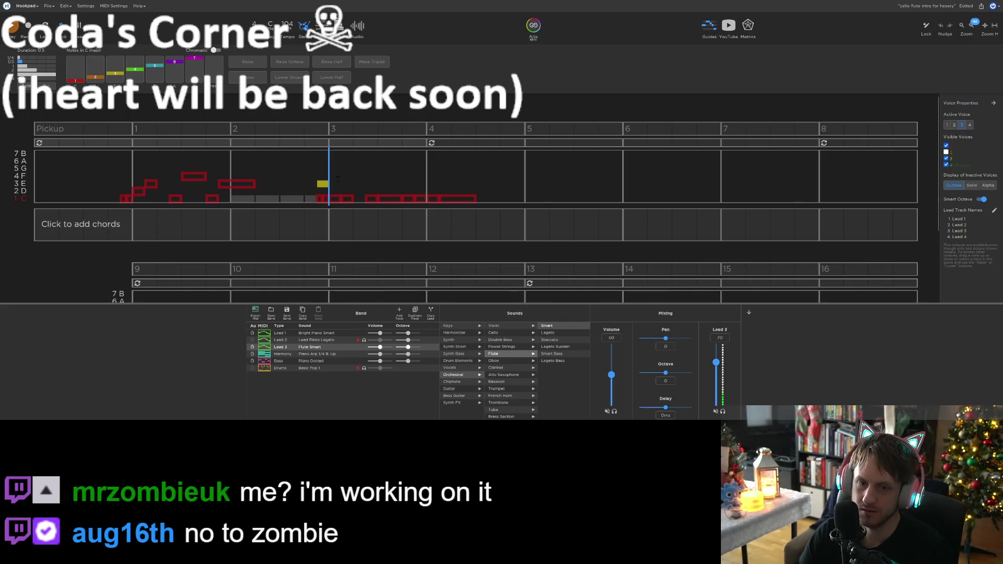
drag(324, 181, 321, 169)
Lengthen the yellow bar-3 note to a full beat and paste a copy one step higher
key(Escape)
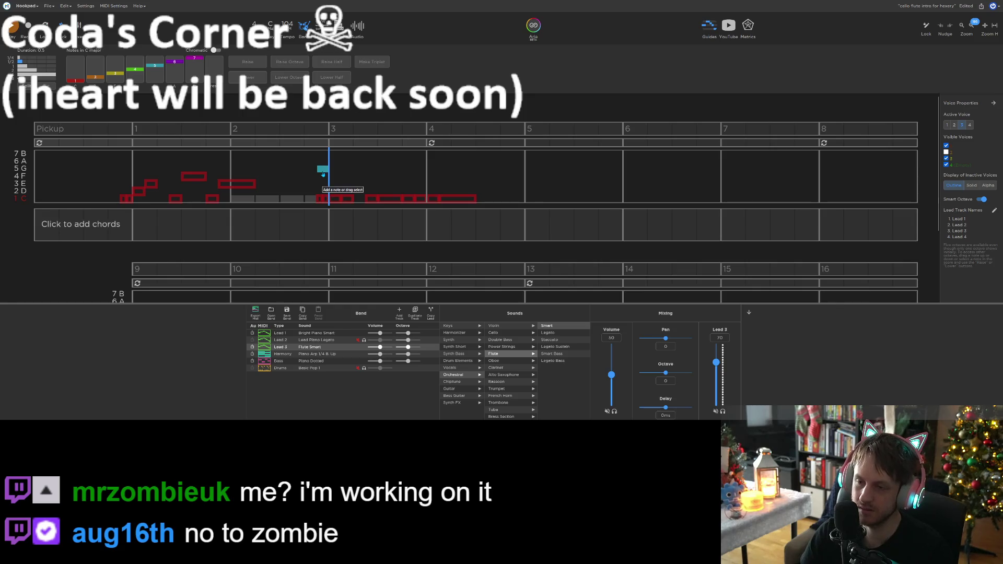
key(space)
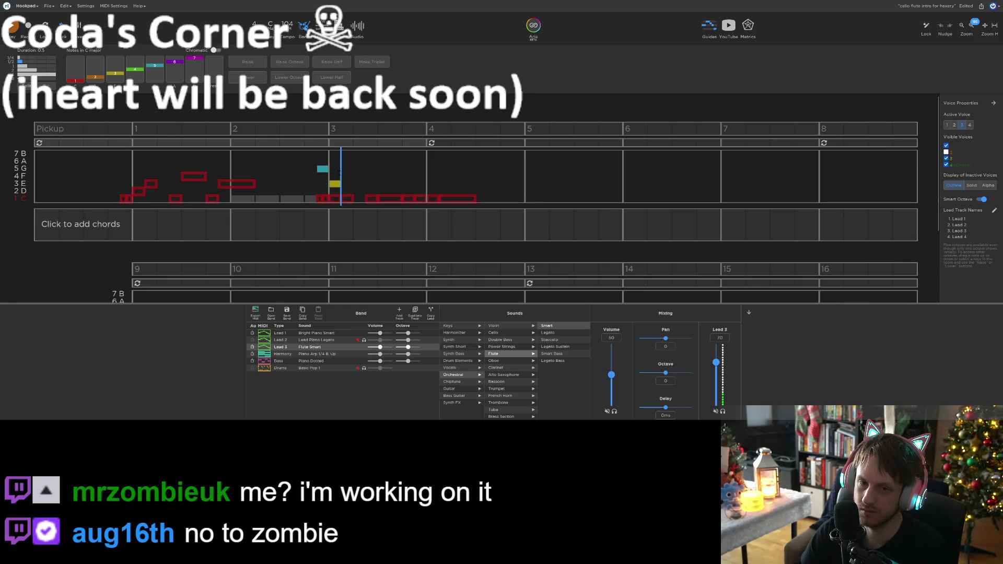
drag(338, 183, 355, 183)
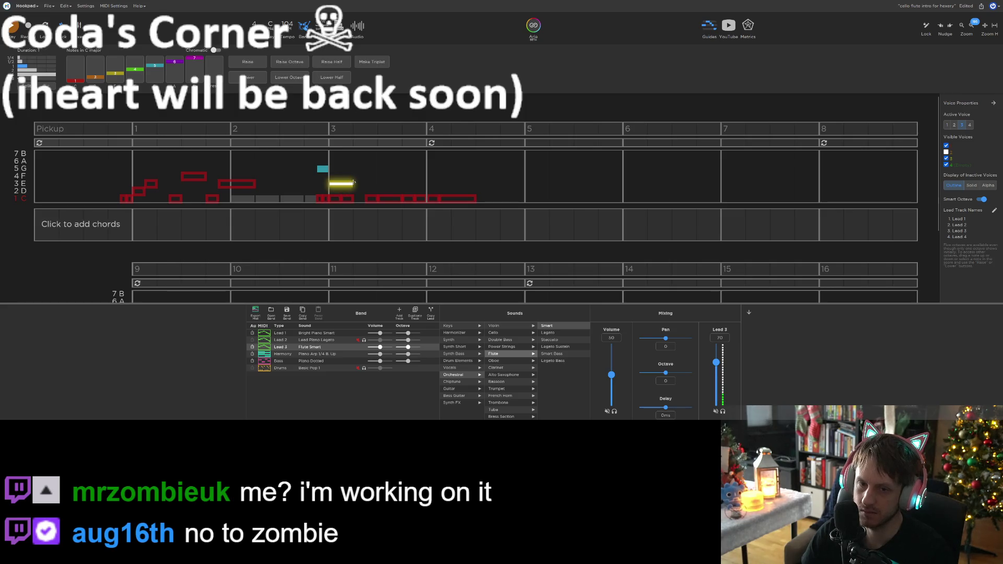
key(ctrl+c)
key(ctrl+v)
key(Up)
key(Up)
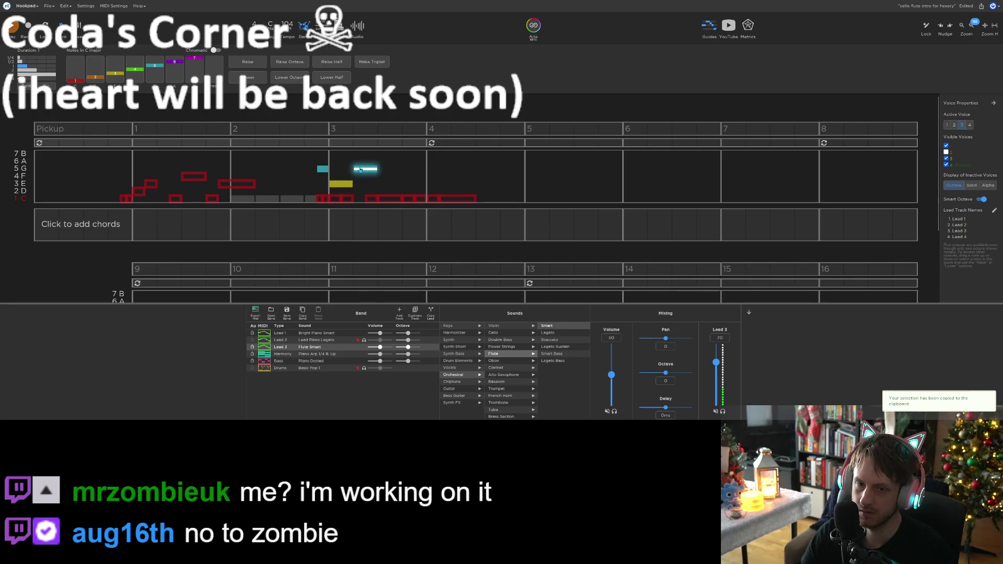
key(space)
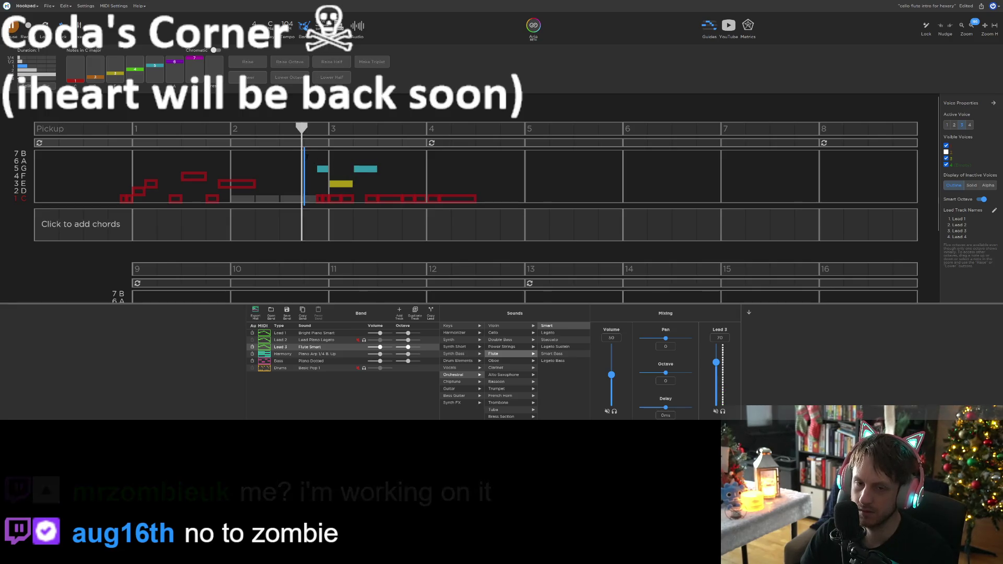
key(space)
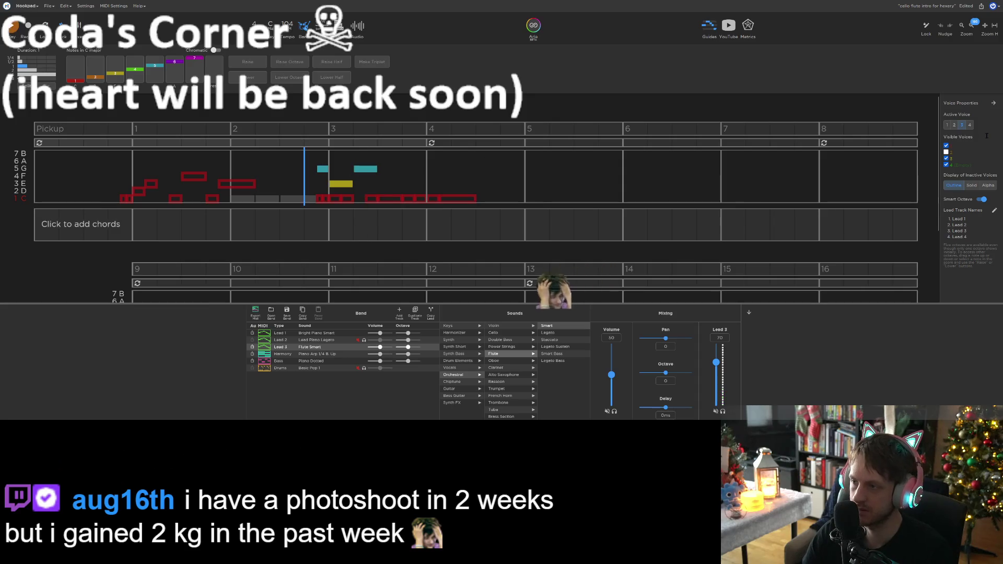
Compare against Lead 1, then draw an F note in bar 3 and shorten it to a quarter beat
click(363, 332)
key(space)
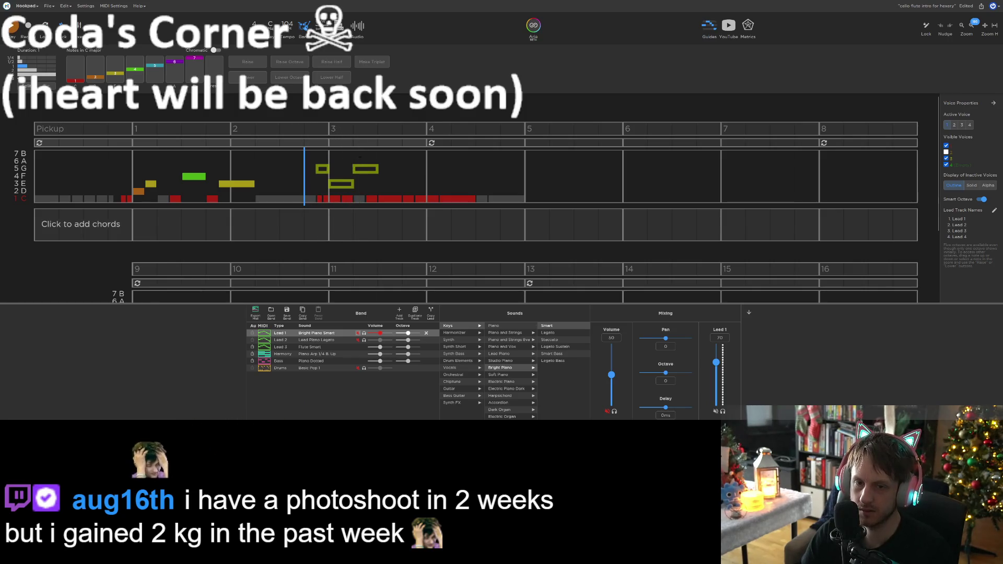
click(352, 185)
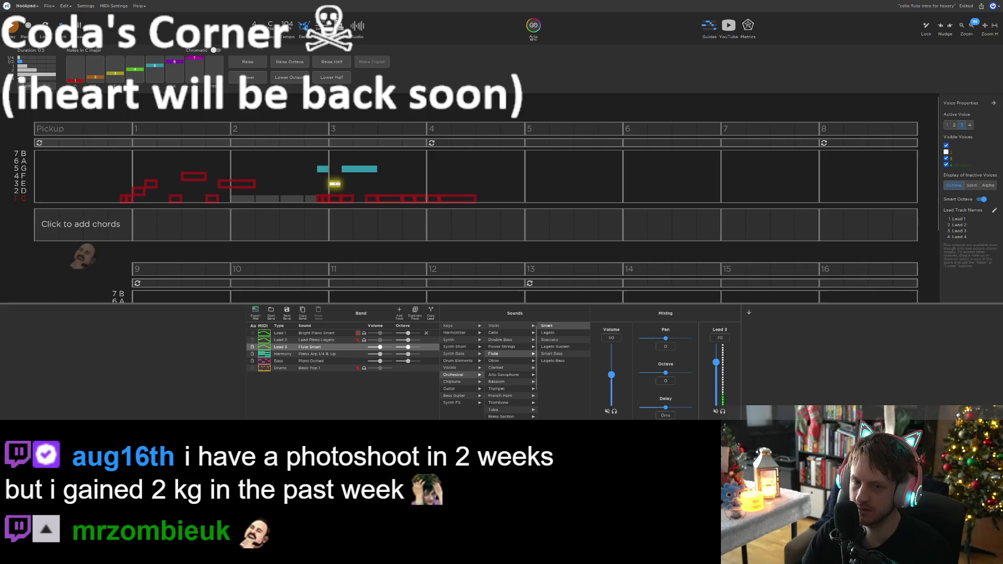
mouse_move(351, 184)
mouse_down()
mouse_move(354, 169)
mouse_move(323, 177)
mouse_up()
key(space)
key(space)
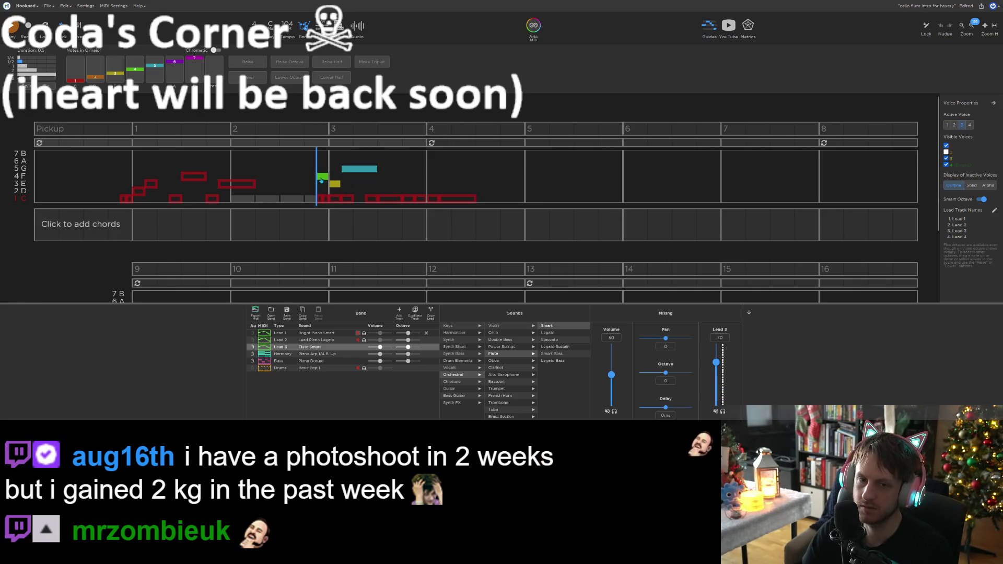
drag(319, 176, 324, 177)
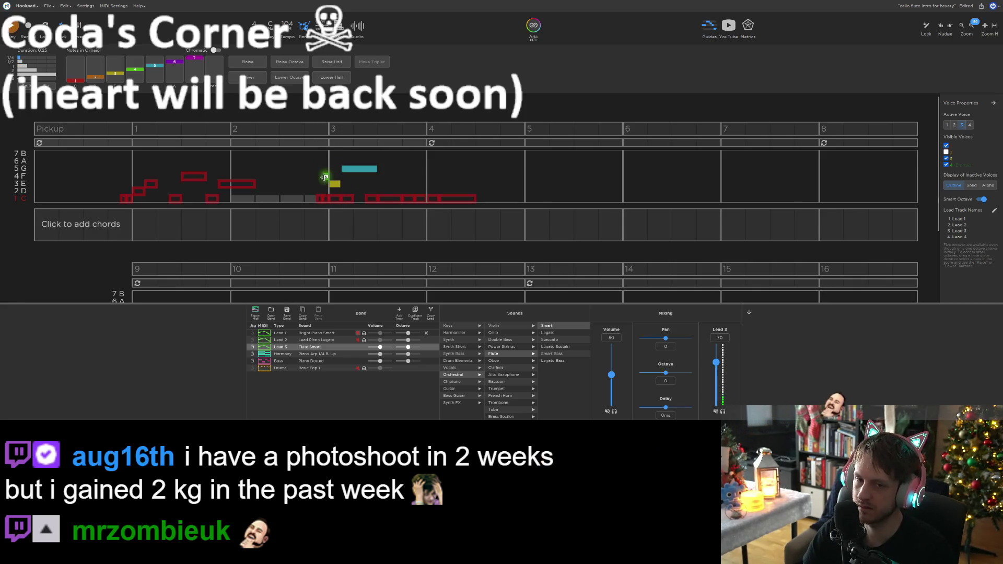
key(space)
Delete the yellow note, move the G note to bar 3's start, and paste an F after it
click(330, 184)
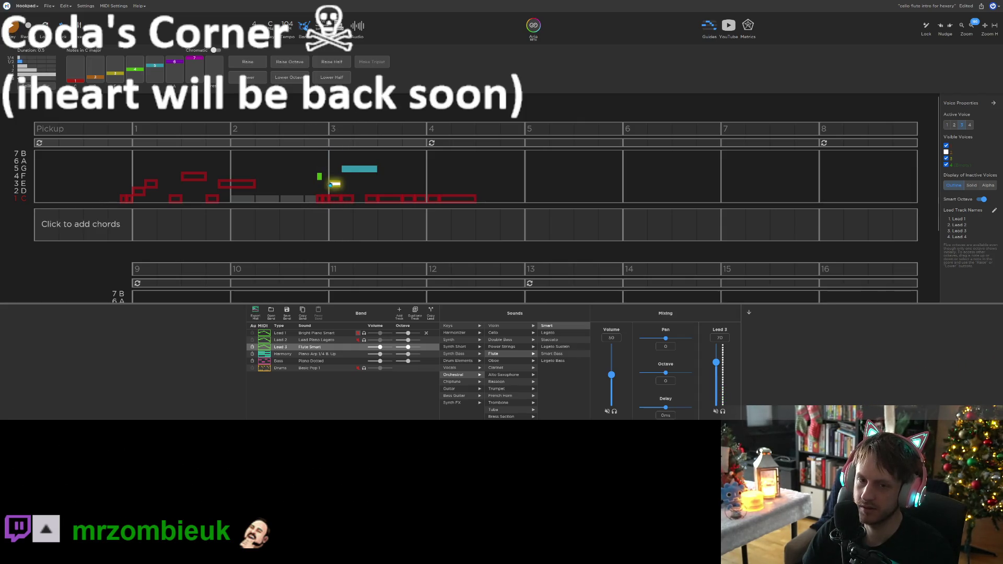
key(Delete)
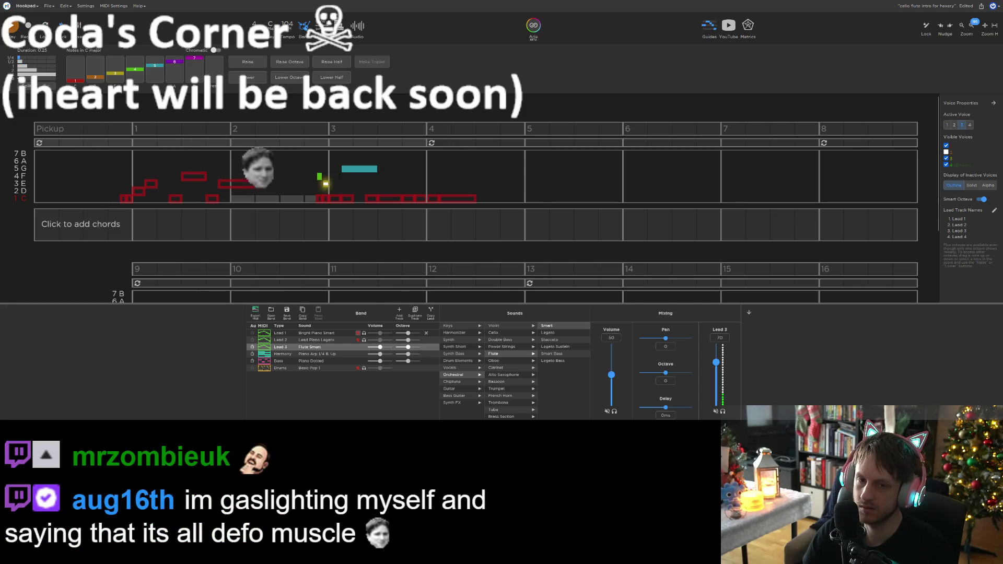
drag(356, 173, 345, 173)
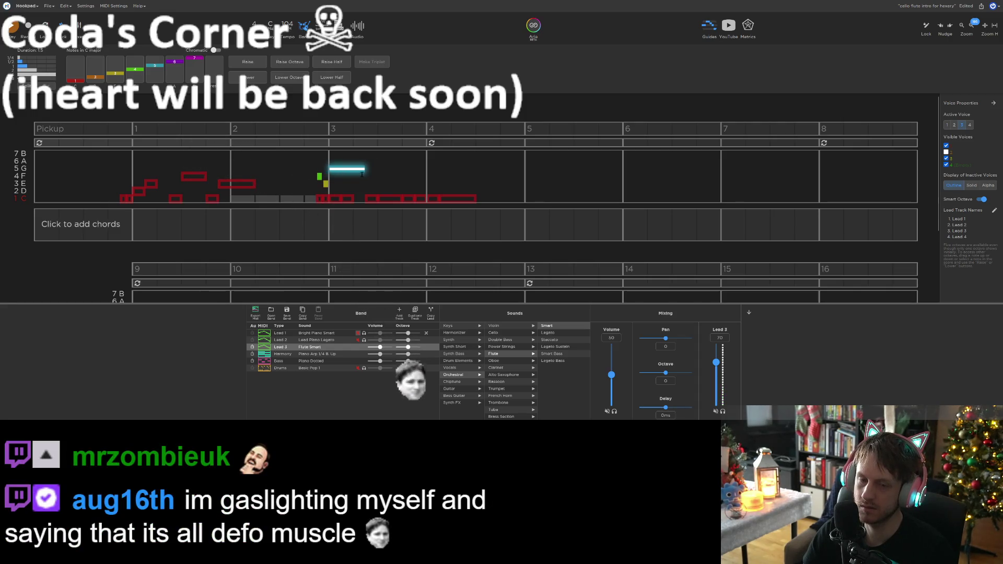
key(ctrl+c)
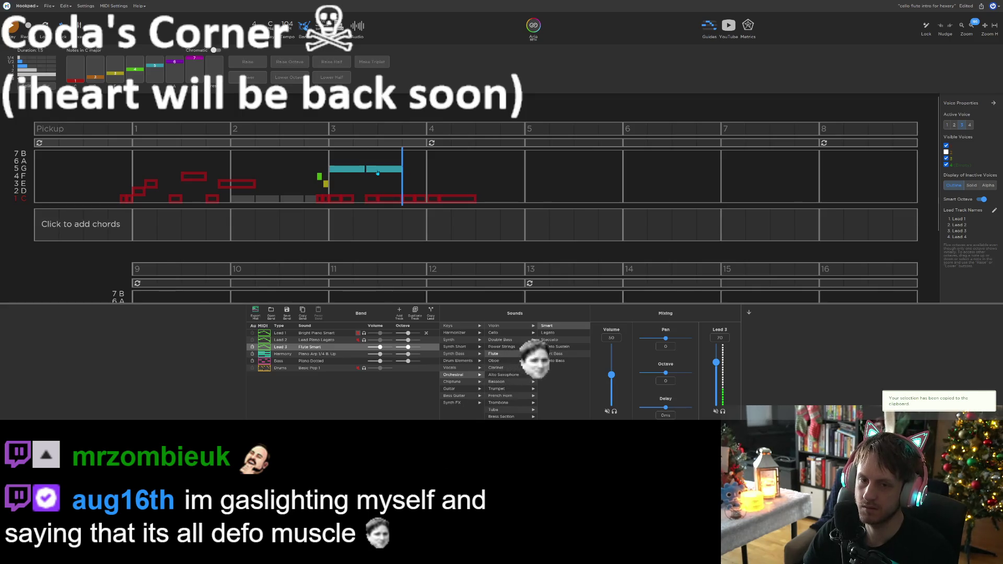
key(ctrl+v)
key(Down)
click(406, 180)
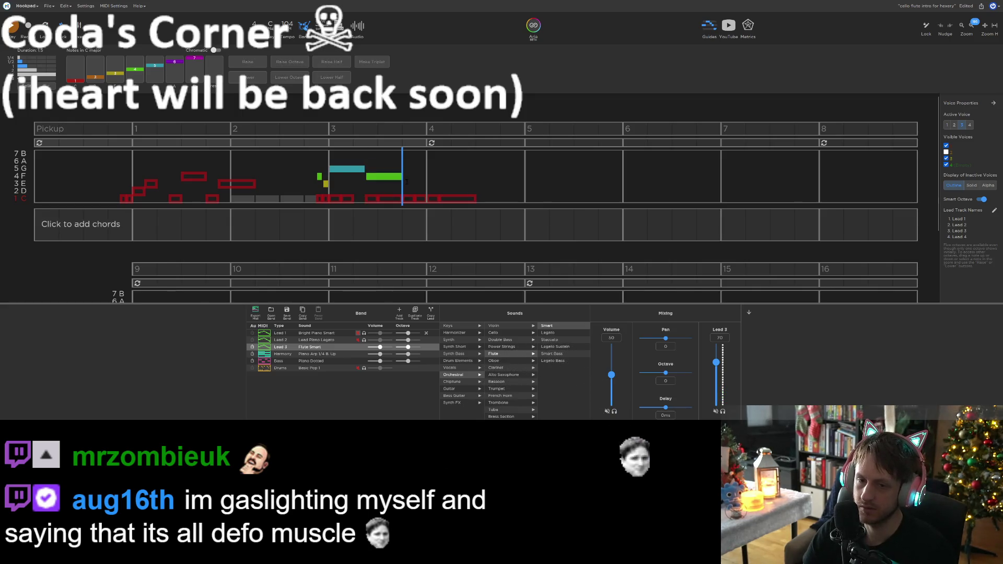
Draw a low C near the end of bar 3 and add a bar-4 note one step higher
mouse_move(398, 199)
mouse_down()
mouse_move(427, 200)
mouse_move(418, 197)
mouse_up()
key(ctrl+c)
click(426, 194)
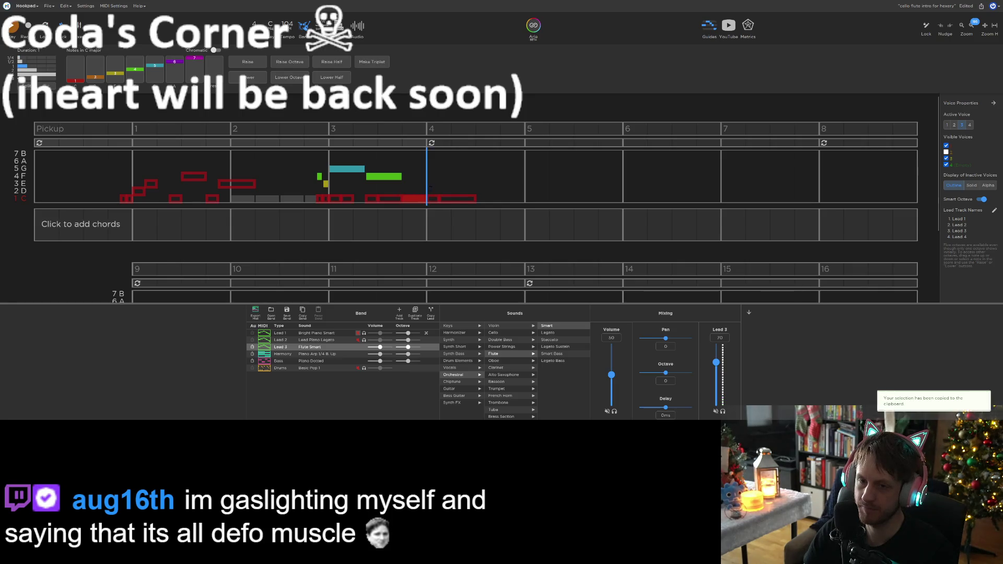
click(437, 194)
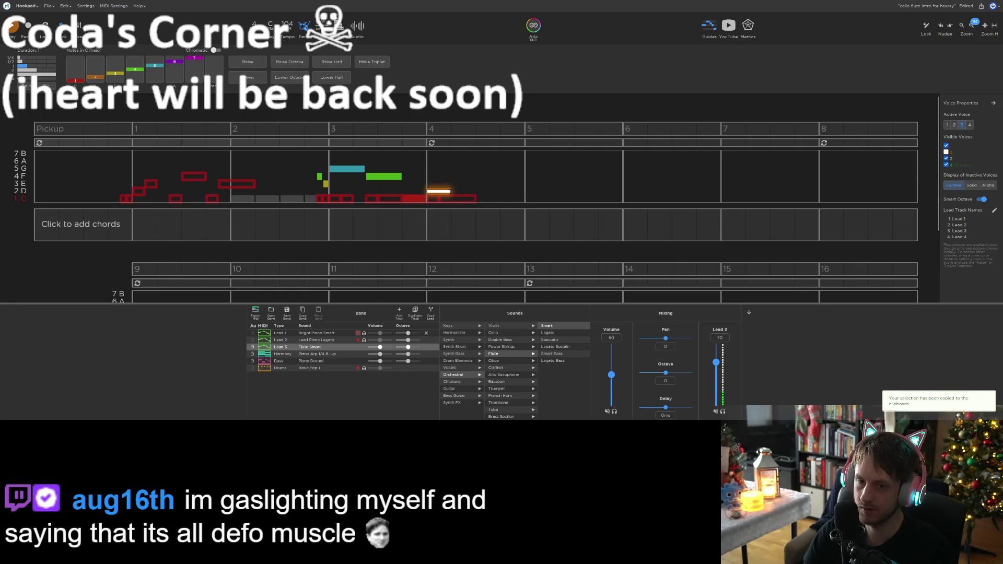
drag(438, 192, 475, 183)
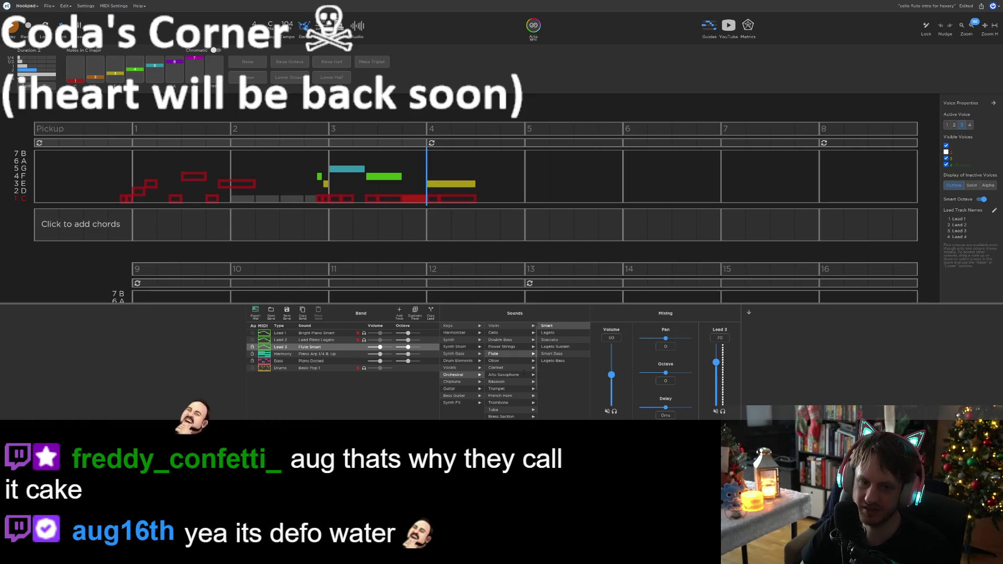
Play the song back, then select the Lead 1 piano part and mute it
click(116, 219)
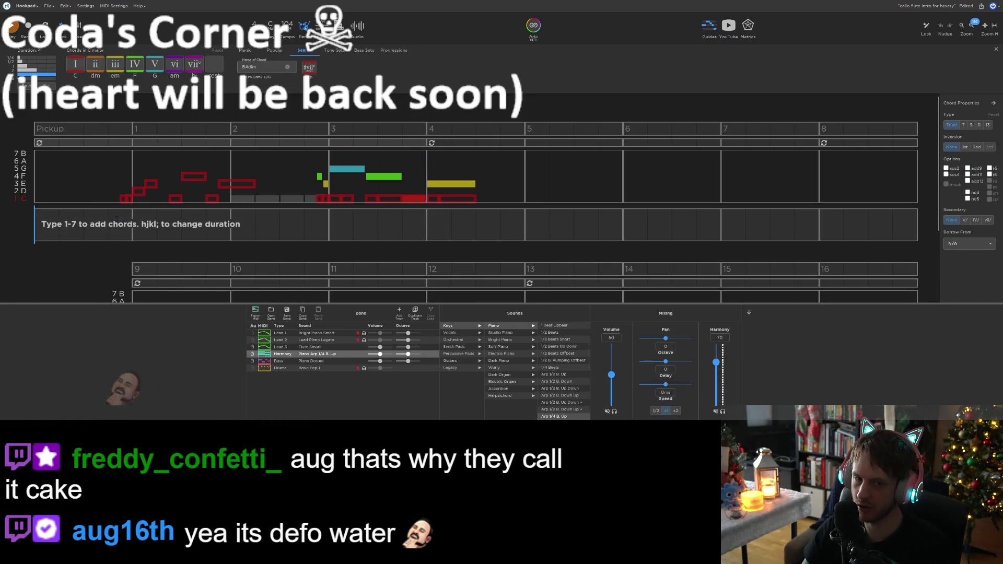
key(space)
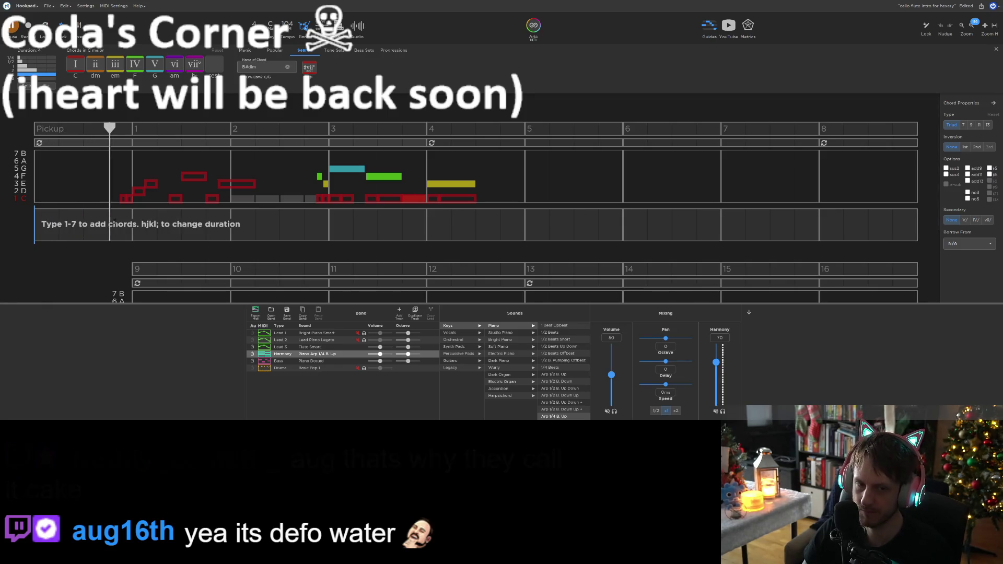
key(space)
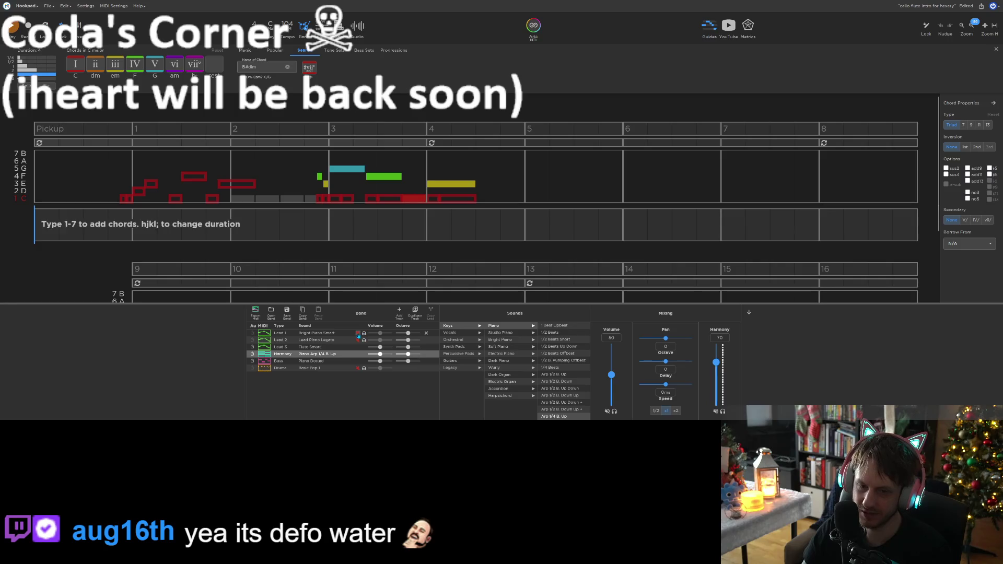
click(359, 333)
key(space)
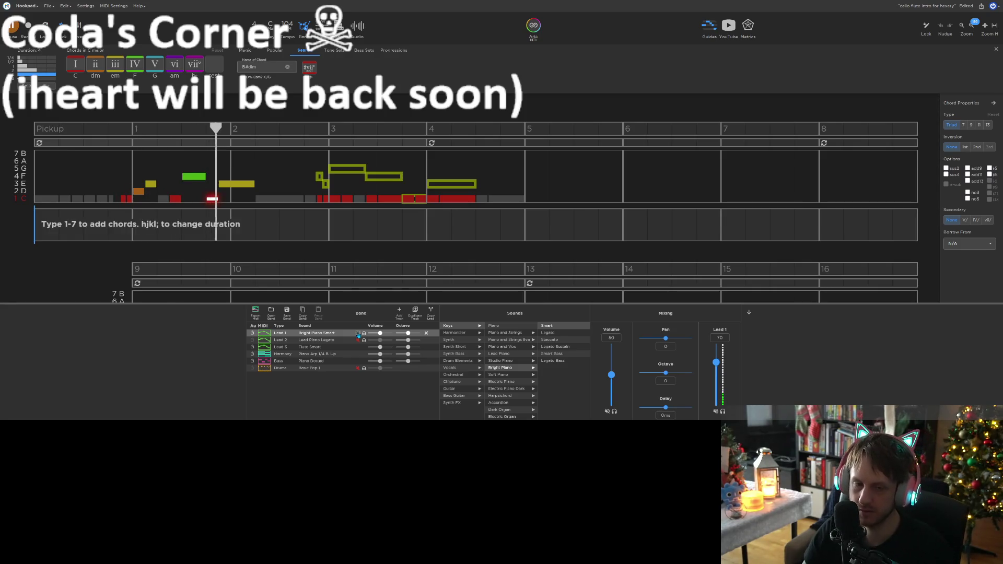
click(359, 333)
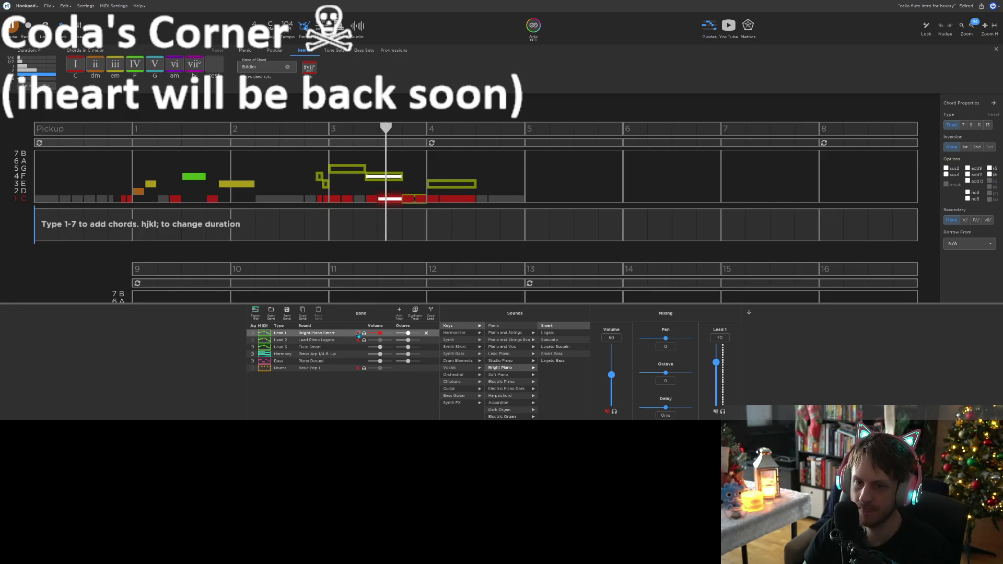
click(406, 197)
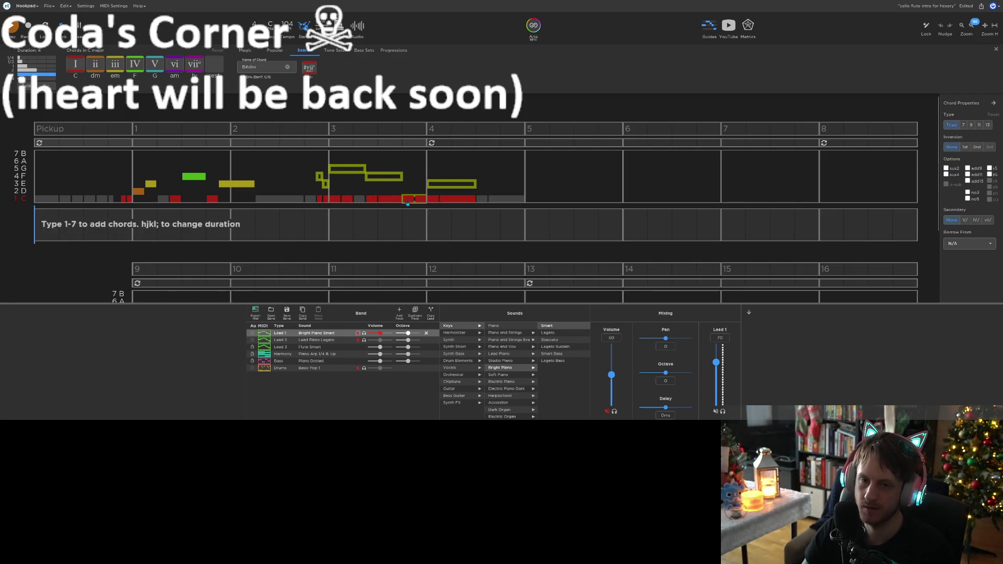
click(410, 198)
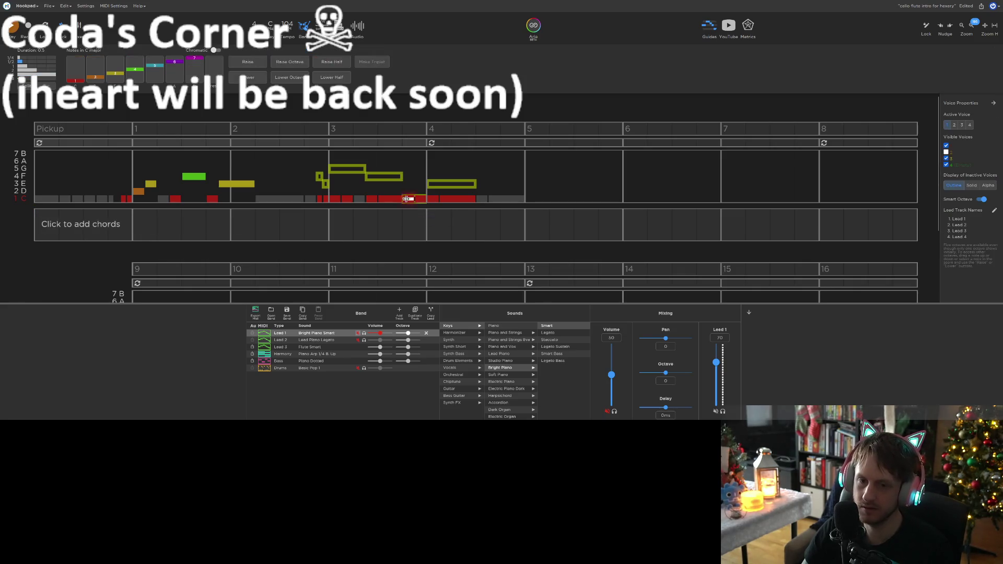
Add a low note at bar 3's end, then move the yellow bar-4 note a beat later and shorten it
click(446, 187)
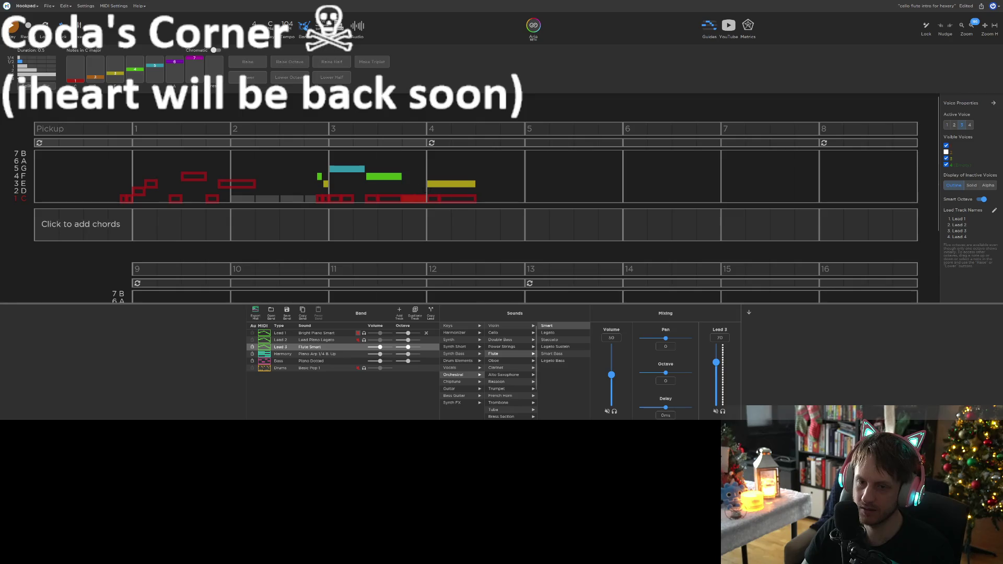
click(410, 200)
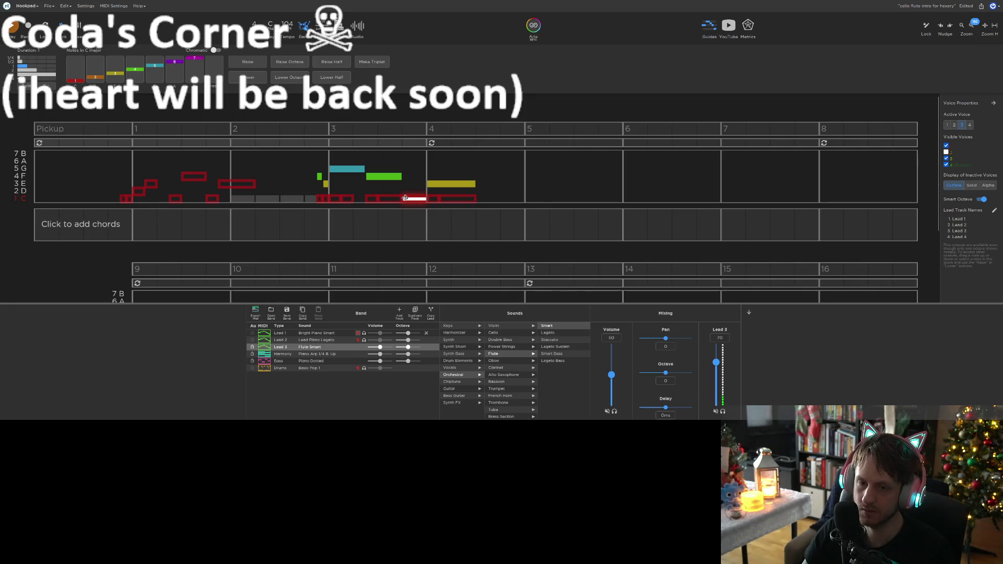
click(445, 186)
key(alt+Right)
key(Escape)
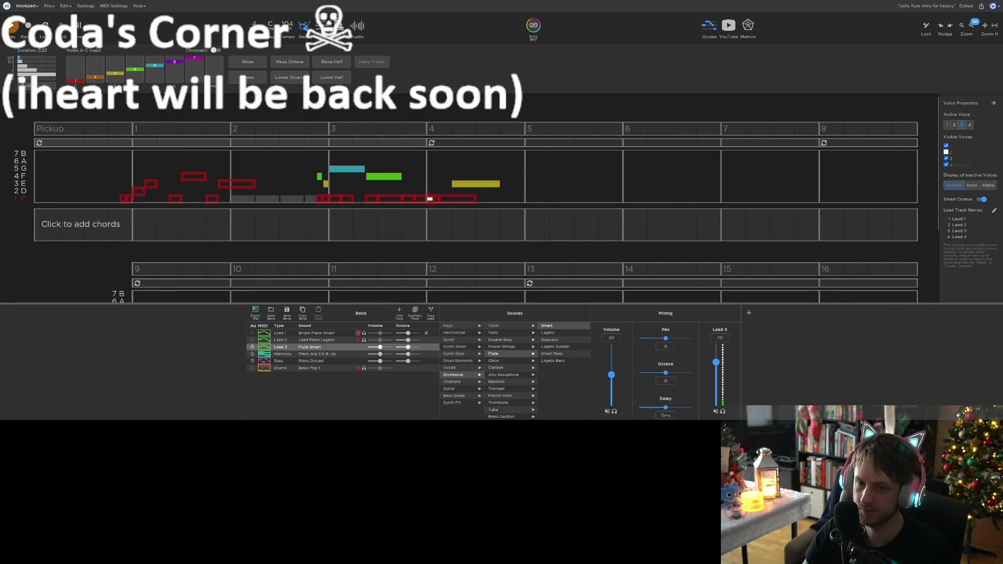
key(ctrl+c)
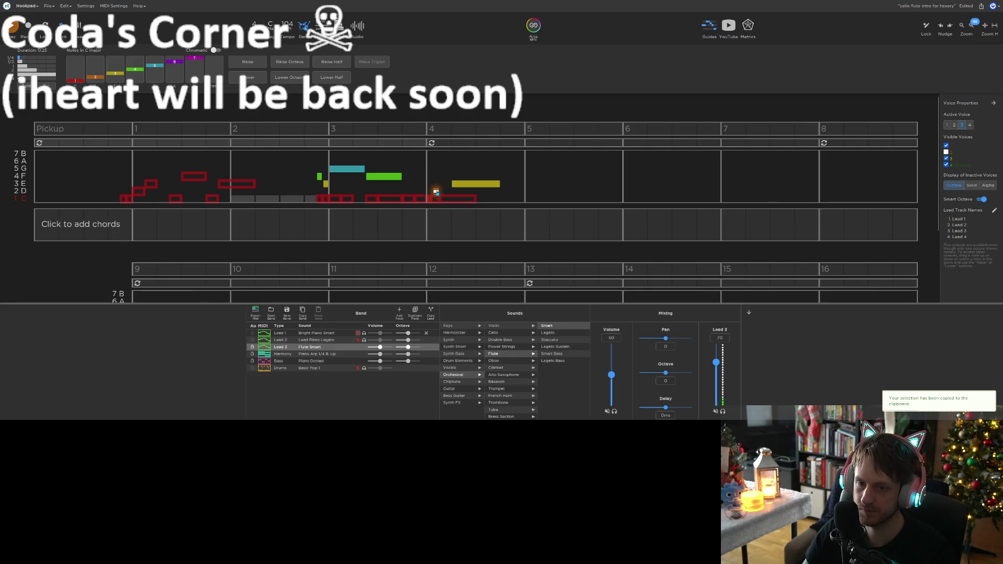
click(451, 185)
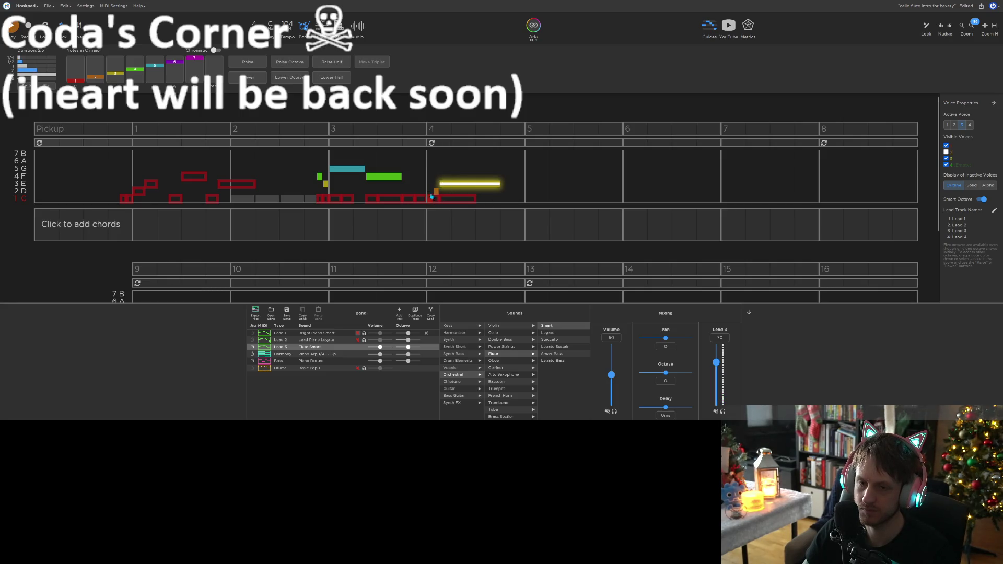
drag(498, 184, 472, 183)
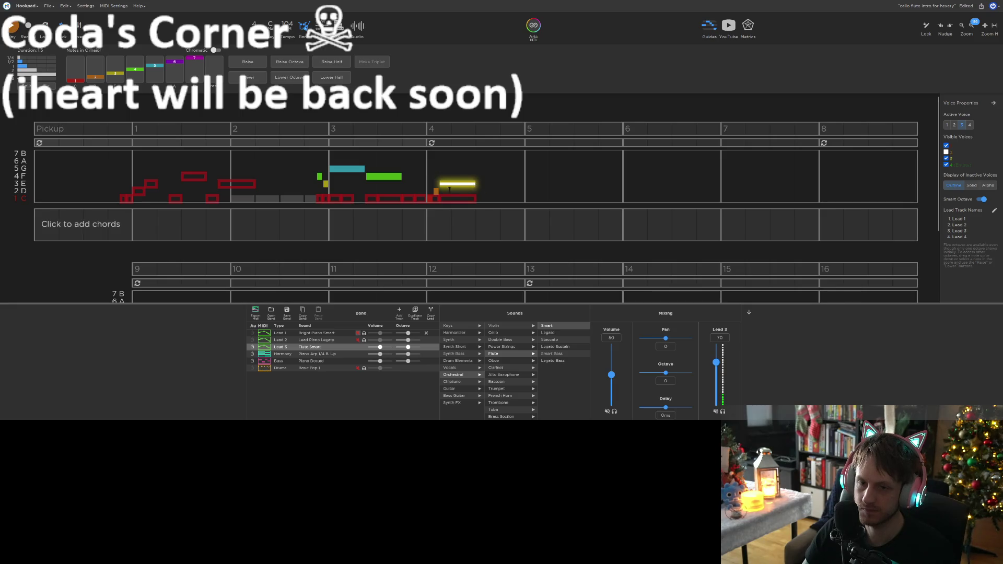
Add short 2 D lead-in notes before bar 4 and stretch the orange note up to bar 4
click(434, 192)
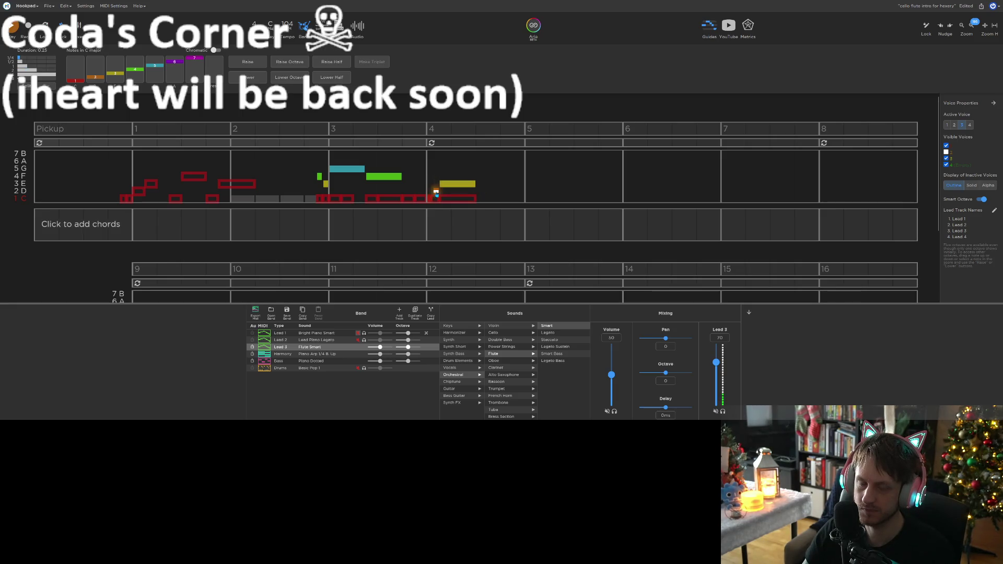
key(ctrl+c)
click(407, 193)
key(ctrl+v)
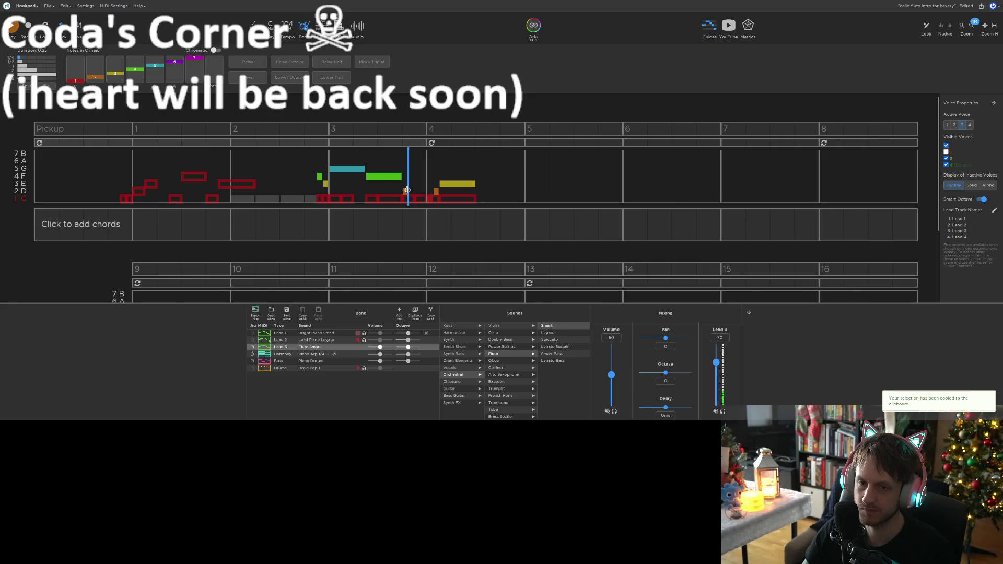
drag(406, 192, 427, 189)
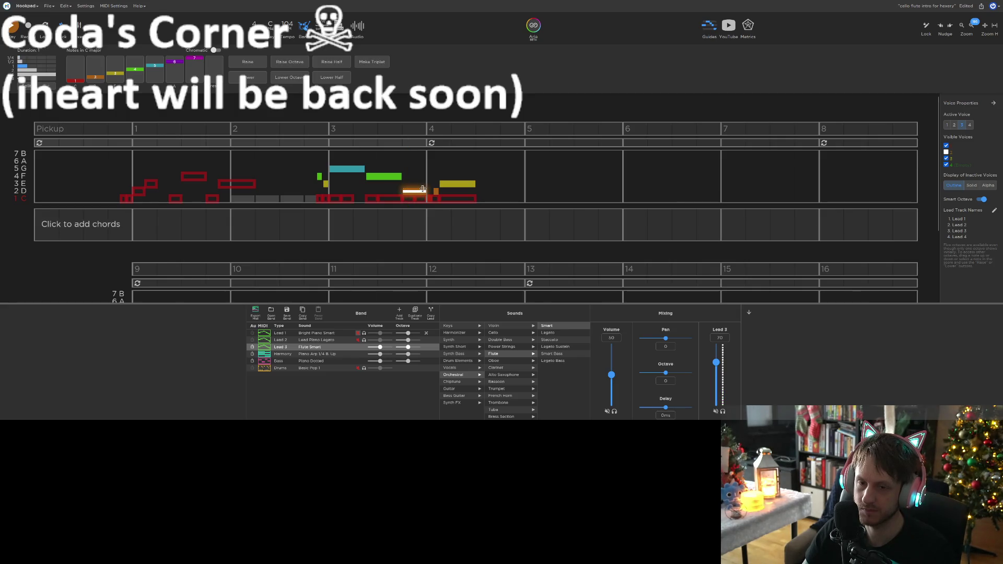
key(space)
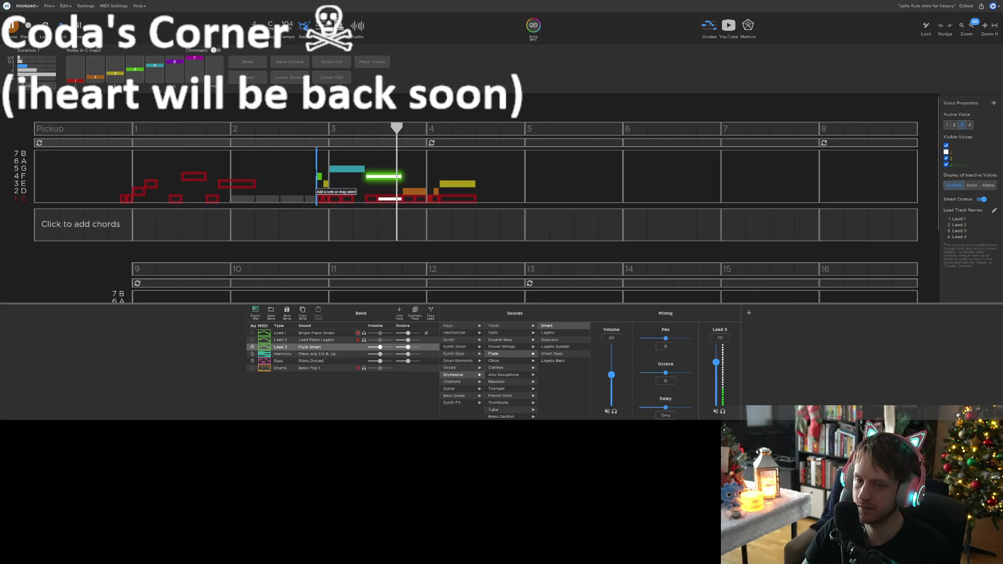
key(space)
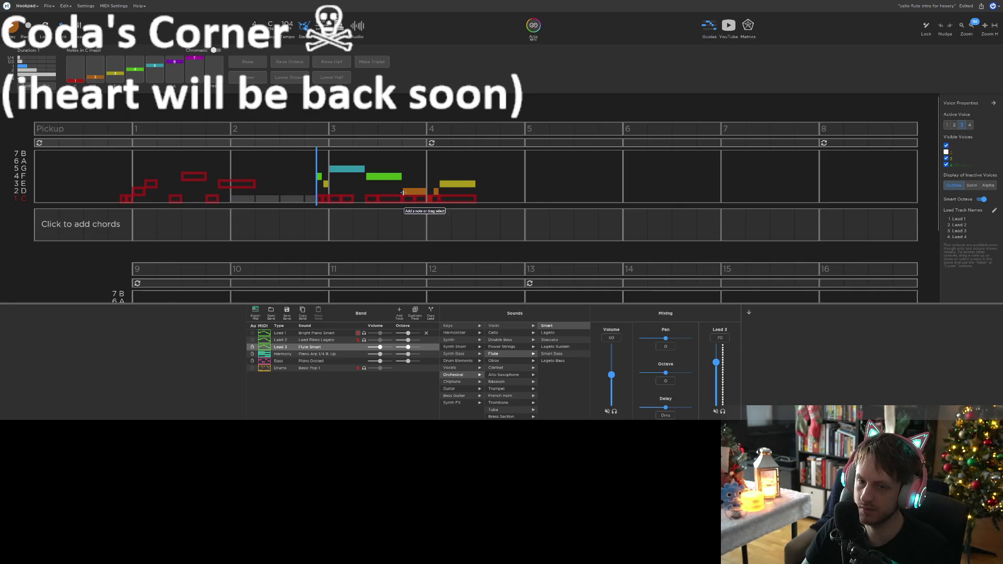
Lengthen the green note in bar 3 and play back the edited melody
drag(401, 176, 415, 175)
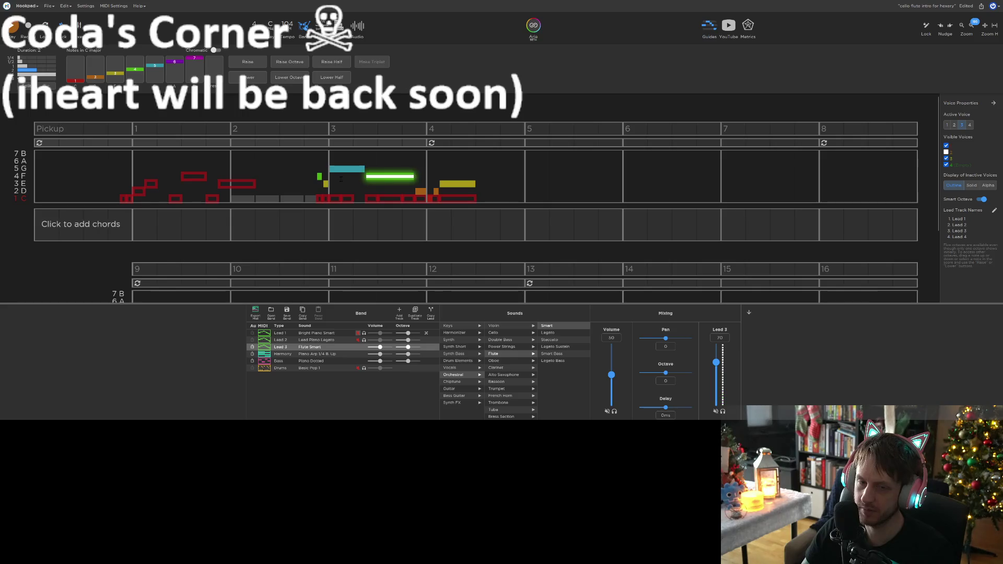
key(space)
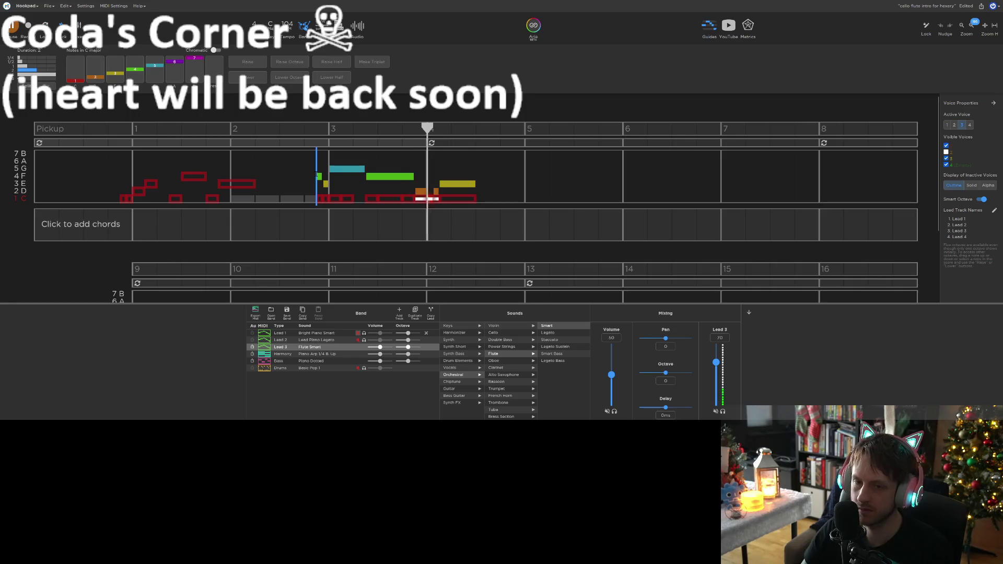
key(space)
click(435, 192)
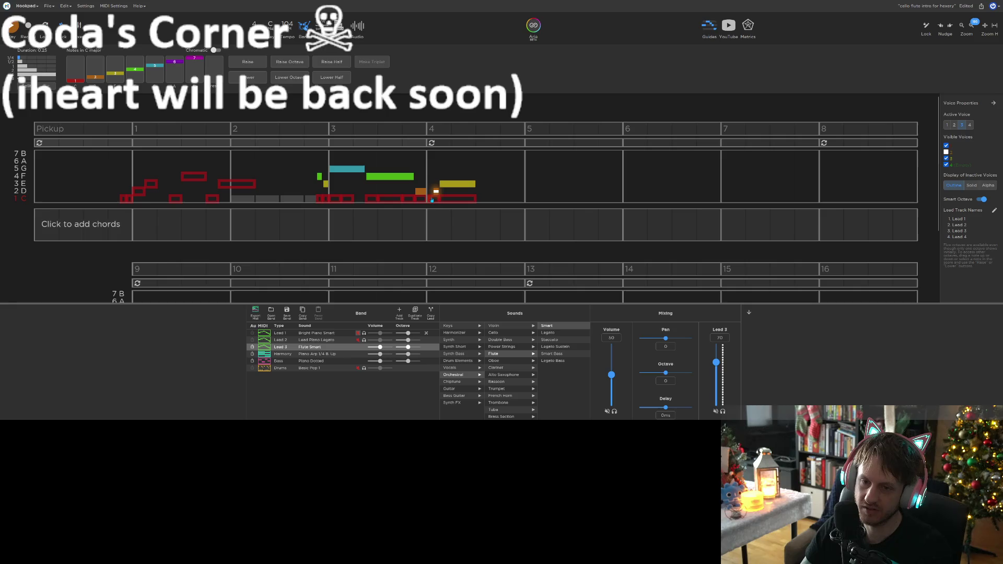
Move the short bar-4 note down to C, switch Lead 3 to Marimba, and preview it
drag(432, 200, 437, 197)
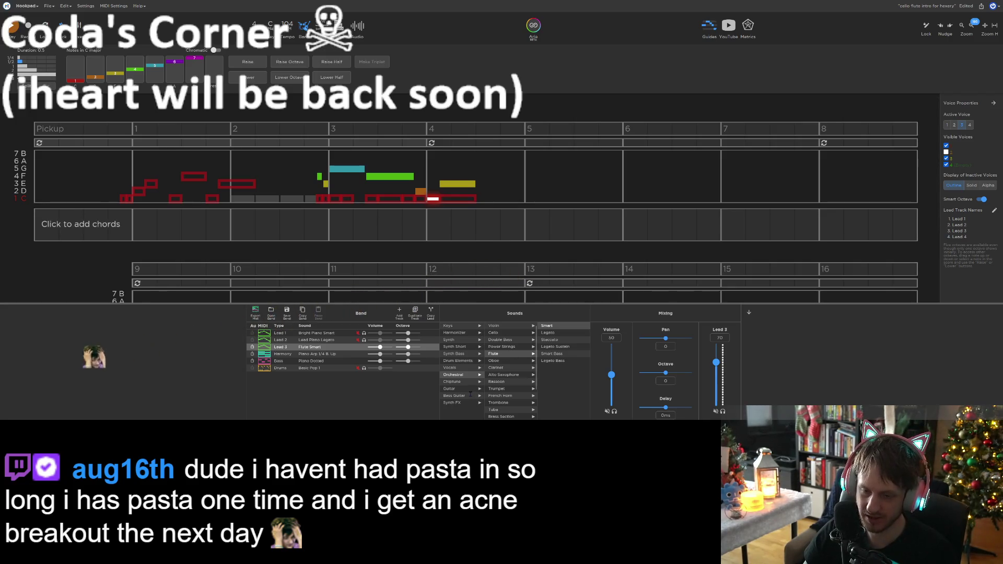
scroll(516, 371, down, 2)
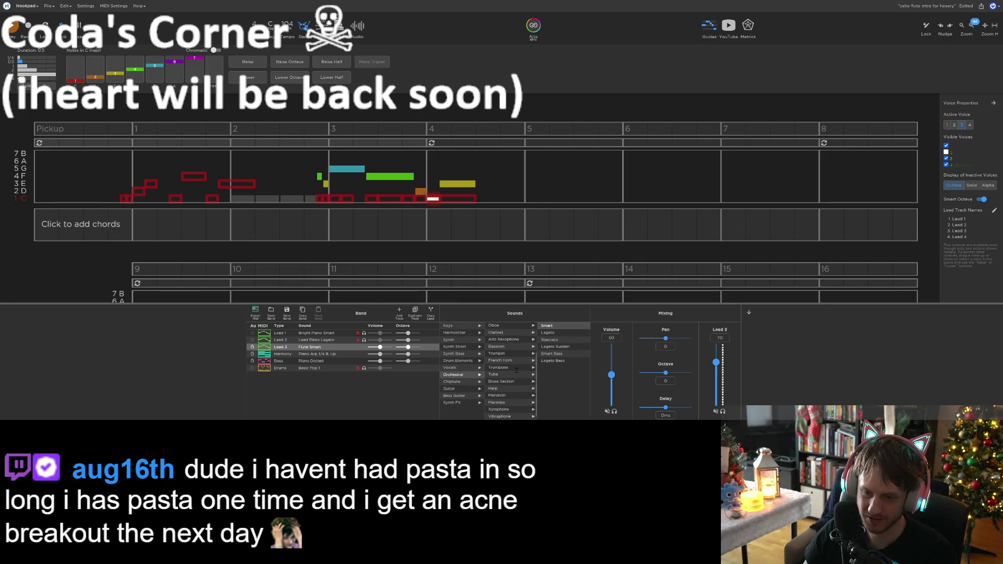
click(506, 403)
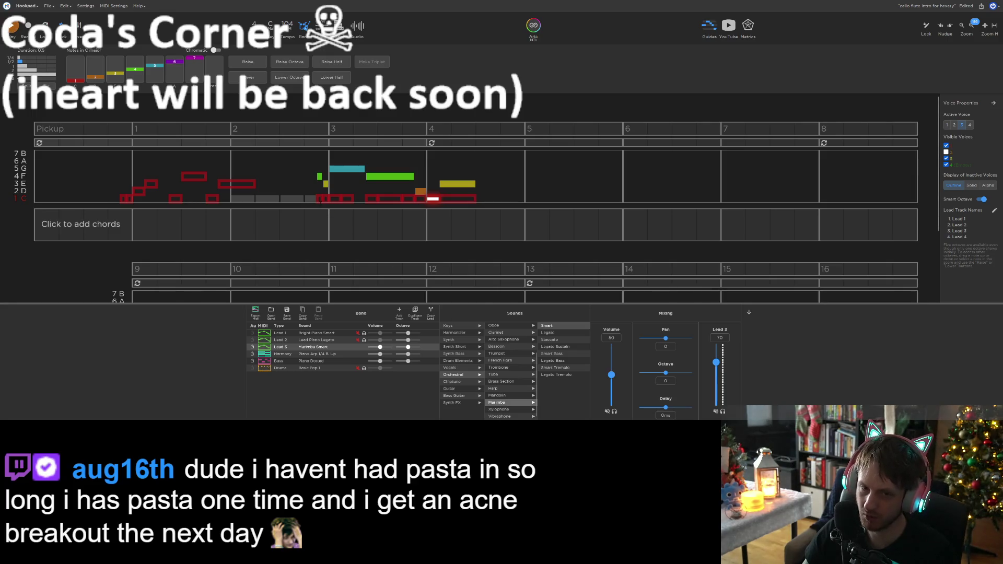
key(space)
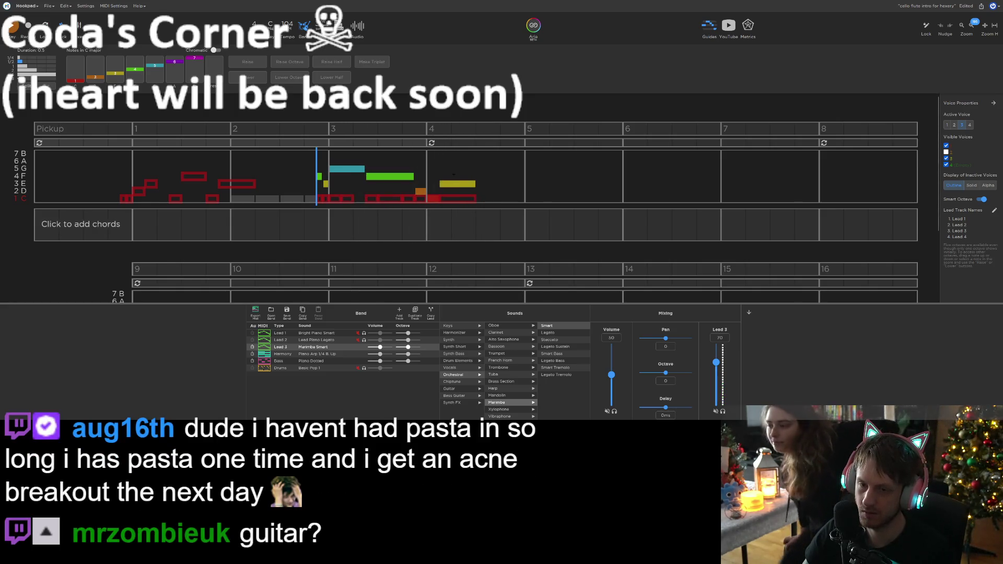
Lower the yellow bar-4 note one step and play the passage back with marimba
drag(462, 187, 462, 189)
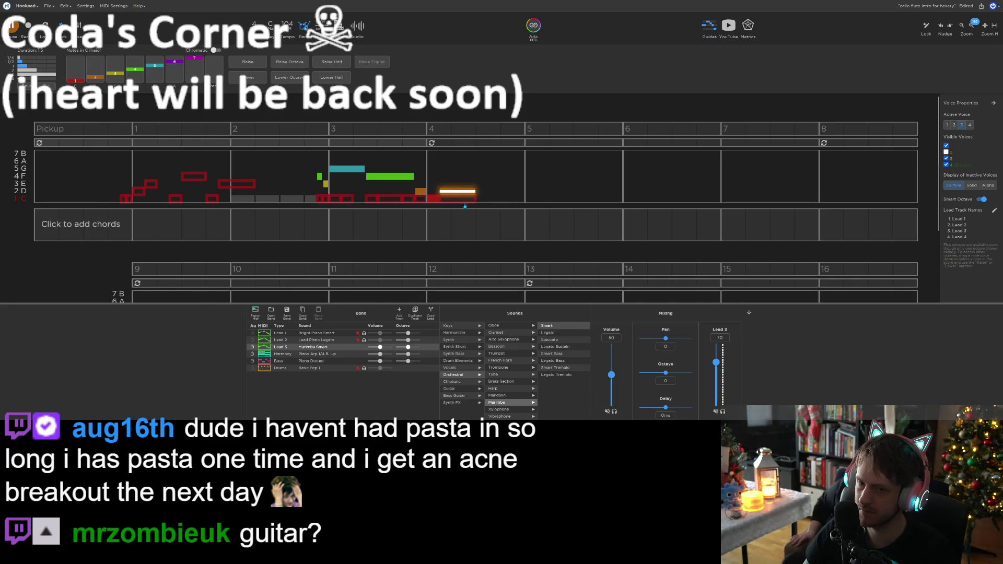
key(space)
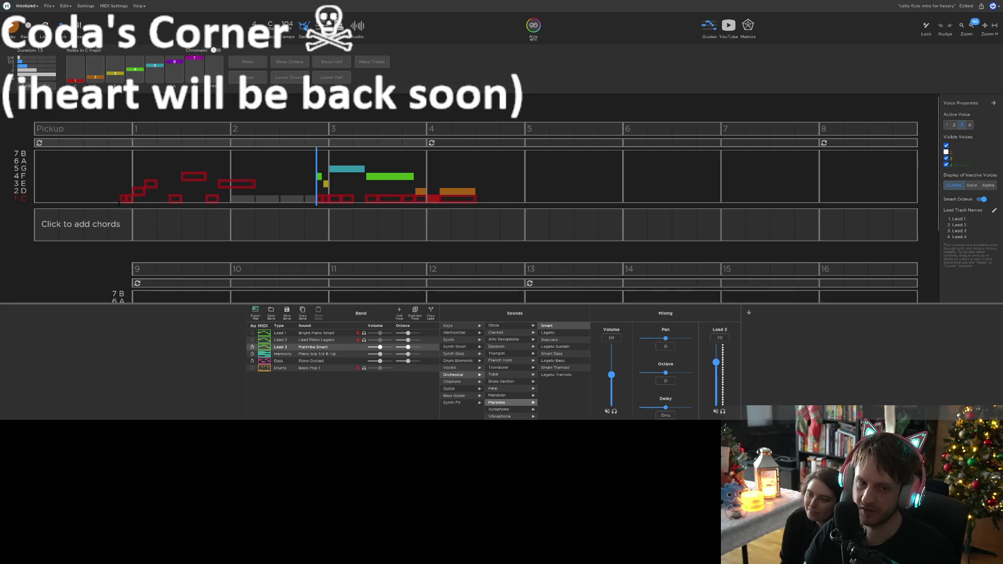
click(125, 199)
click(122, 216)
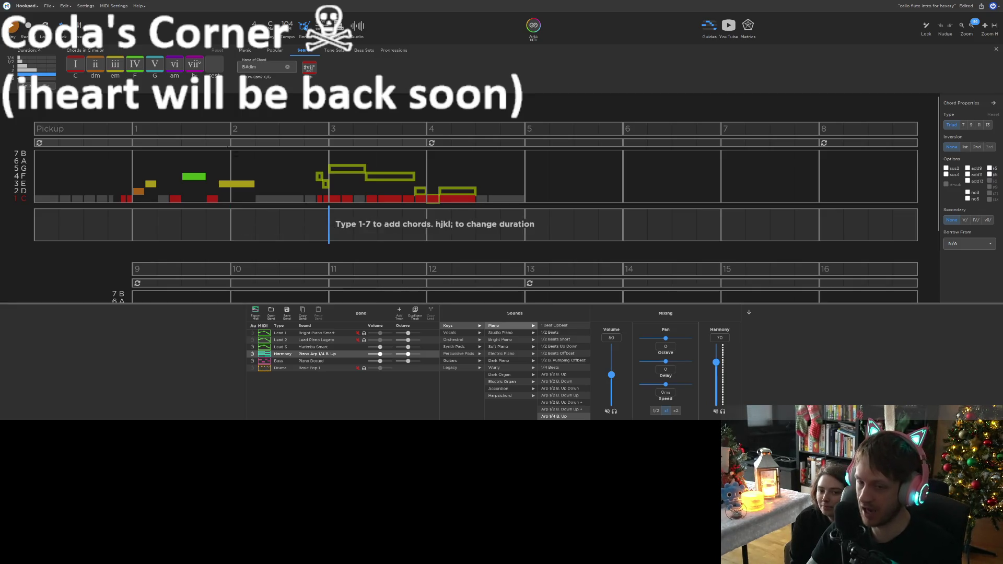
Place a I (C) chord in bar 3 and set the harmony to Soft Piano sustained full chords
drag(81, 68, 337, 221)
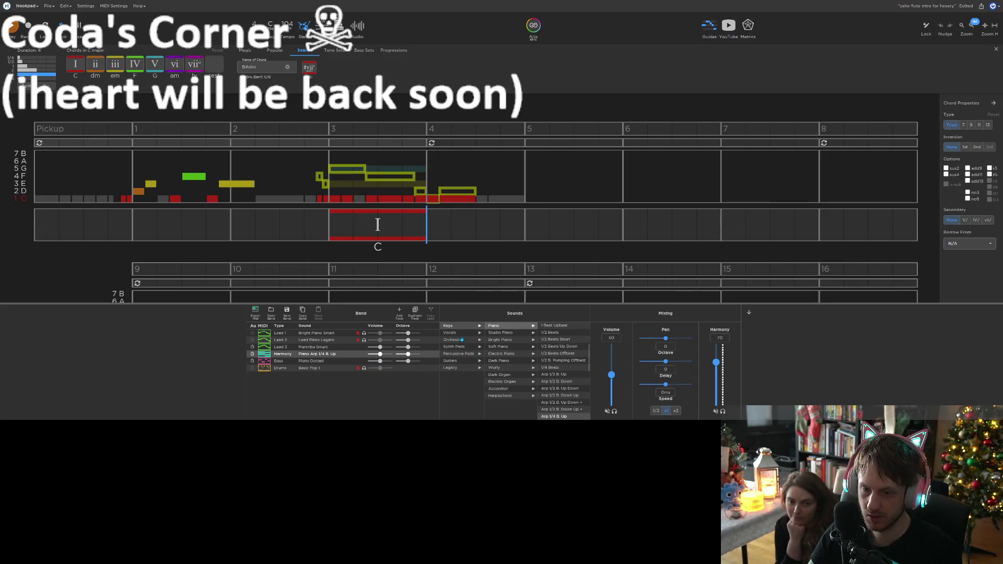
click(509, 347)
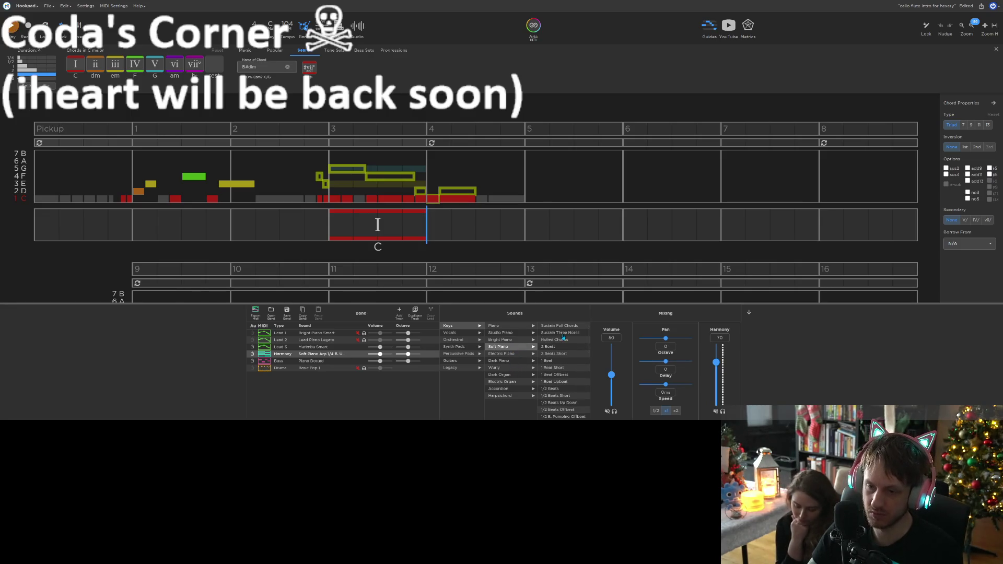
click(567, 326)
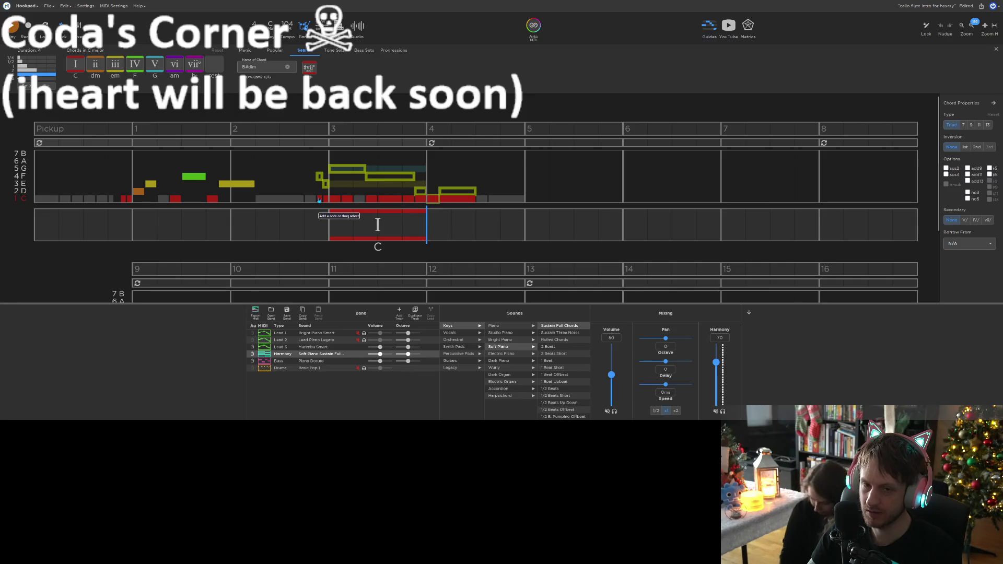
Delete the Lead 1 melody notes in measures 3–4
click(319, 200)
shift+click(462, 203)
key(Delete)
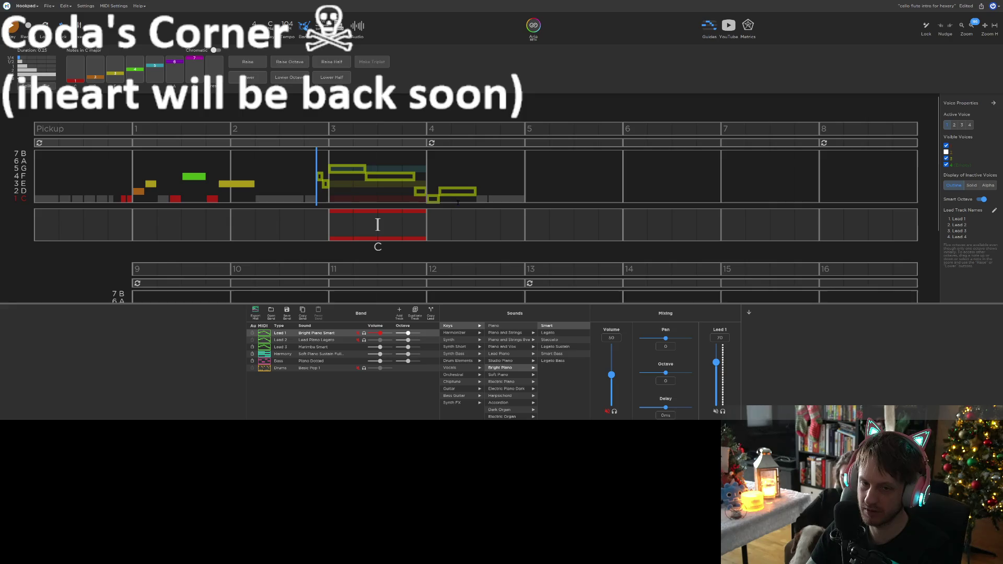
click(404, 221)
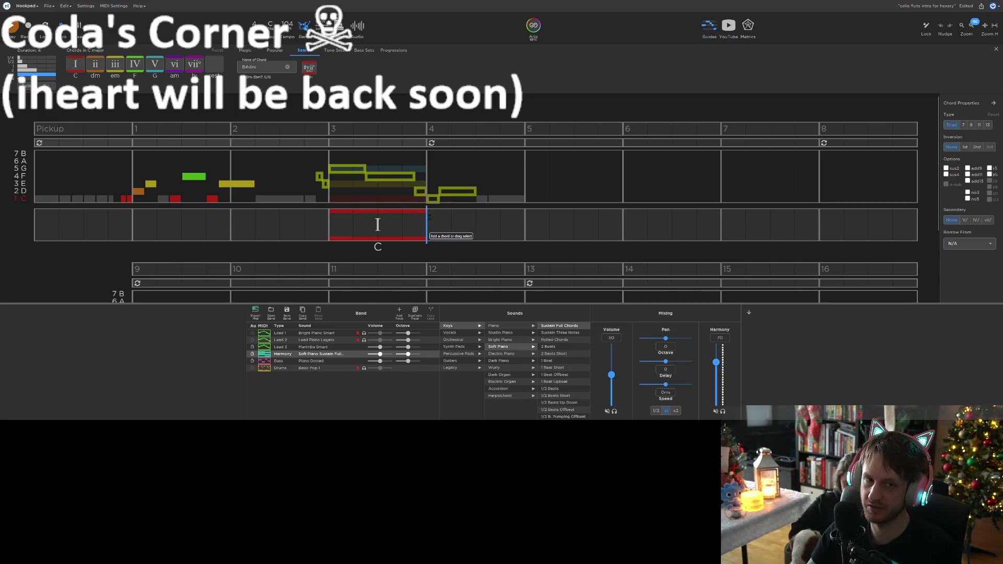
Add a chord after the C chord in bar 4 and change it to ii (D minor)
click(131, 64)
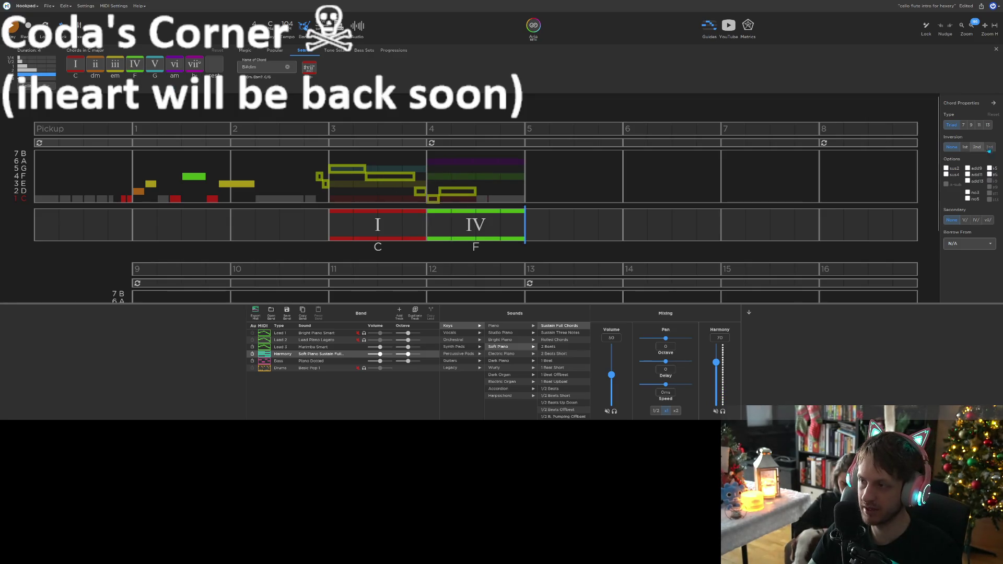
click(963, 125)
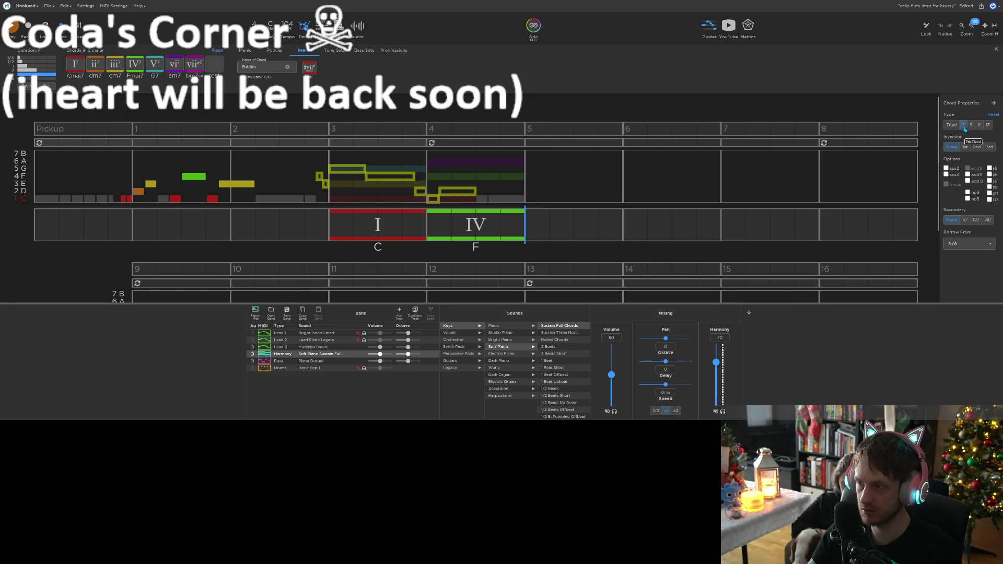
click(961, 125)
click(963, 125)
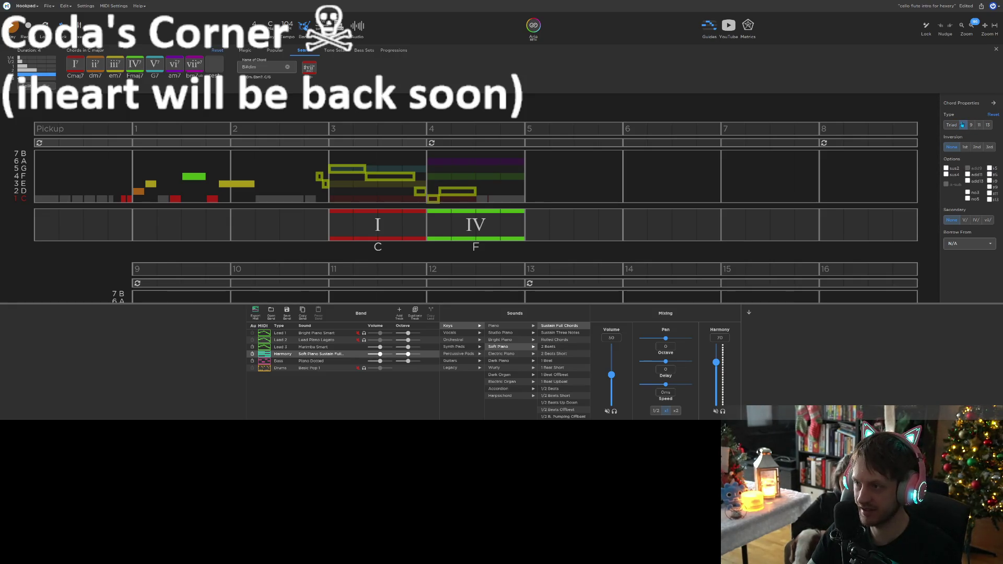
click(484, 225)
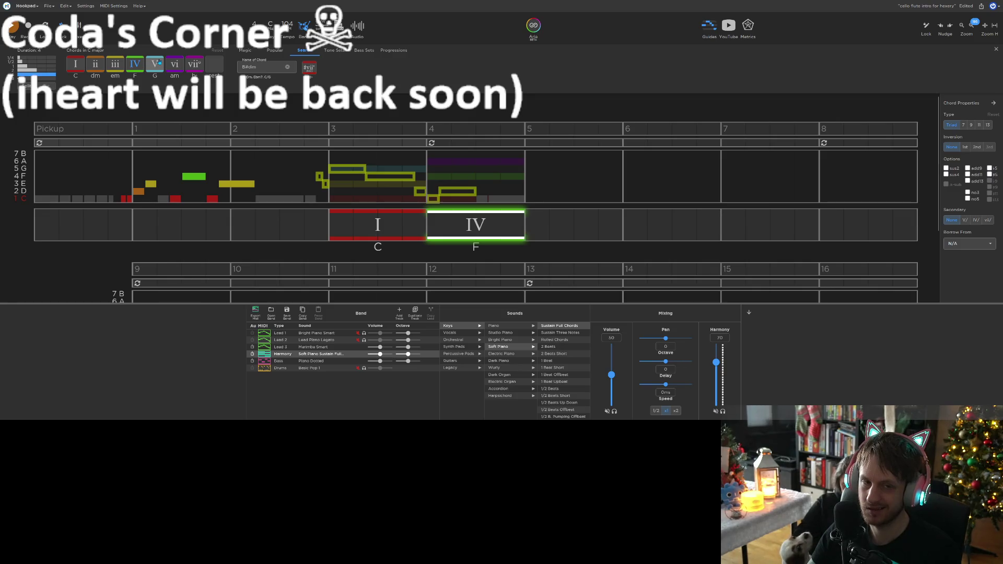
key(2)
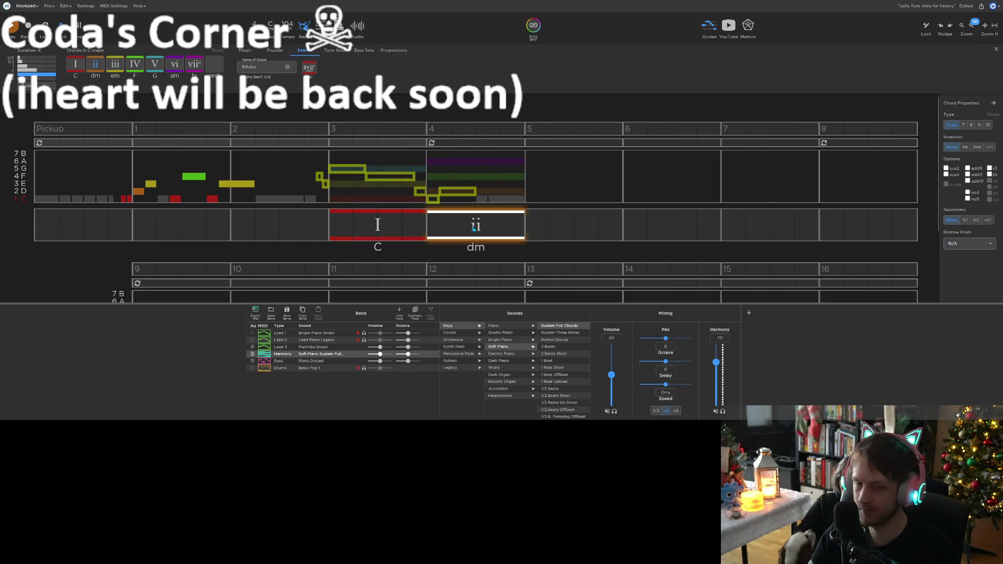
click(120, 222)
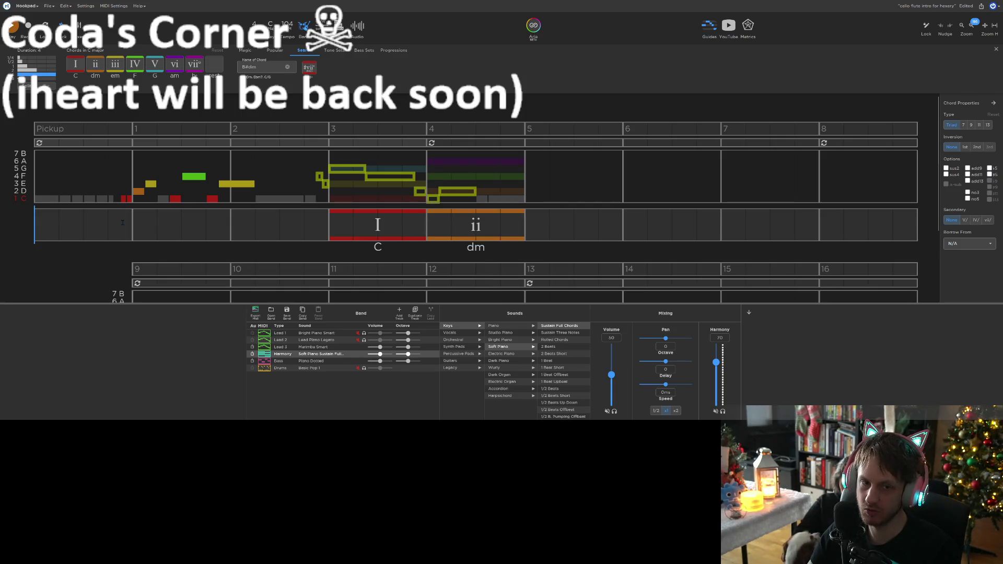
Insert a V (G) chord at bar 1 and turn it into G7
click(134, 221)
key(5)
click(963, 125)
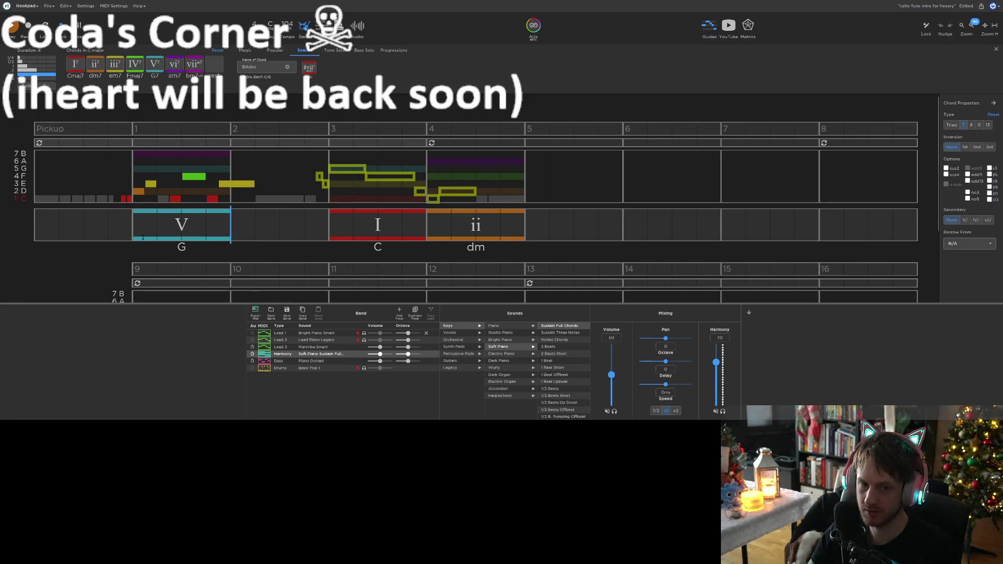
click(211, 227)
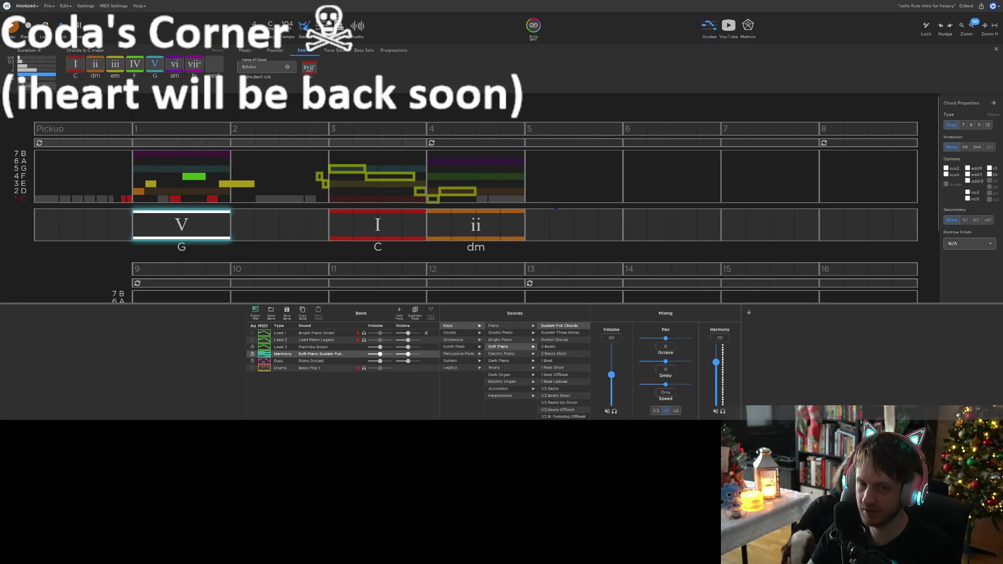
click(964, 124)
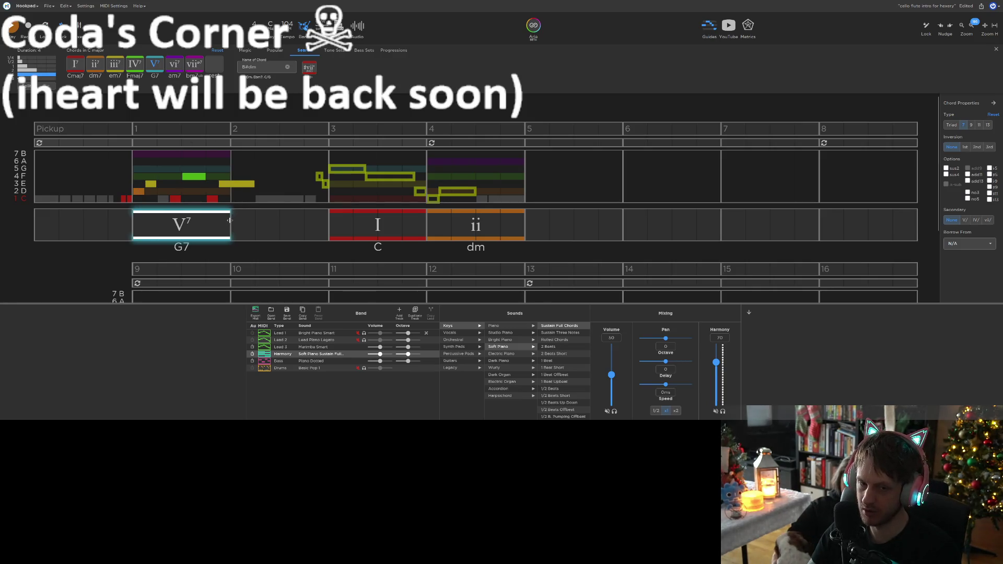
Paste a second G7 into bar 2 and revert the bar-1 chord to plain G
mouse_move(230, 220)
mouse_down()
mouse_move(327, 214)
mouse_move(232, 219)
mouse_up()
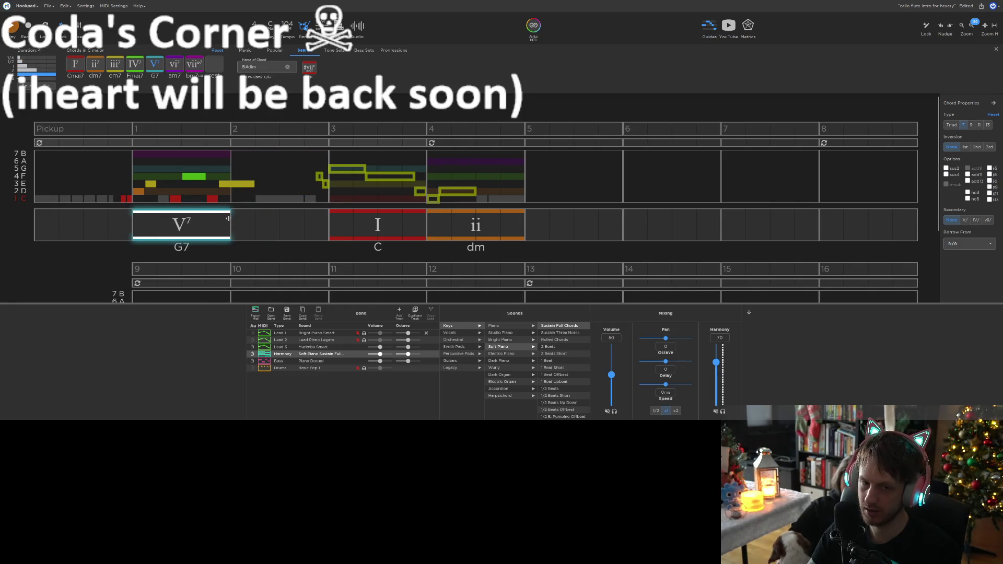
key(ctrl+c)
key(ctrl+v)
click(232, 221)
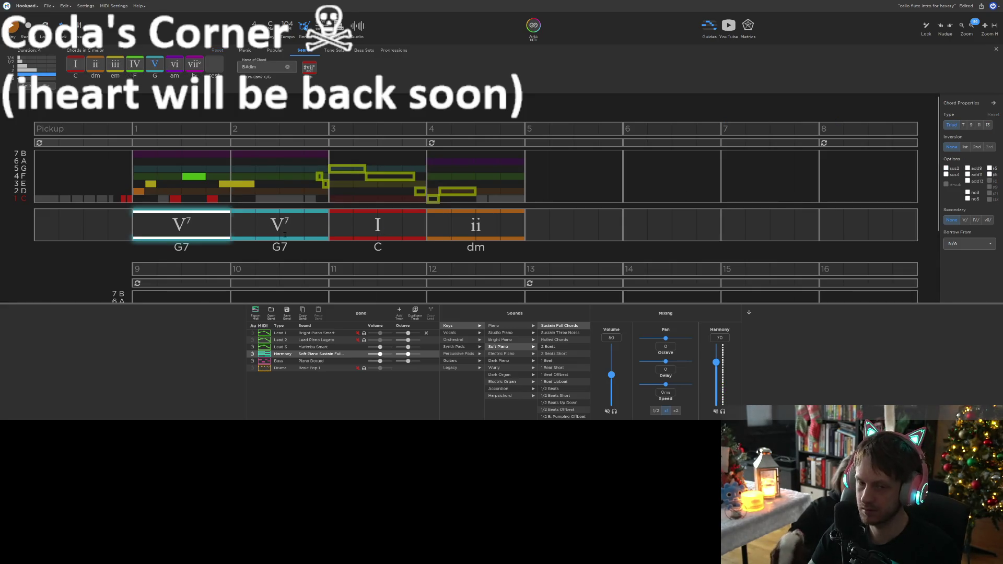
key(5)
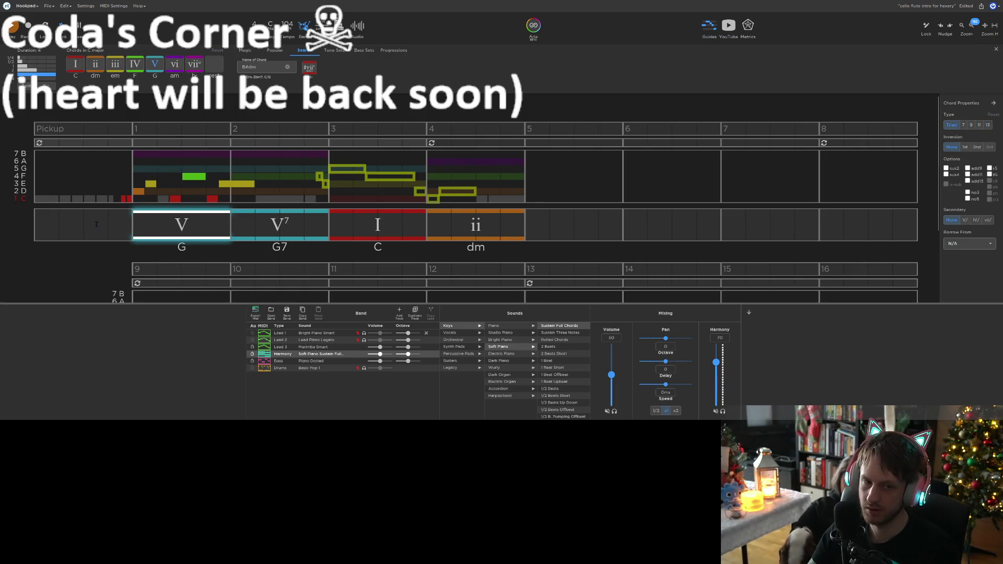
Insert a IV (F) chord in the pickup bar and shorten it to 0.75
click(61, 223)
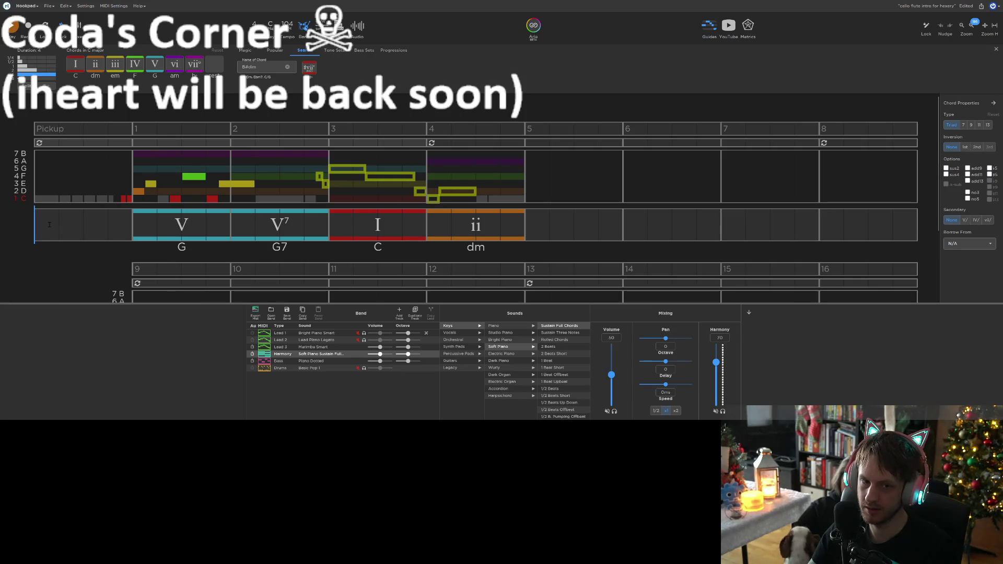
click(131, 62)
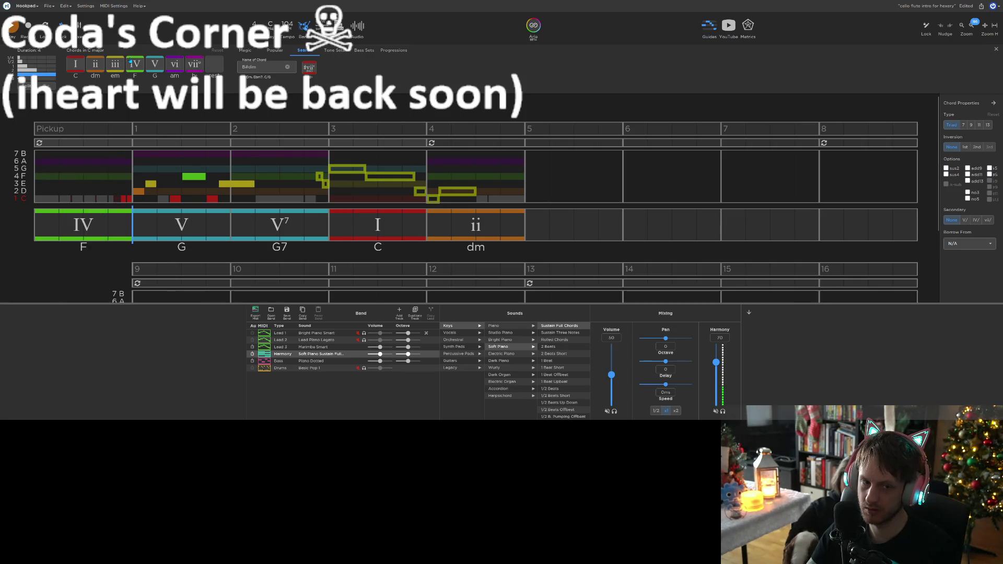
click(47, 225)
mouse_move(39, 228)
mouse_down()
mouse_move(123, 225)
mouse_move(115, 222)
mouse_up()
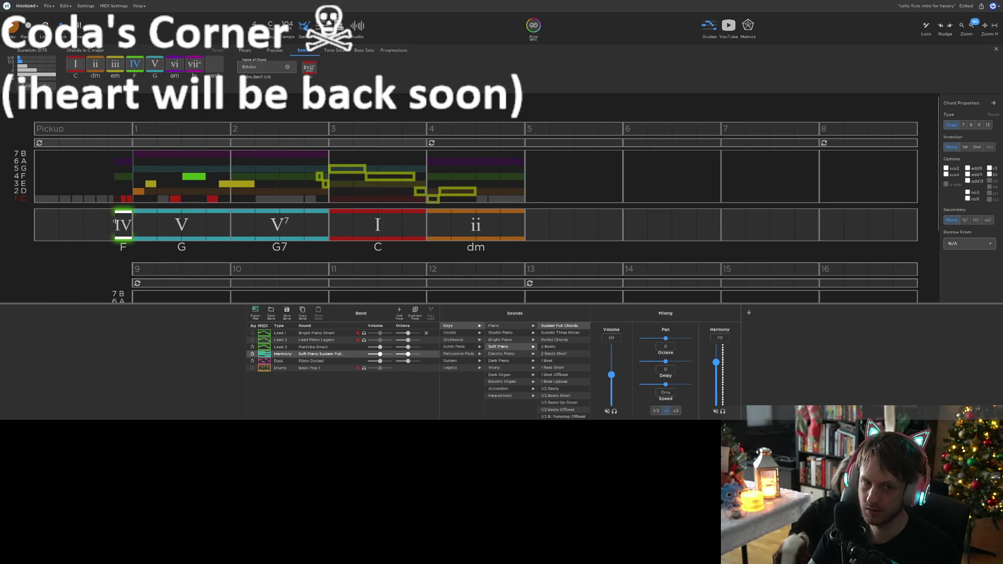
click(46, 231)
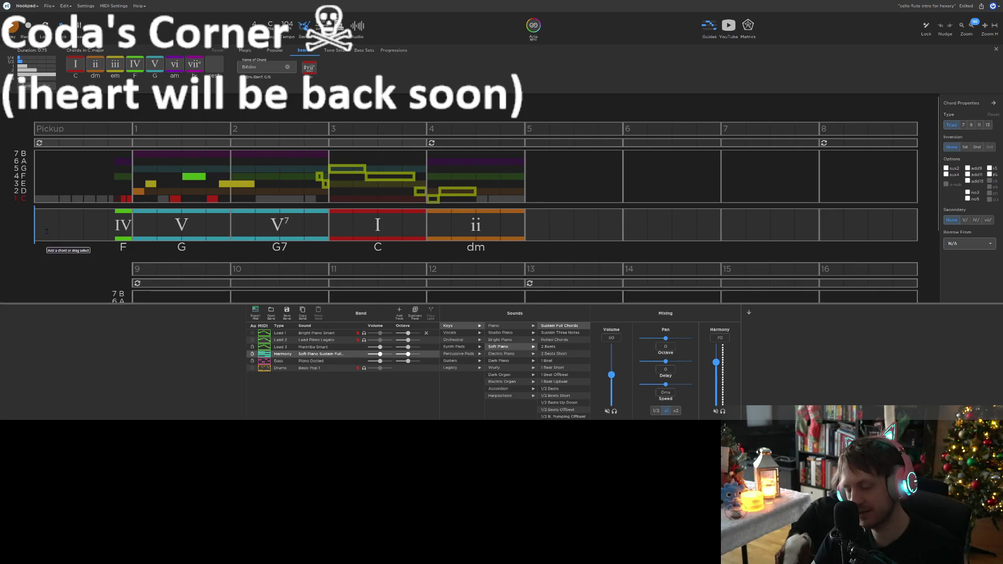
Save the project and play the song back to check the progression
key(ctrl+s)
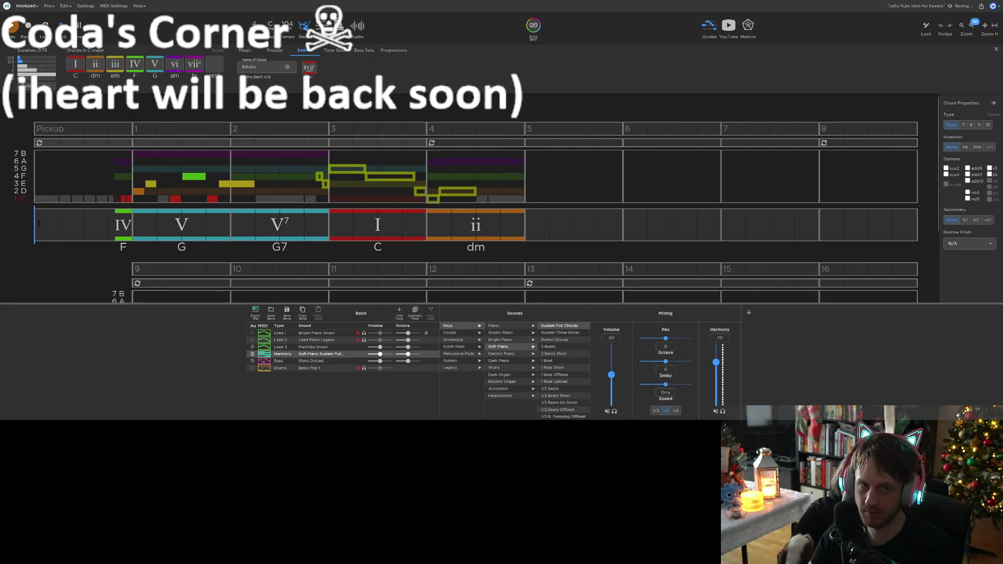
key(space)
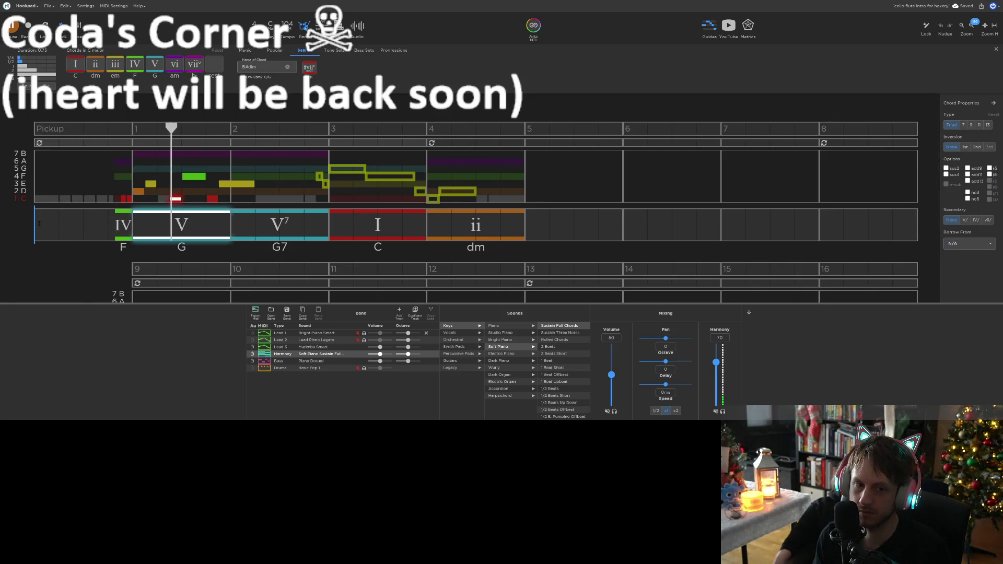
key(space)
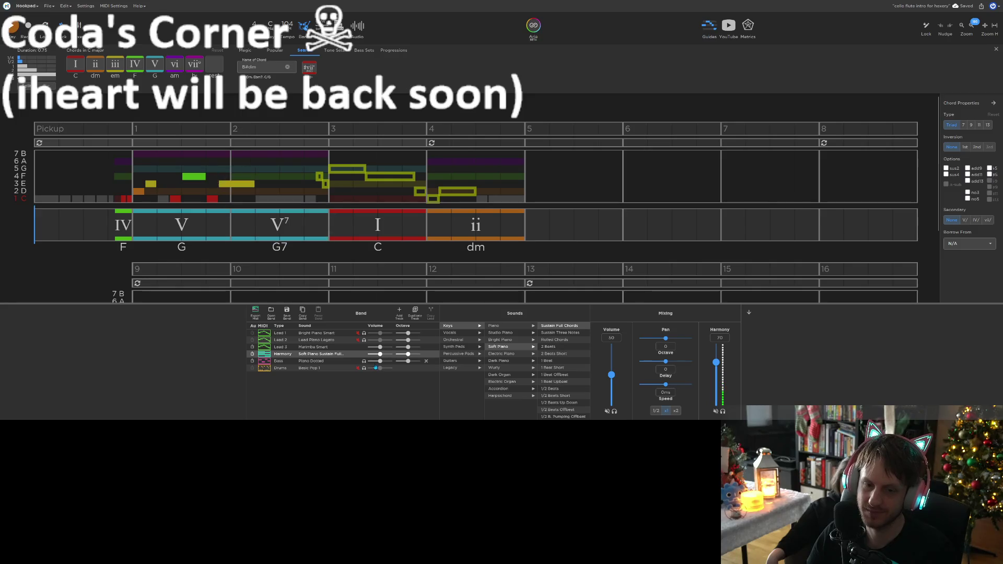
click(357, 341)
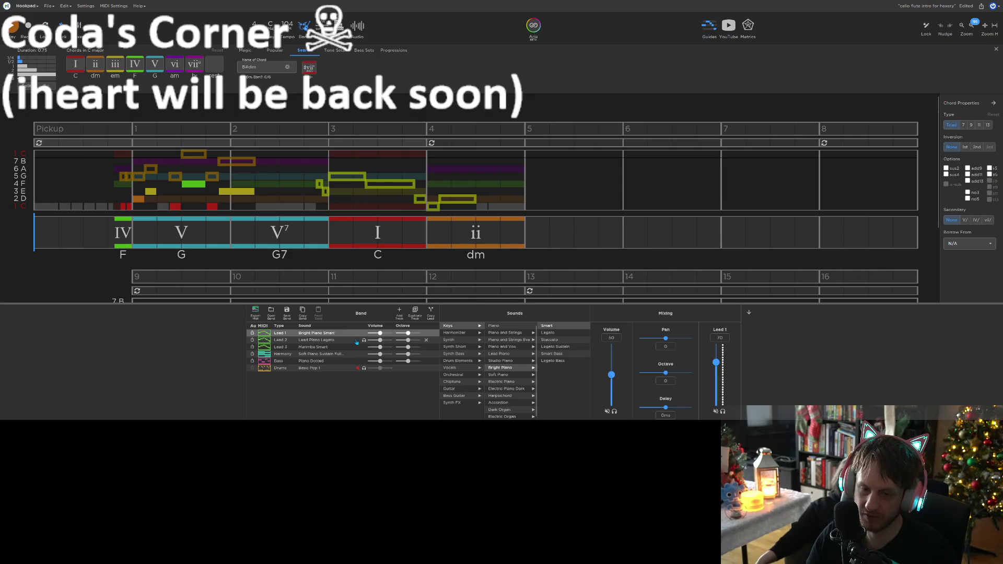
Switch to the Lead 2 track and play the song to hear its melody
click(358, 341)
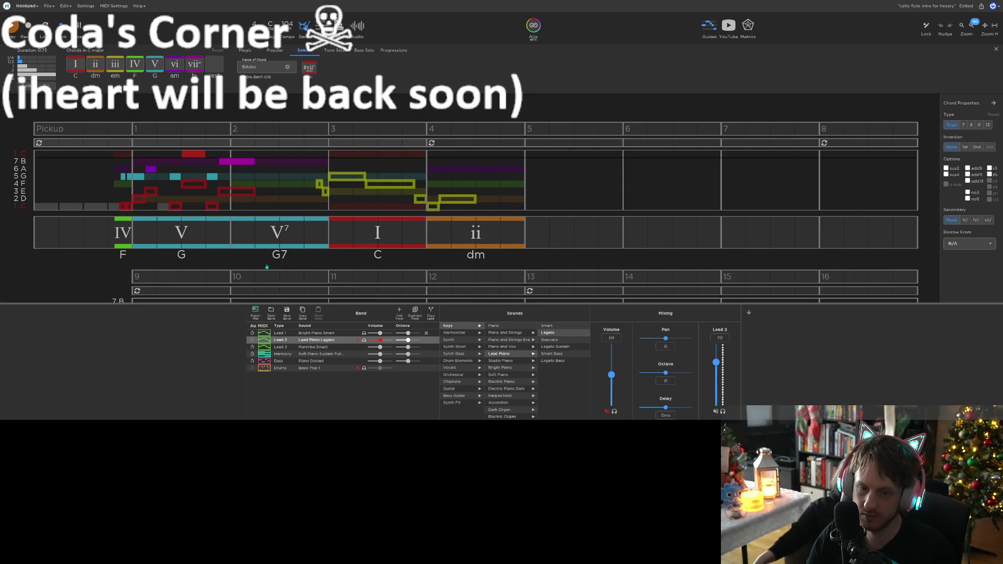
click(100, 179)
key(space)
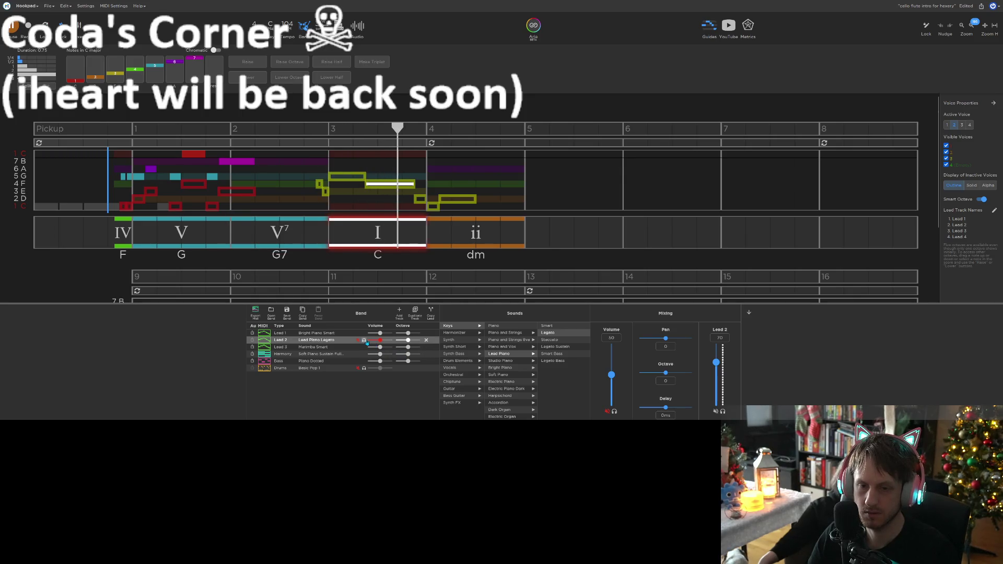
key(space)
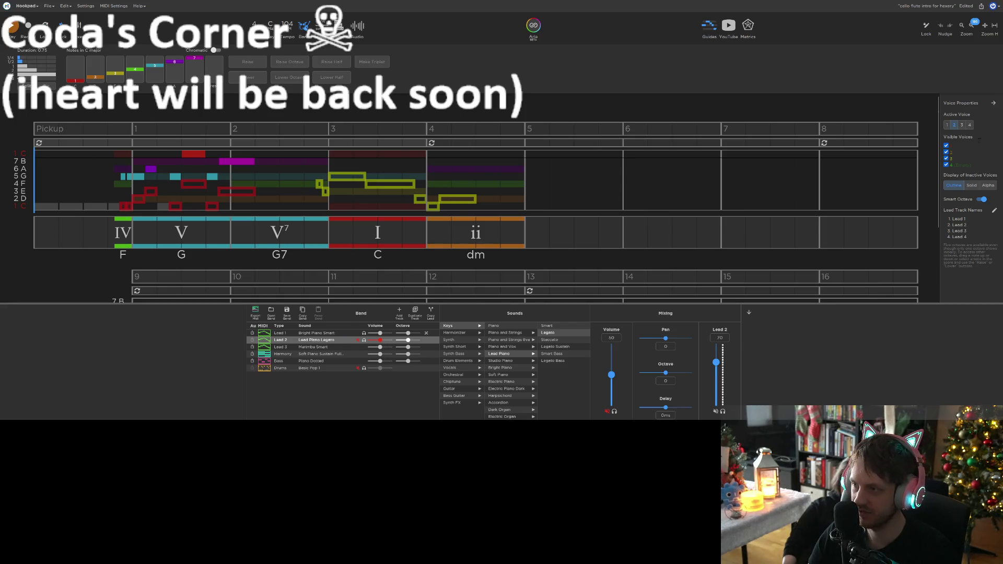
Delete the Lead 2 notes in the first two measures and play the arrangement again
drag(287, 194, 97, 151)
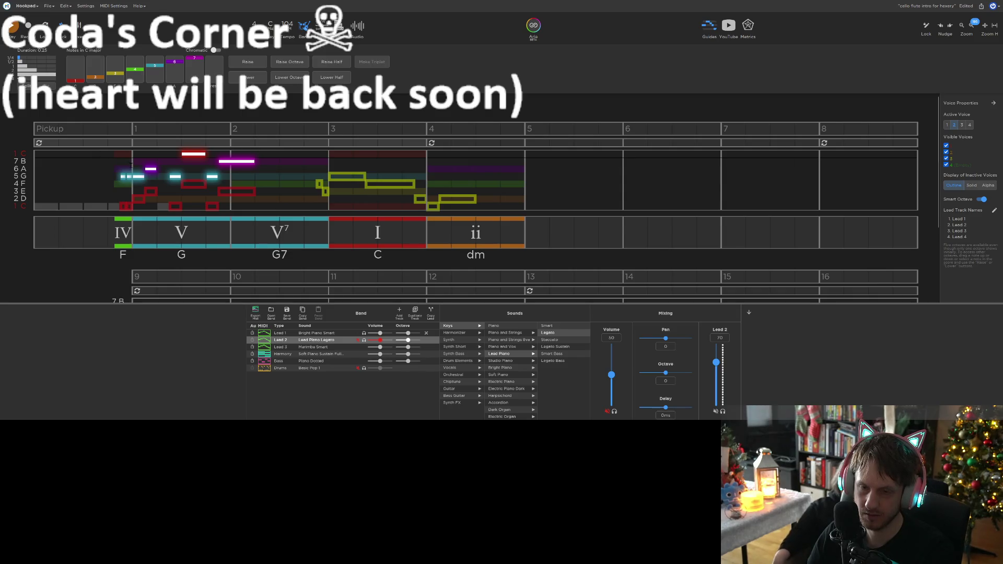
key(Delete)
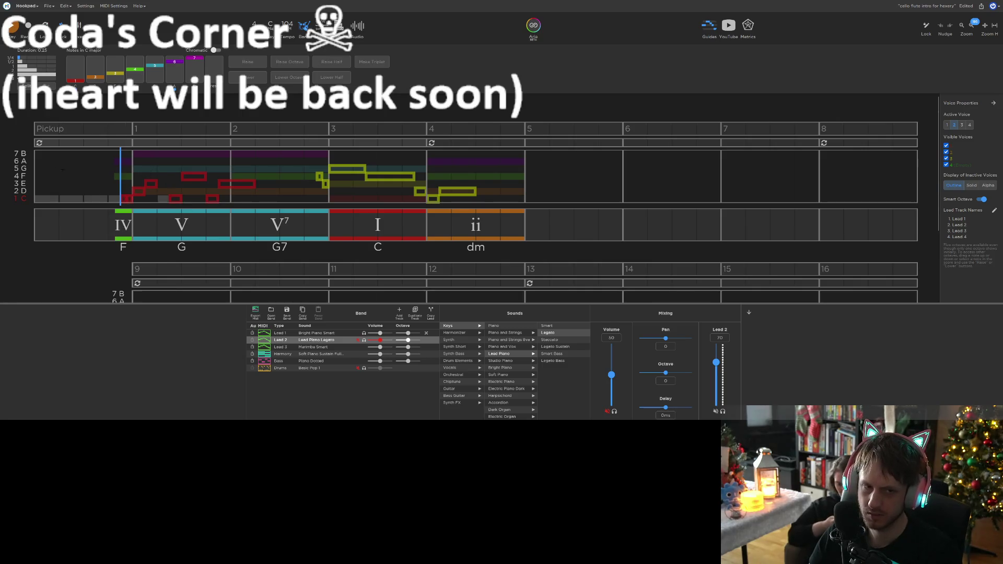
click(34, 167)
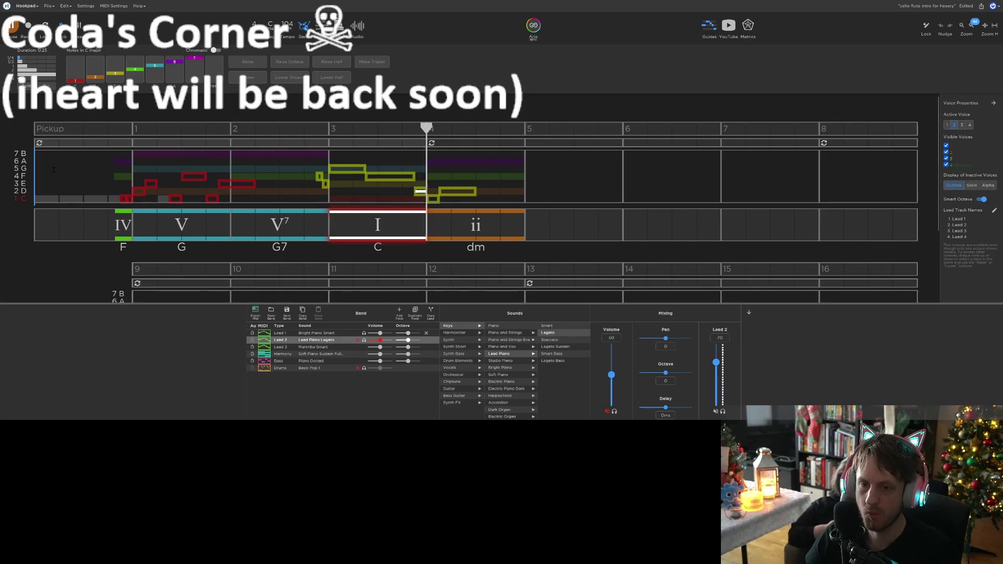
key(space)
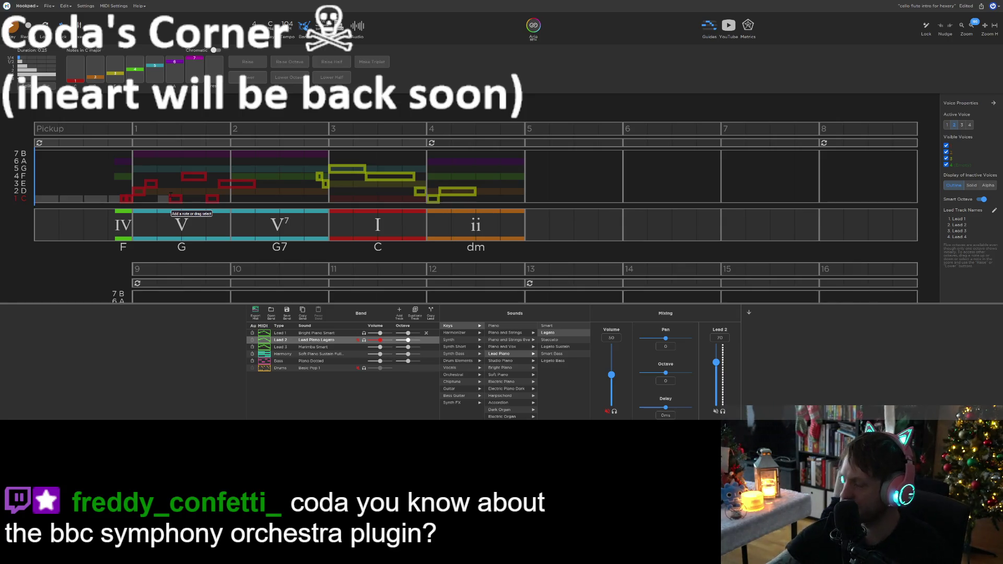
key(space)
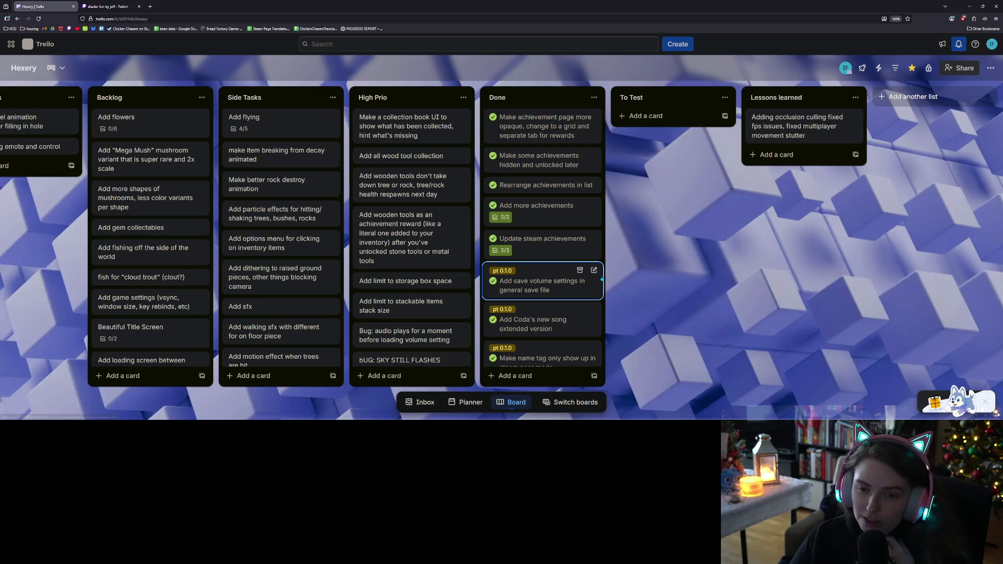
Add checklist item 'add particle when passing through trees' to Add flying, minimise the browser, close Calculator
click(249, 116)
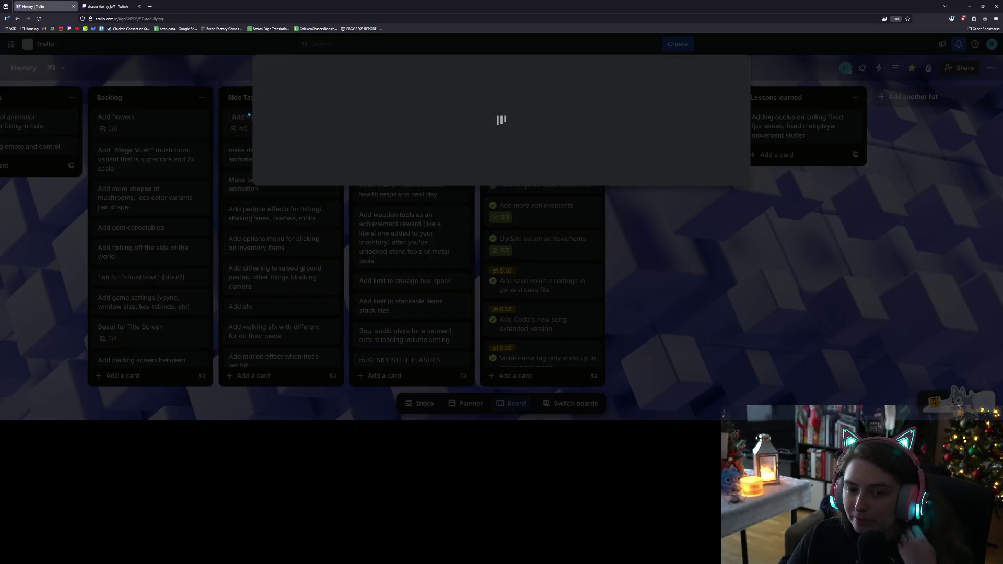
scroll(321, 337, down, 1)
click(303, 353)
text(add particle when passing throug)
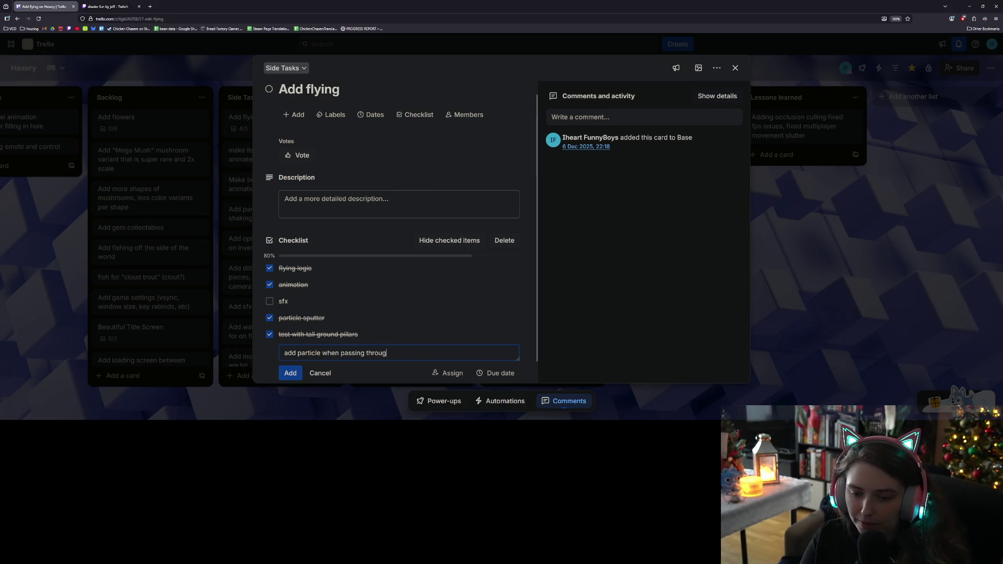
text(es)
key(Return)
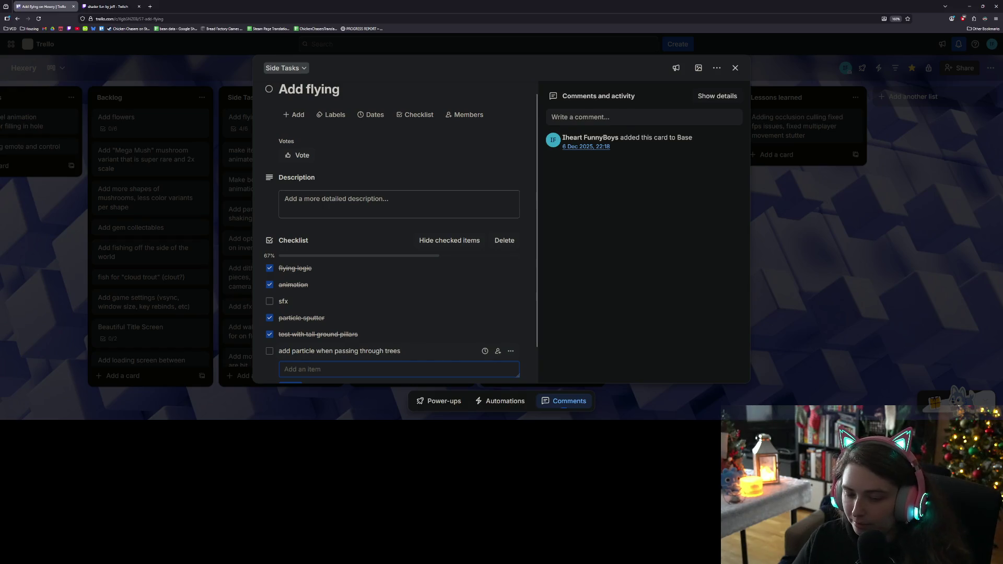
key(Escape)
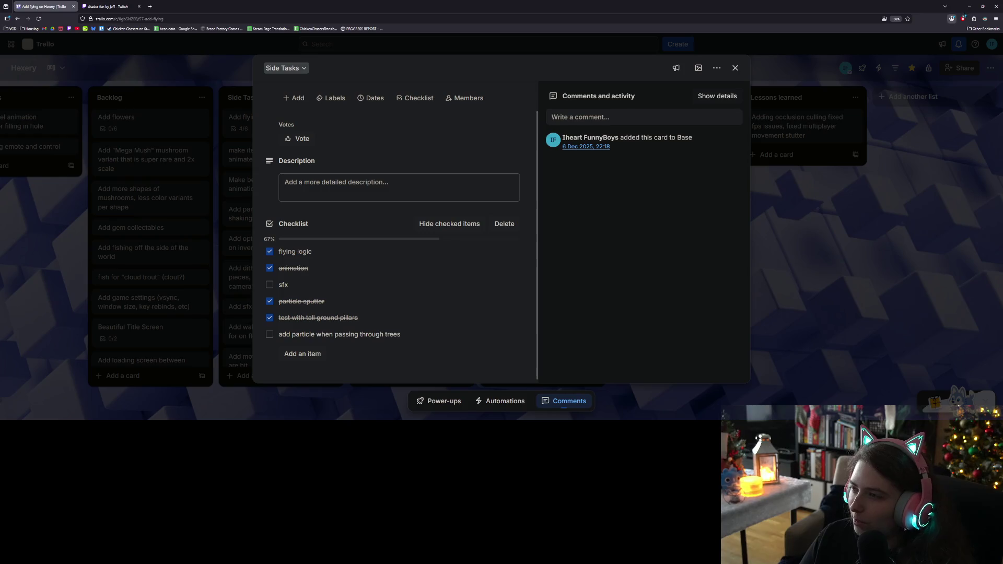
click(968, 6)
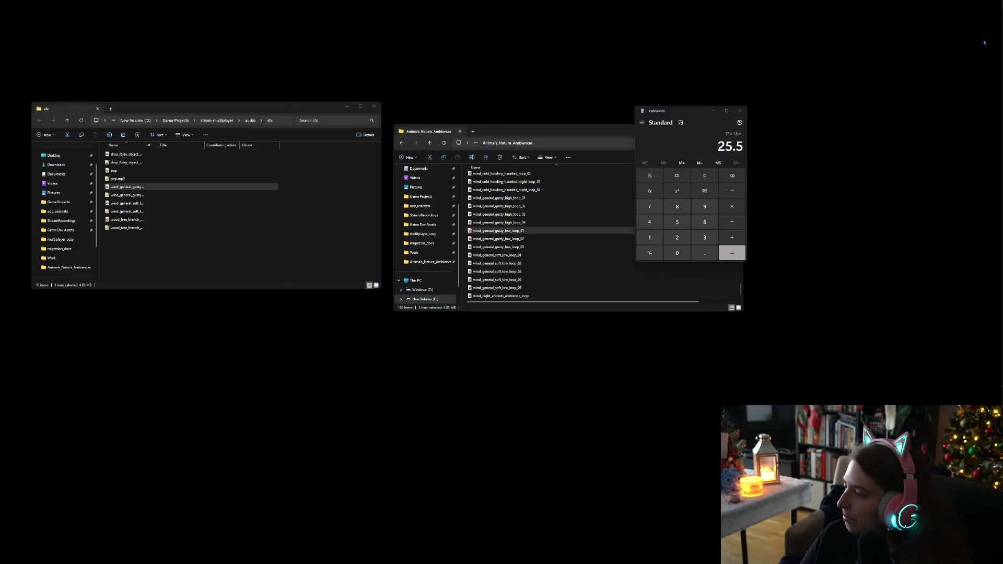
click(739, 111)
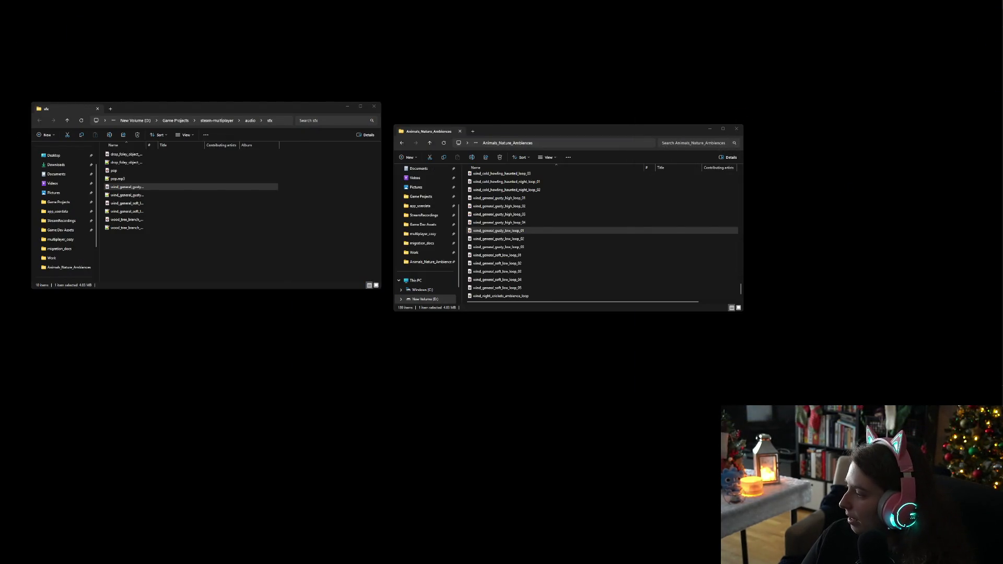
Collapse Godot's output panel under player_movement.gd, then bring up the wind sound and the mp3 folder
key(alt+Tab)
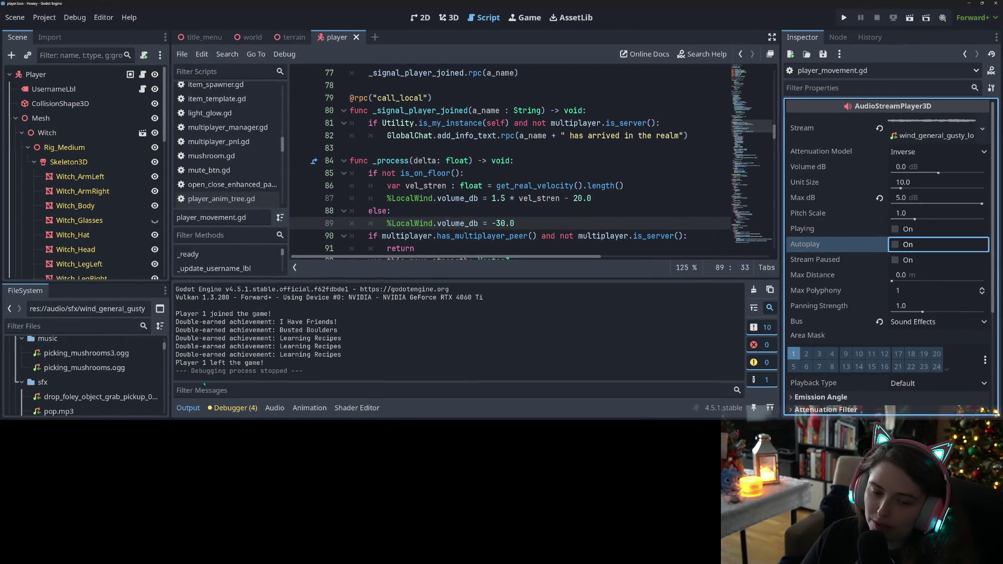
click(188, 408)
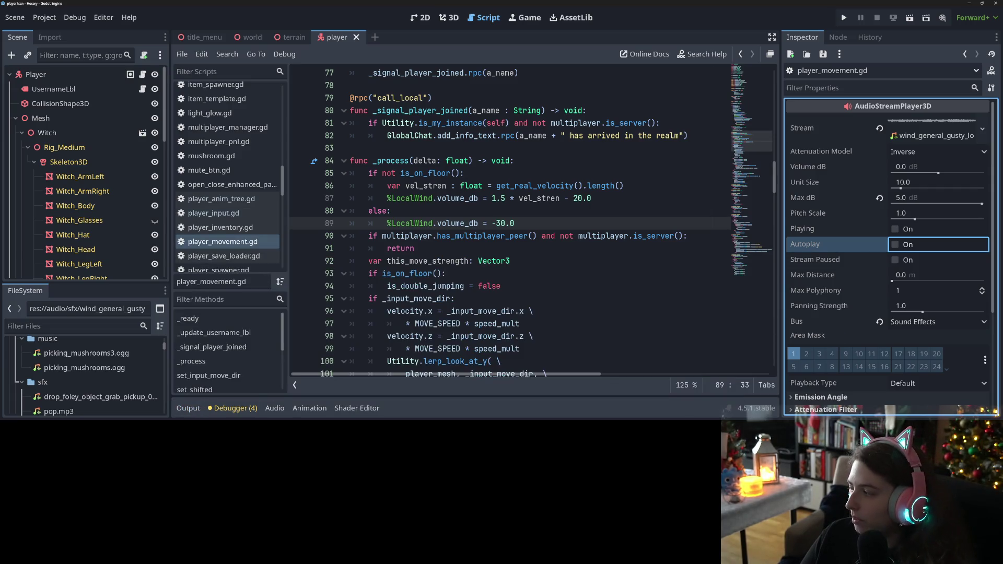
key(alt+Tab)
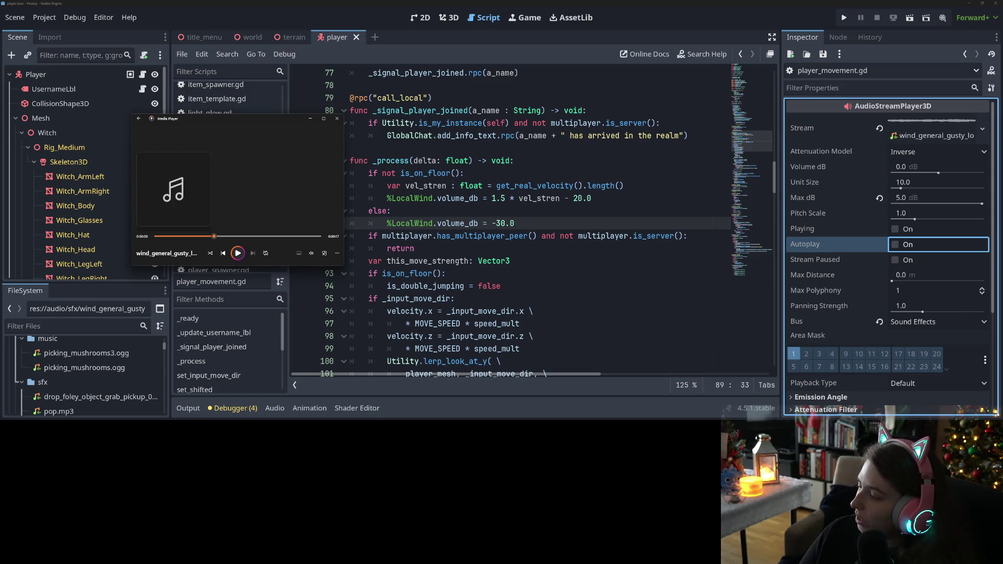
key(alt+Tab)
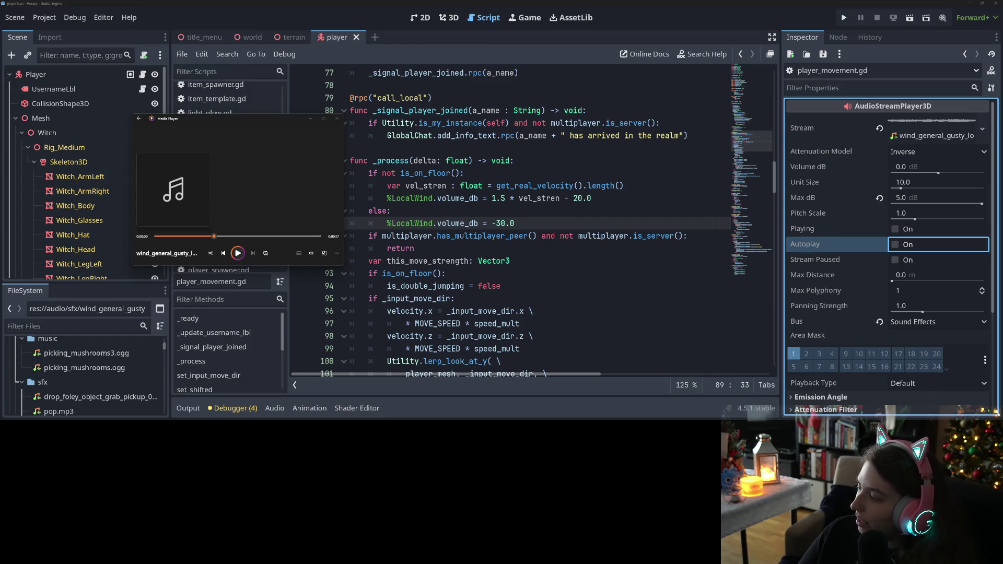
key(alt+Tab)
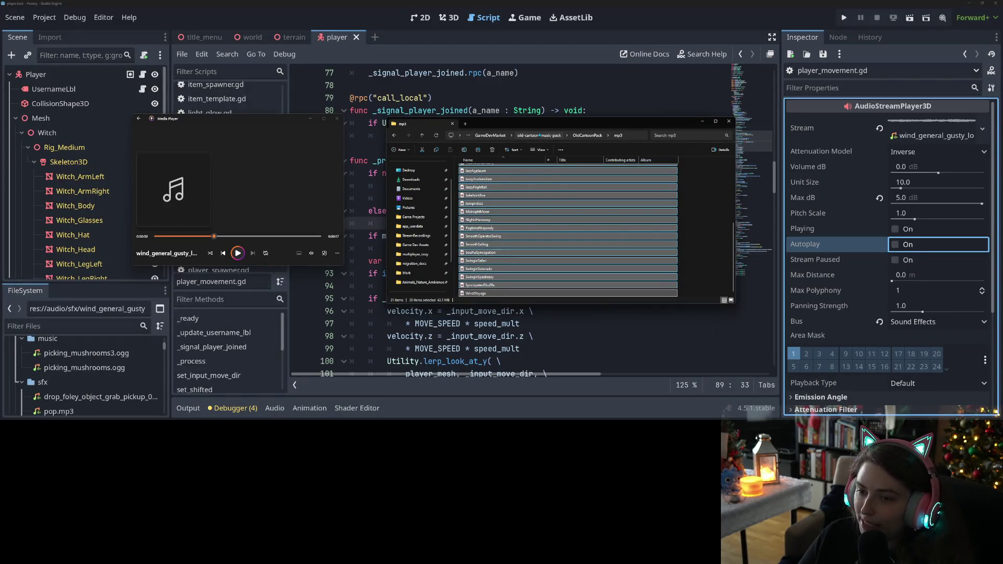
Play every track in the mp3 folder in Media Player, starting with VelvetVoyage, then minimise it
click(708, 219)
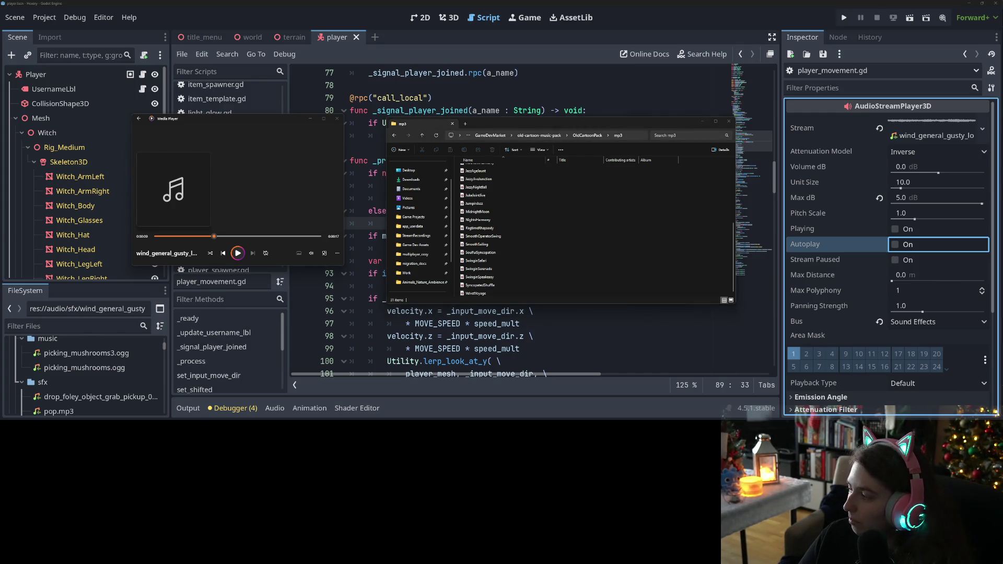
click(686, 251)
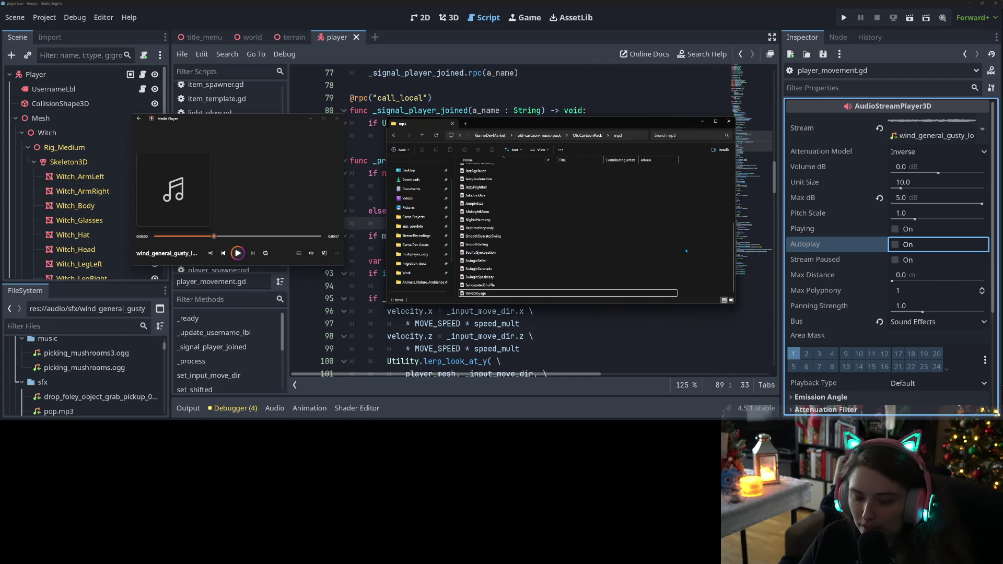
key(ctrl+a)
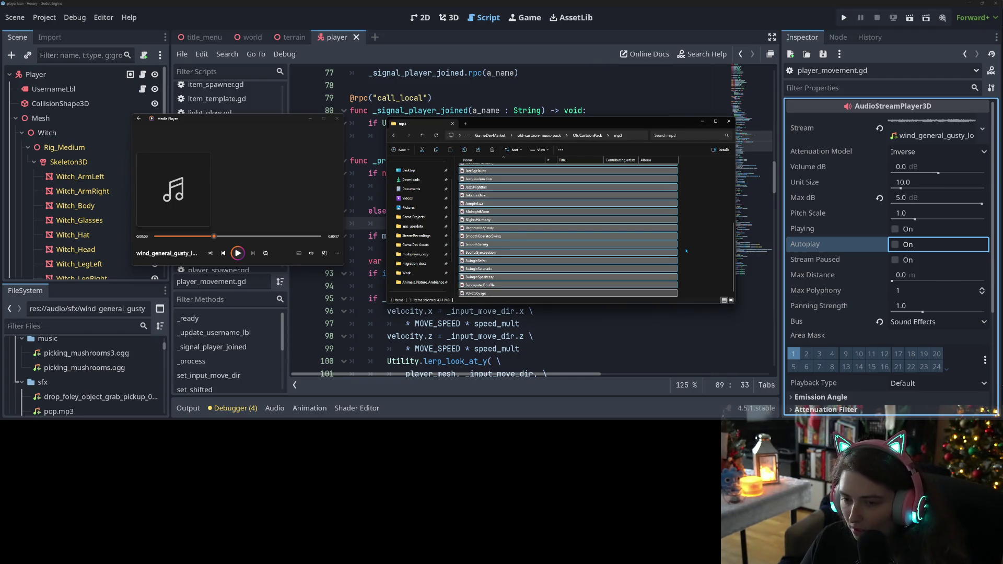
key(Return)
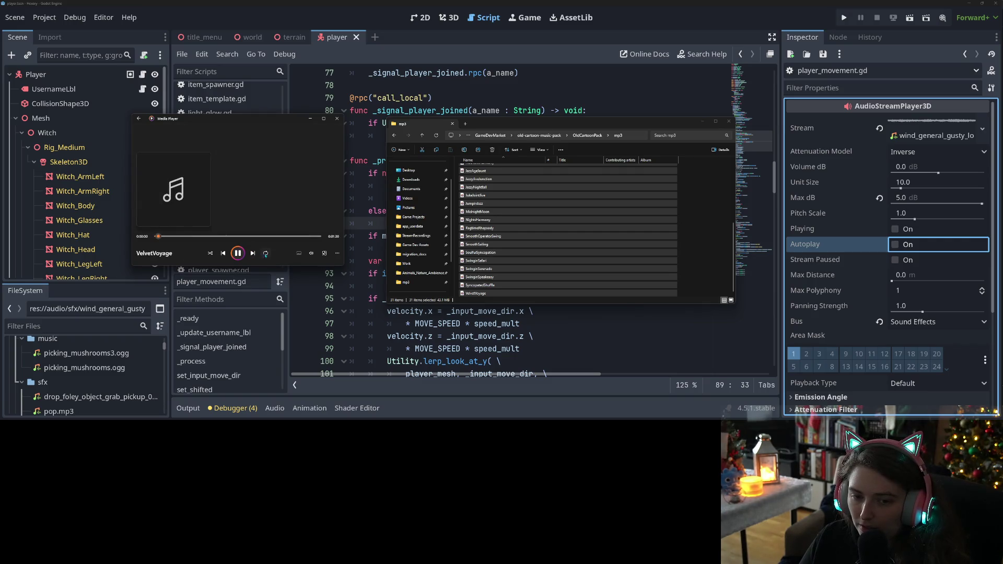
click(309, 255)
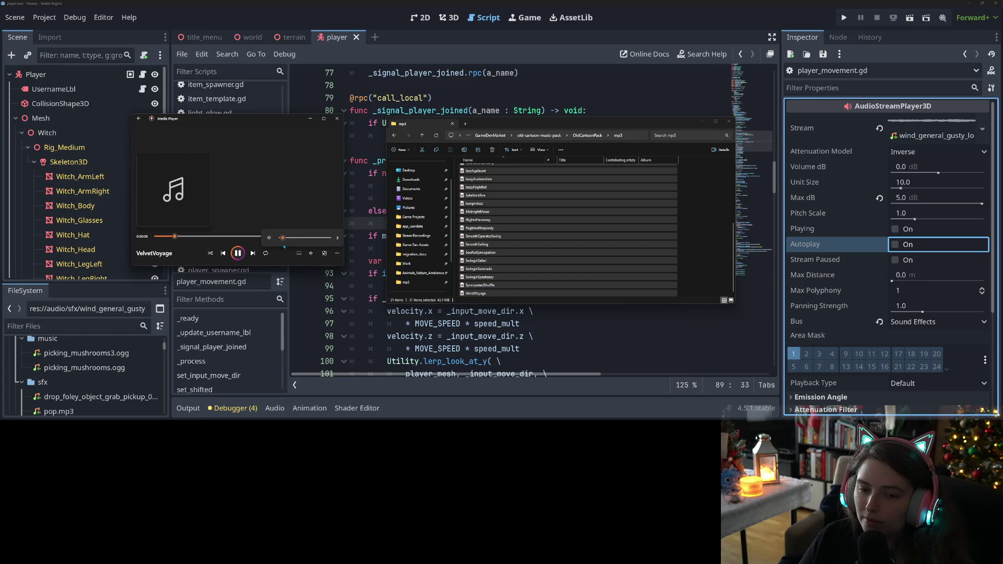
click(311, 119)
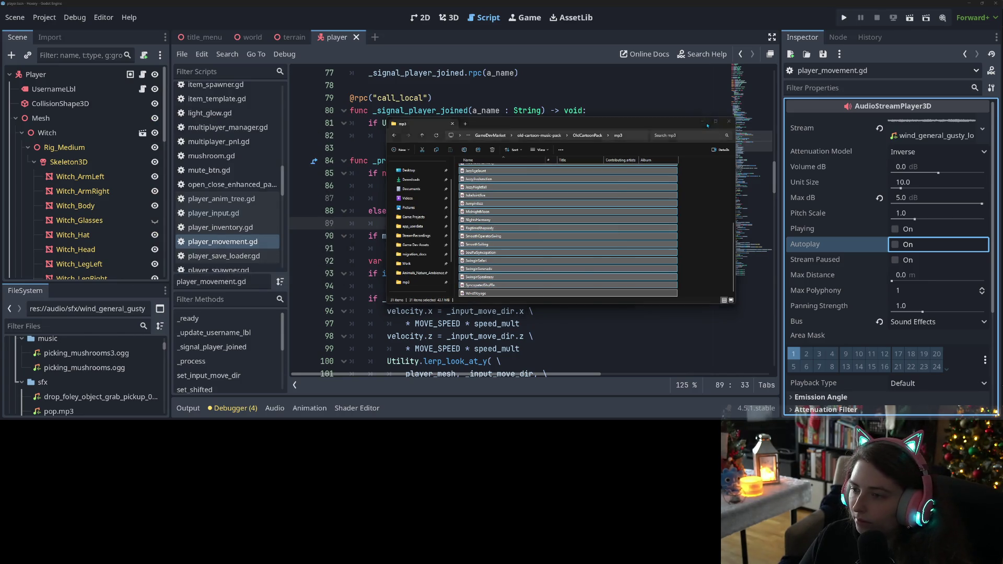
Minimise the mp3 folder, review player_movement.gd, and switch to GitHub Desktop's 7 changed files
click(706, 125)
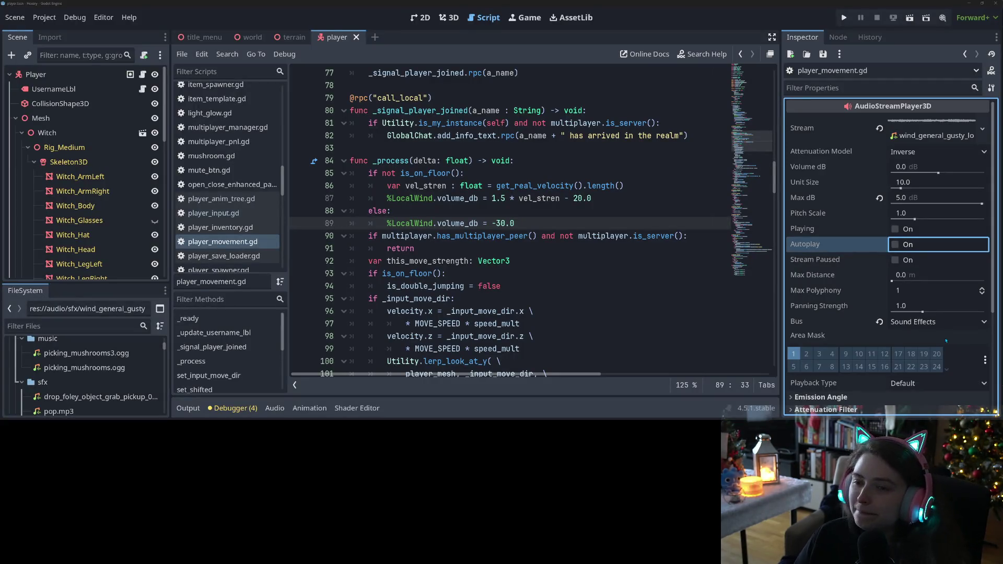
mouse_move(449, 243)
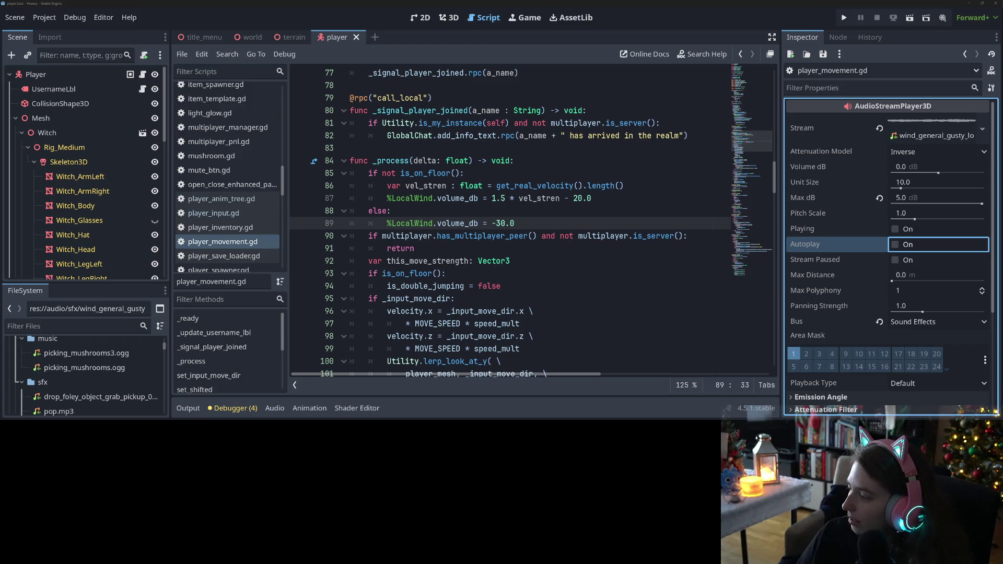
key(alt+Tab)
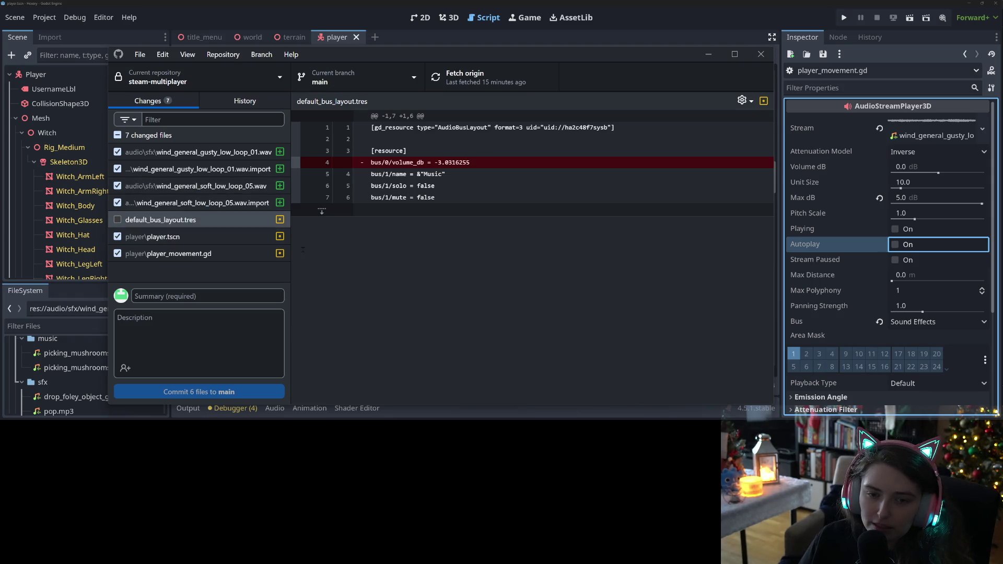
Delete the unused soft wind sound file from Godot's FileSystem panel
click(272, 3)
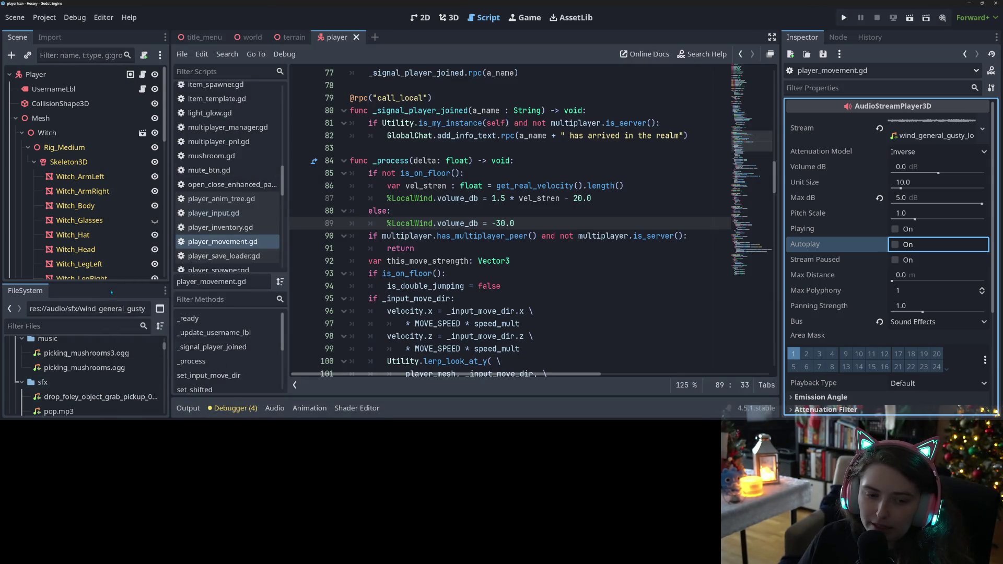
drag(114, 281, 114, 157)
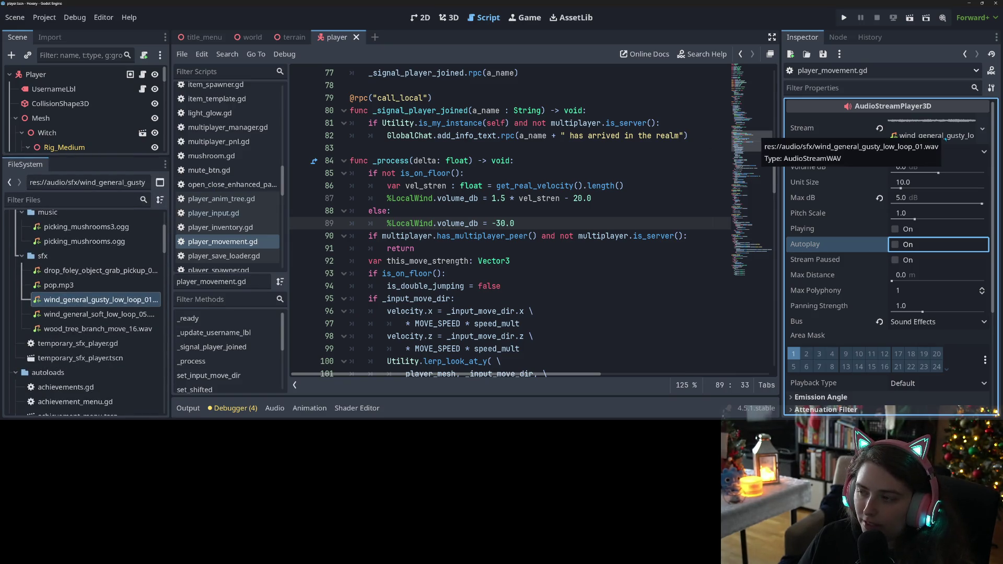
click(94, 314)
key(Delete)
key(Escape)
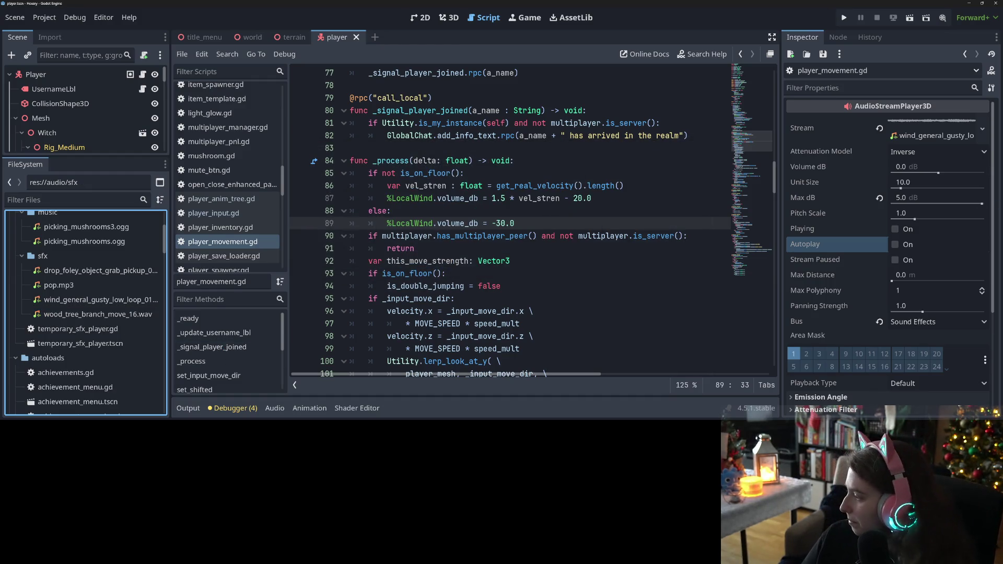
Review the diffs for player.tscn, player_movement.gd, the wind sound and its import file
key(alt+Tab)
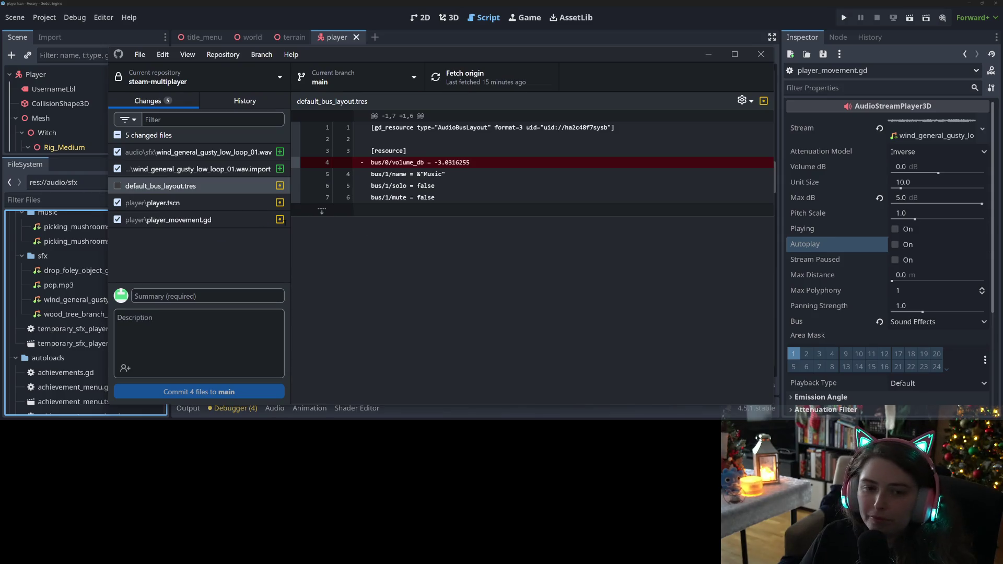
click(214, 205)
click(208, 219)
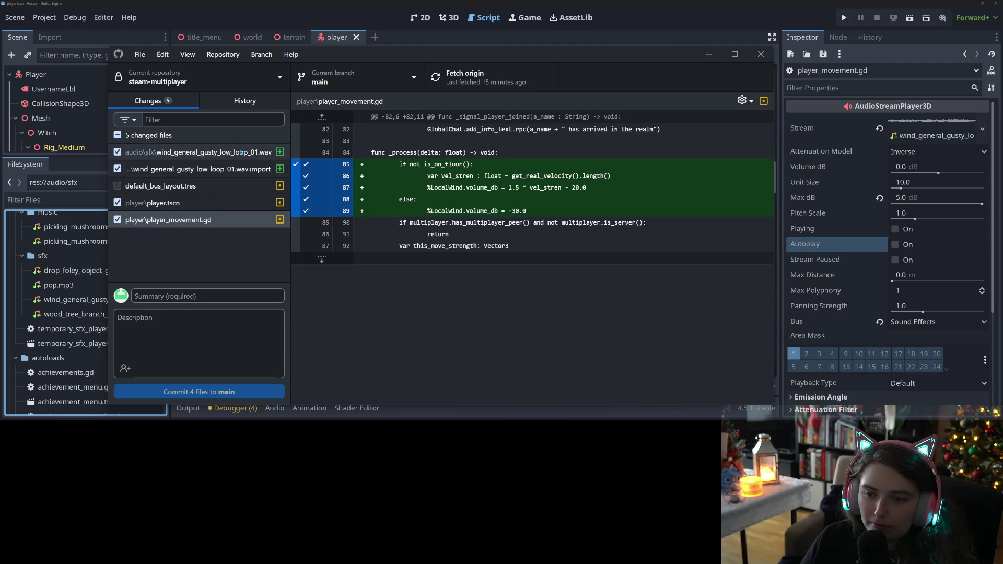
click(235, 153)
click(238, 170)
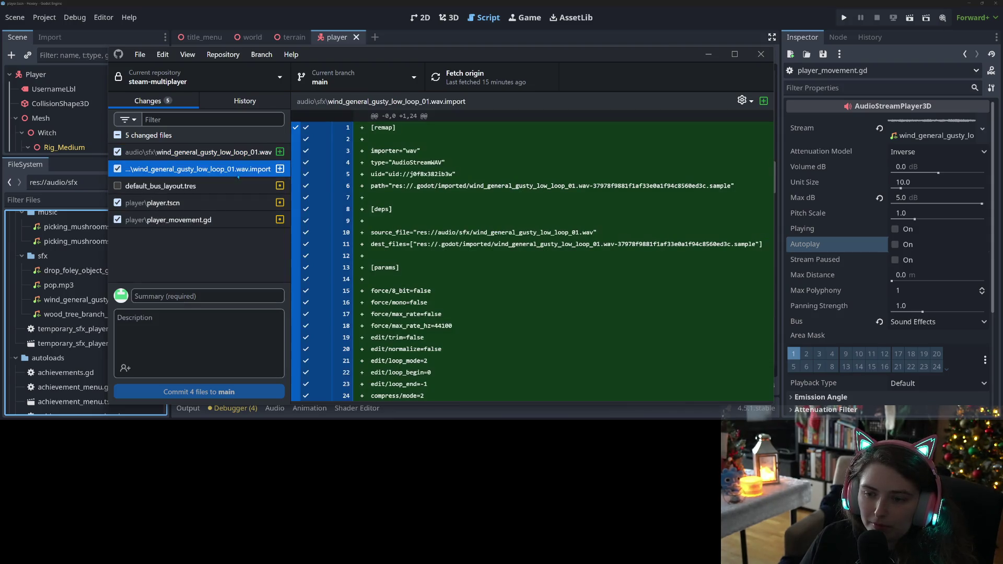
Commit the four files to main as 'adds wind sfx but currently disabled' with a volume note
click(242, 293)
text(adds )
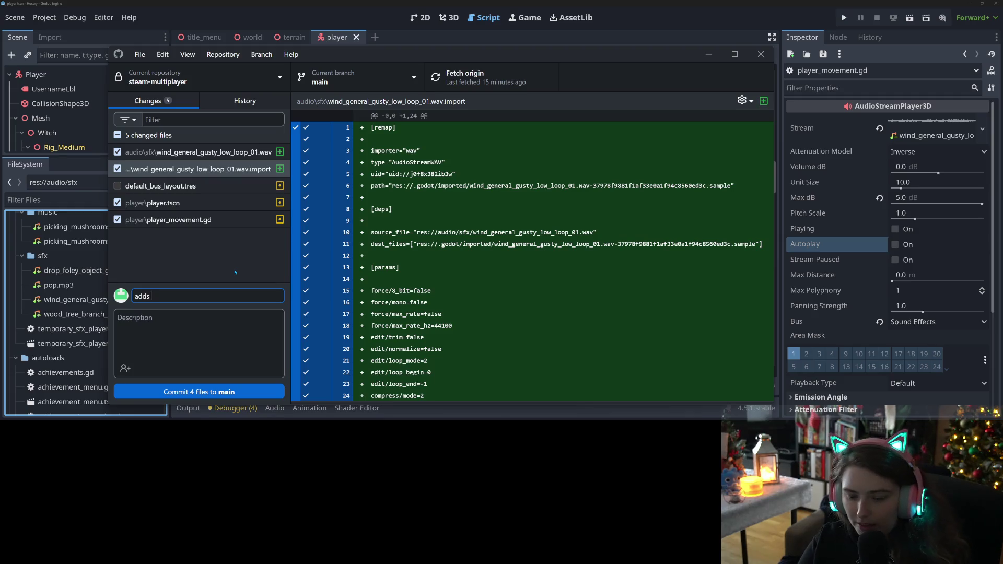
text(wind sfx but currently disa)
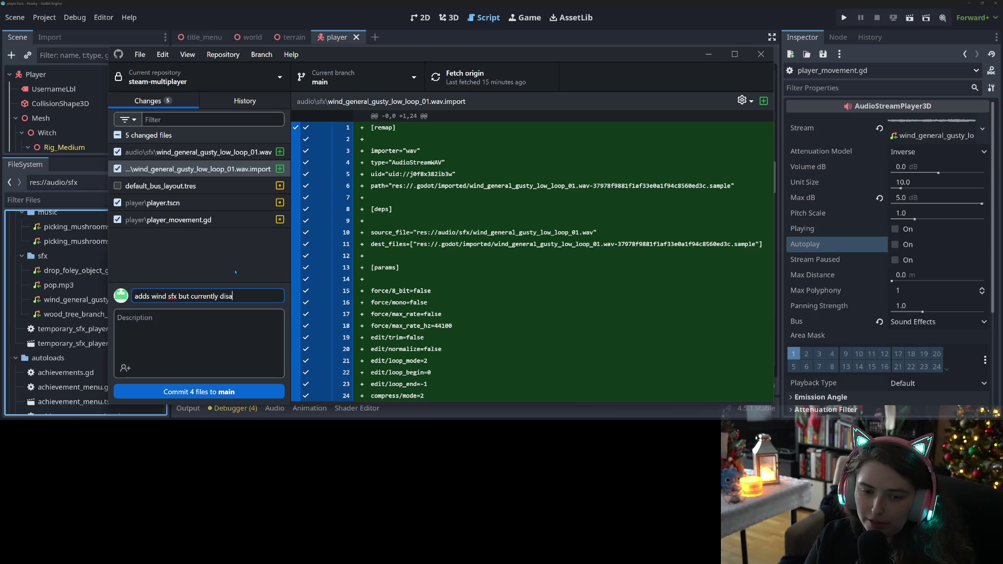
text(d)
key(Tab)
text(ne)
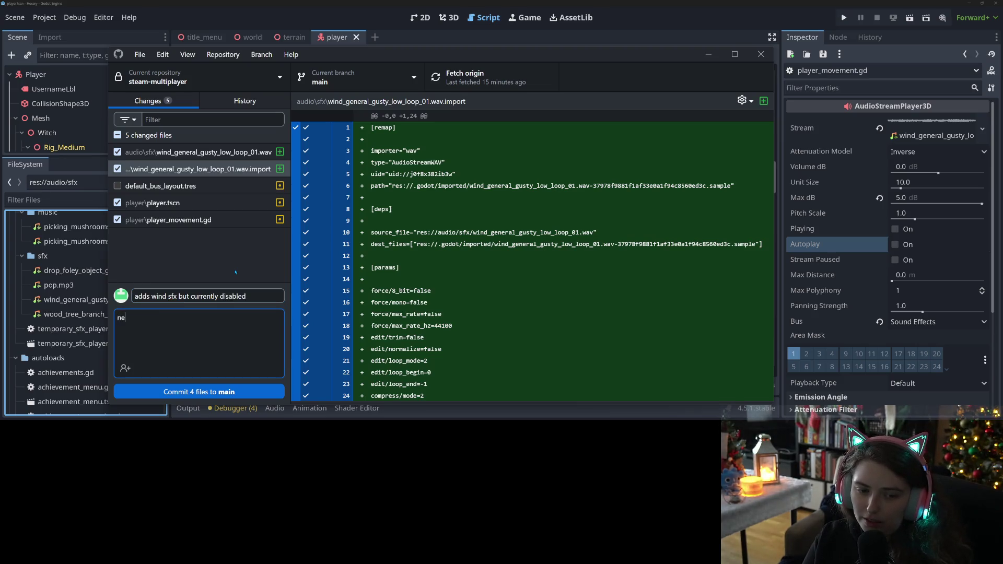
text(ed to fix the play logic)
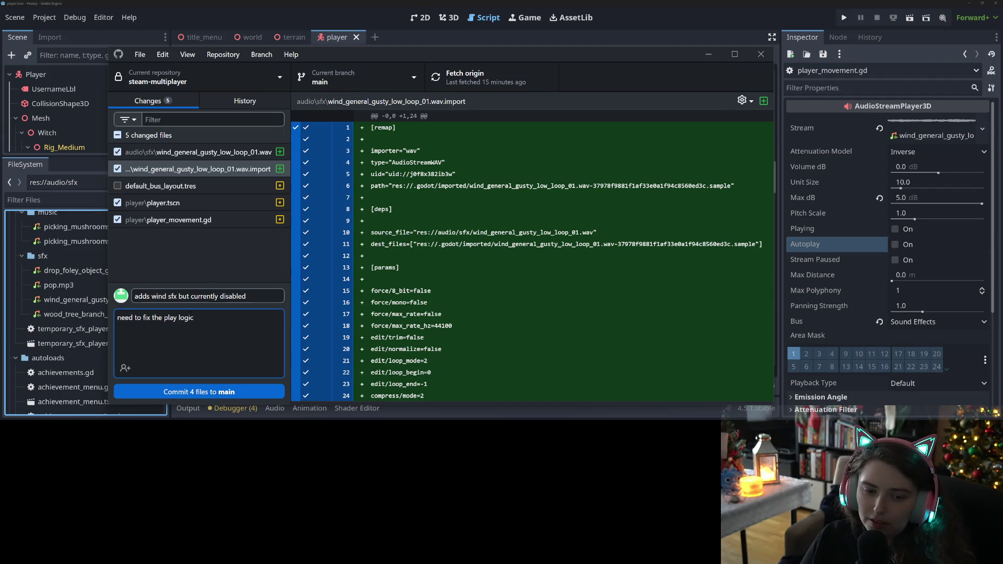
text(/volume)
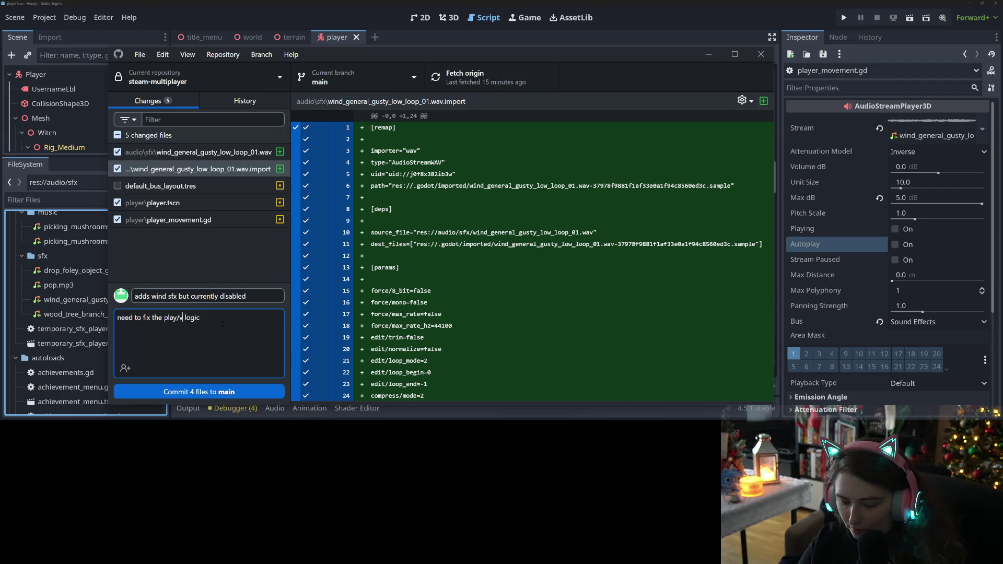
click(254, 388)
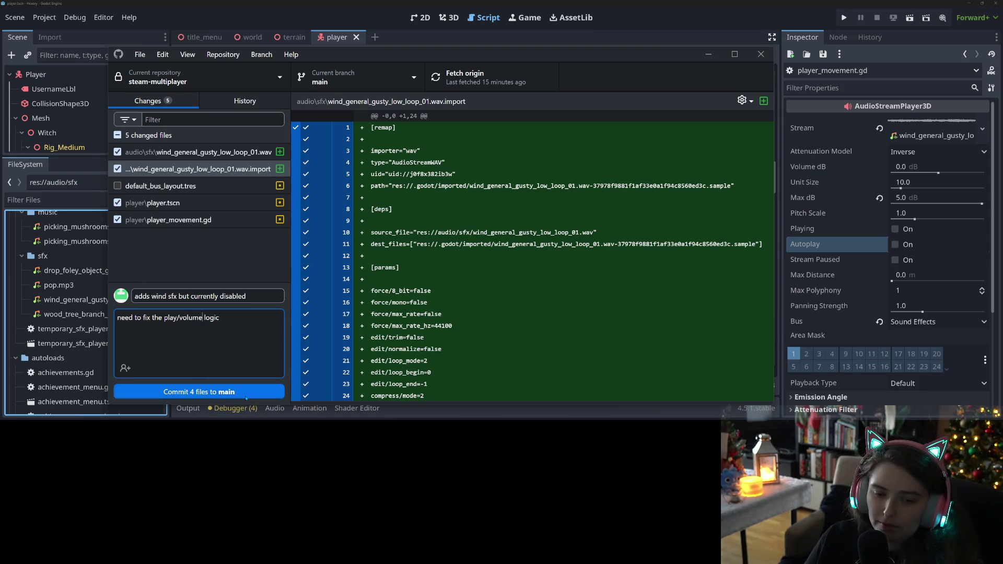
click(497, 79)
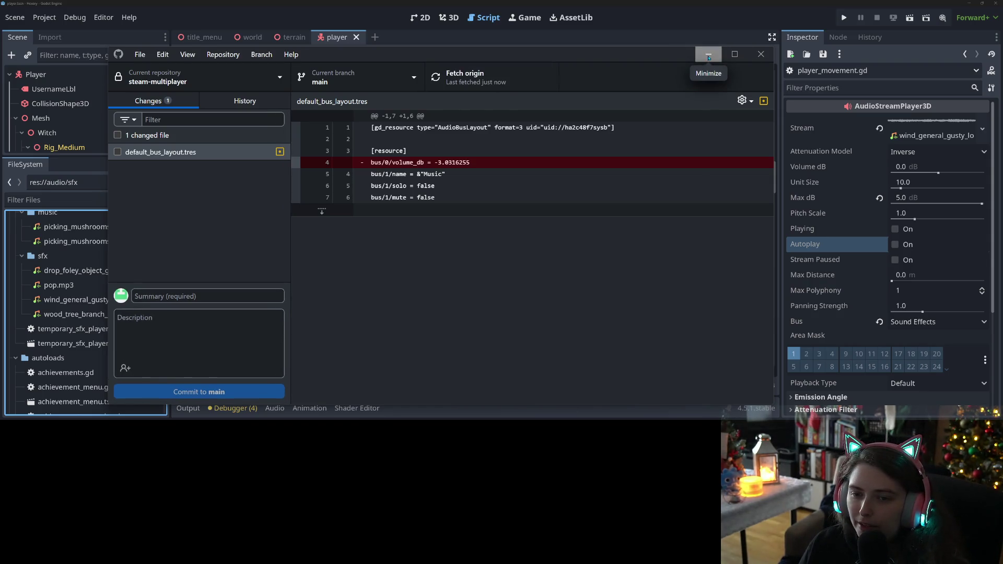
click(708, 55)
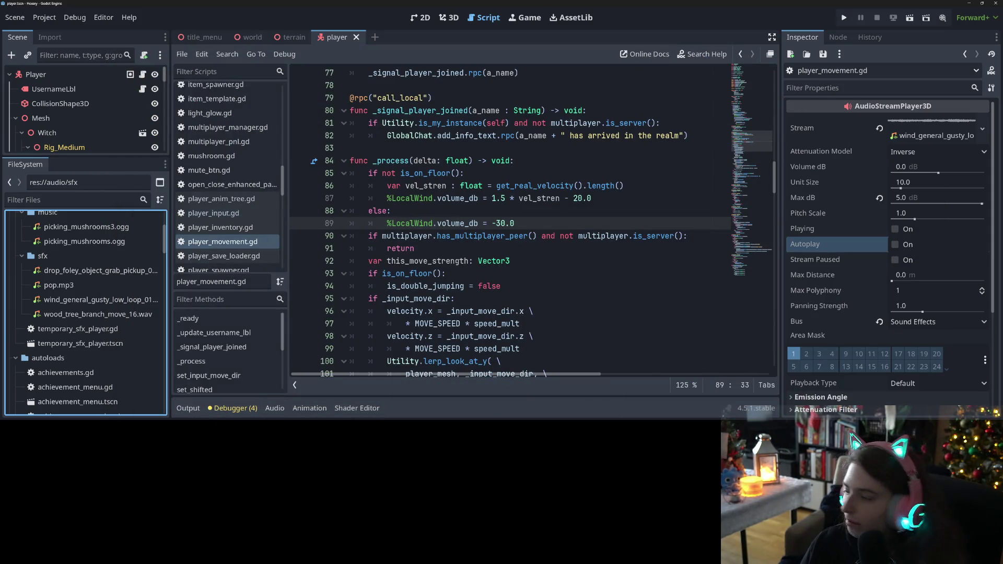
Discard the default_bus_layout.tres changes in GitHub Desktop and return to Godot
key(alt+Tab)
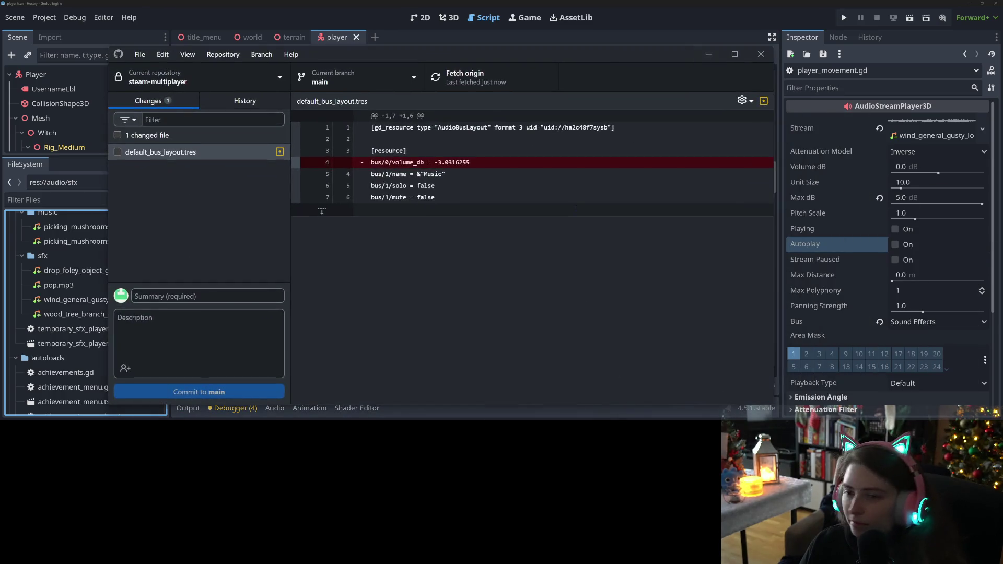
right_click(222, 156)
click(236, 161)
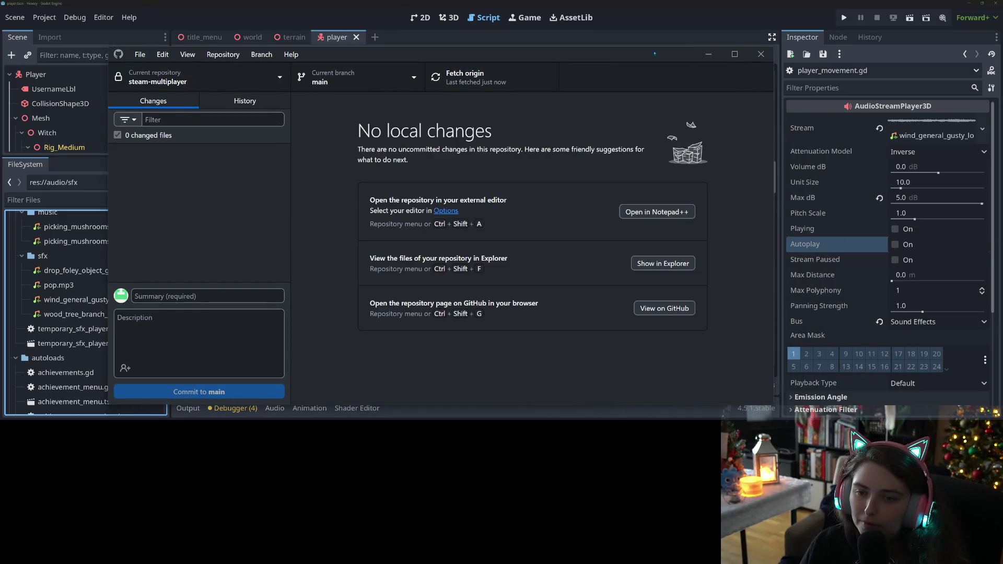
click(708, 55)
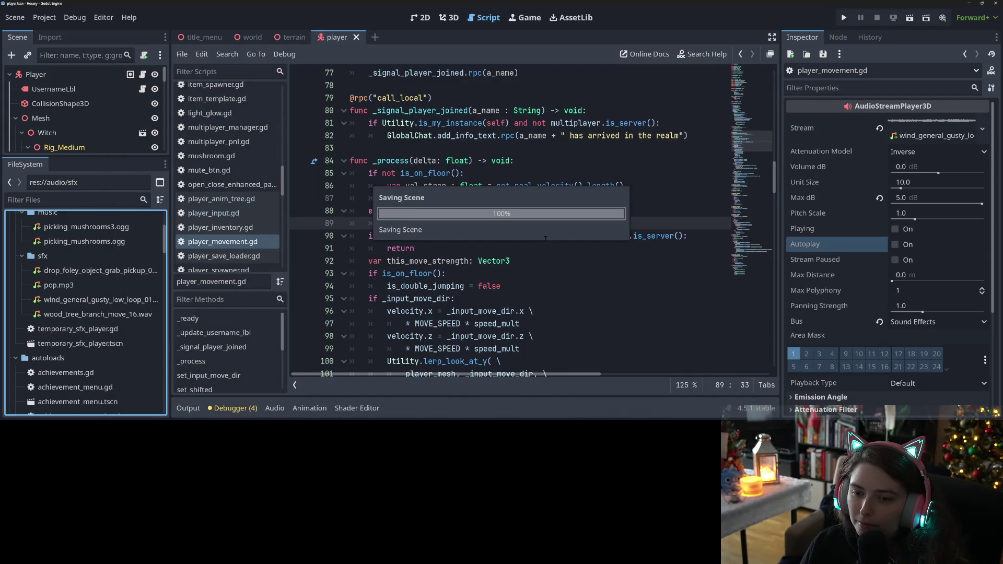
Check the Audio bus mixer, collapse it, and close the player scene tab
click(273, 408)
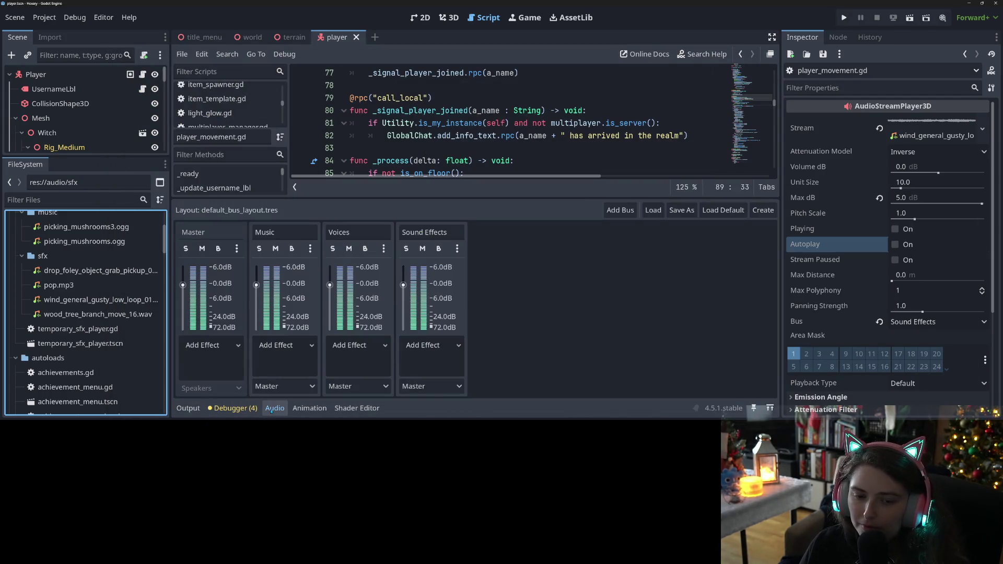
click(272, 409)
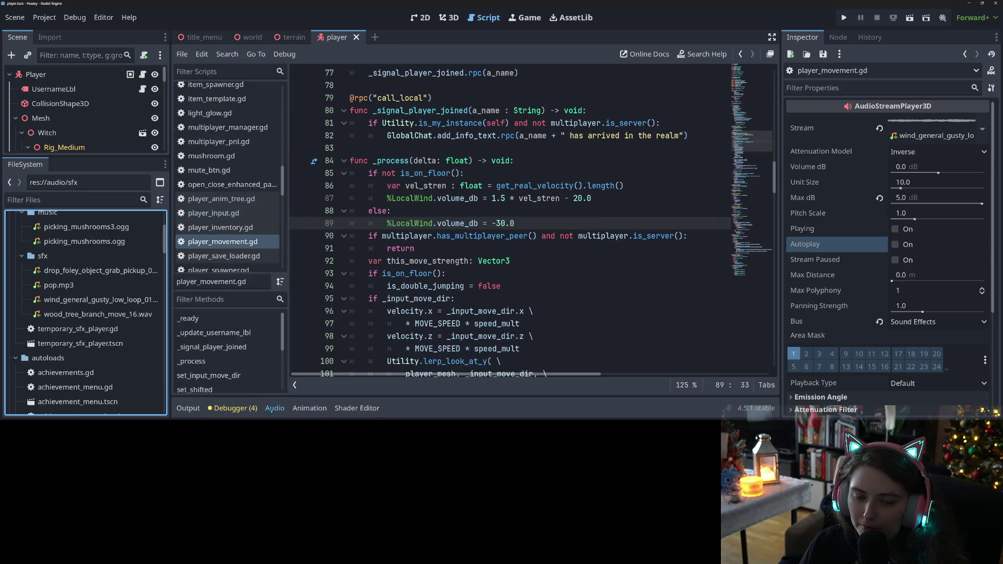
click(271, 409)
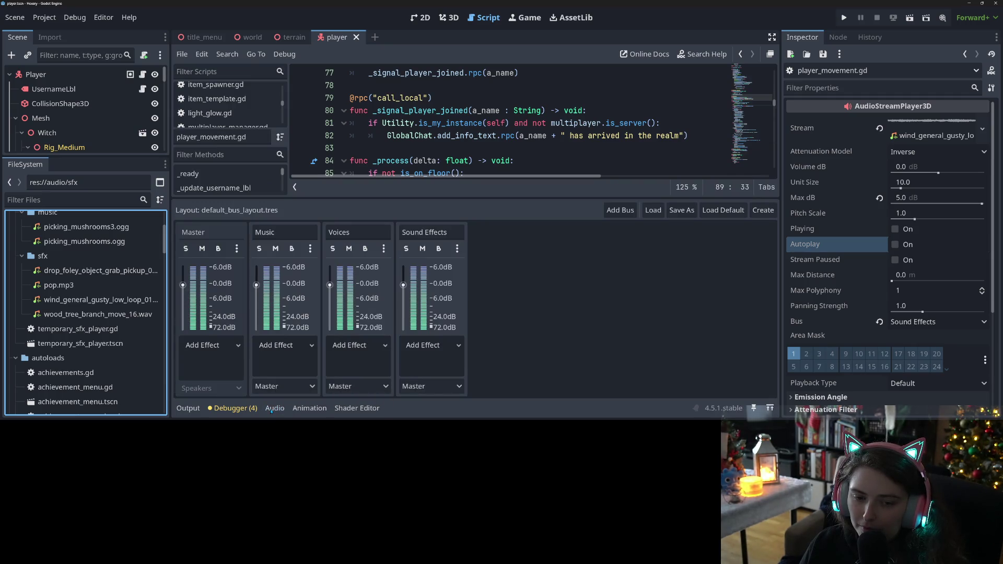
click(272, 409)
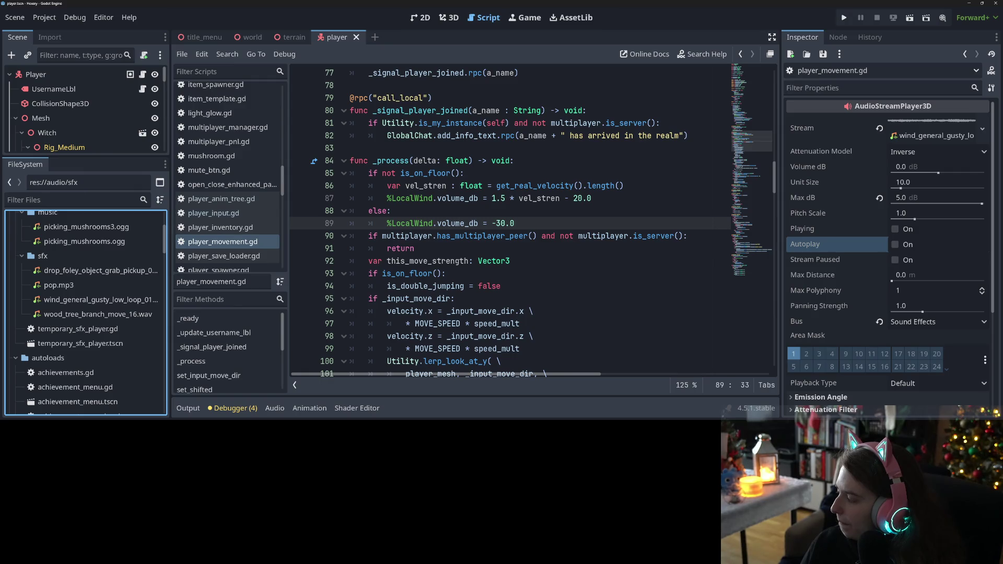
click(356, 37)
Filter the FileSystem for 'tree' and open tree.tscn
click(71, 201)
text(tree)
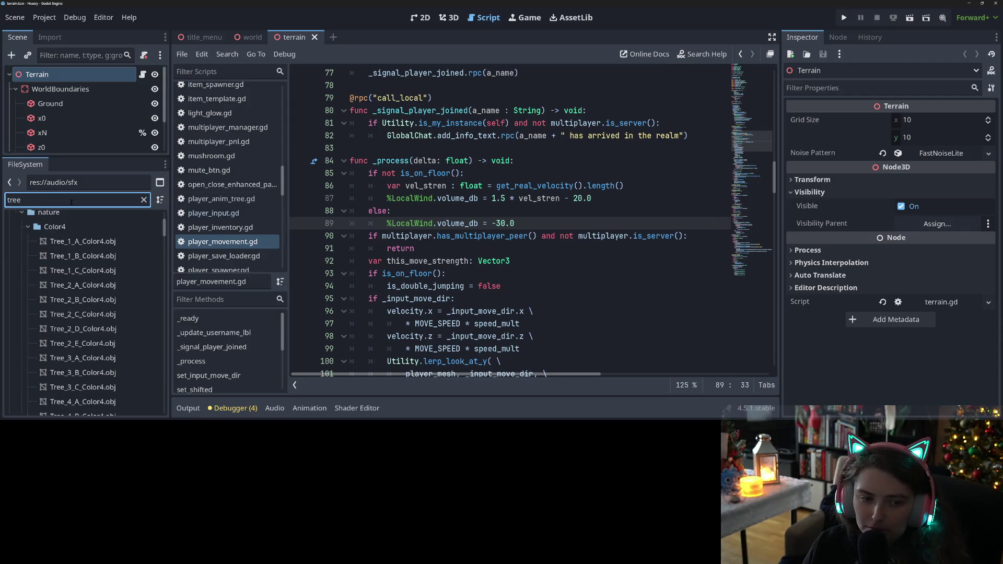
scroll(73, 324, down, 8)
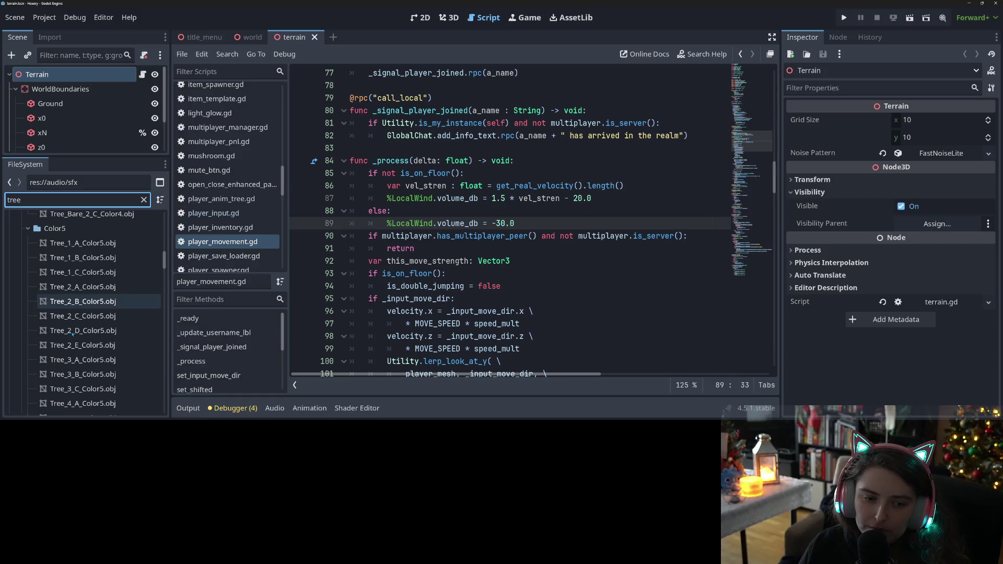
scroll(73, 335, down, 10)
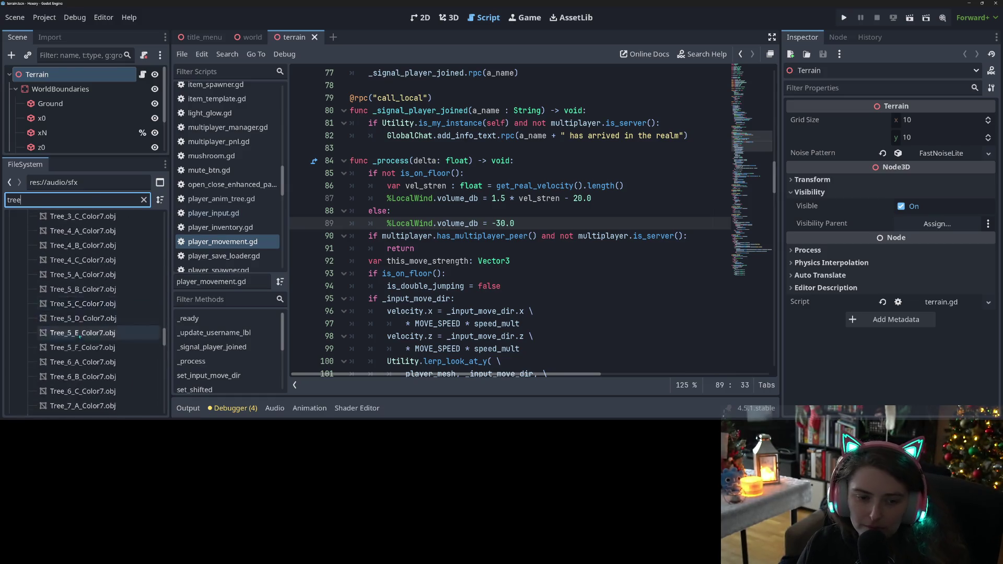
scroll(80, 337, down, 15)
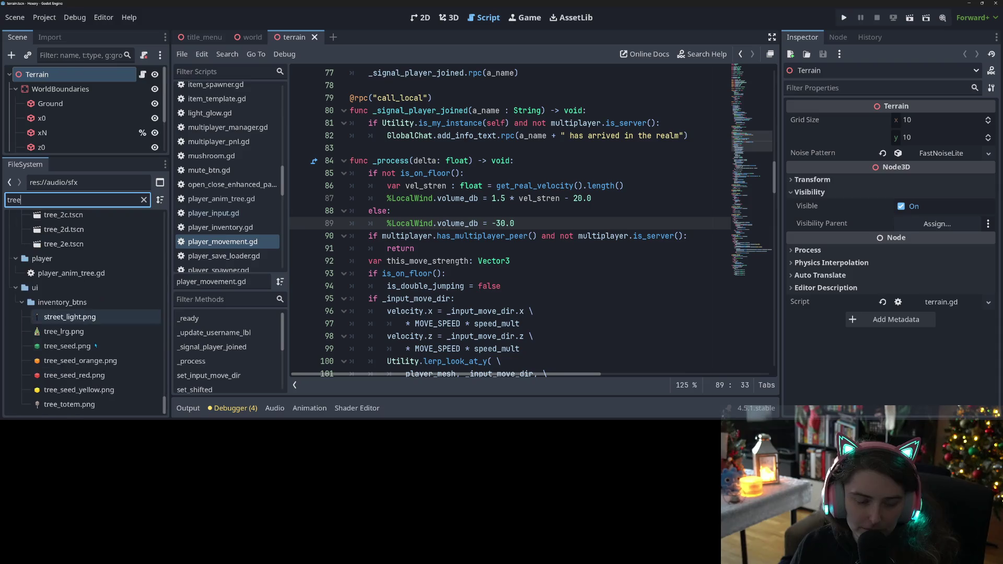
scroll(84, 313, up, 5)
double_click(90, 293)
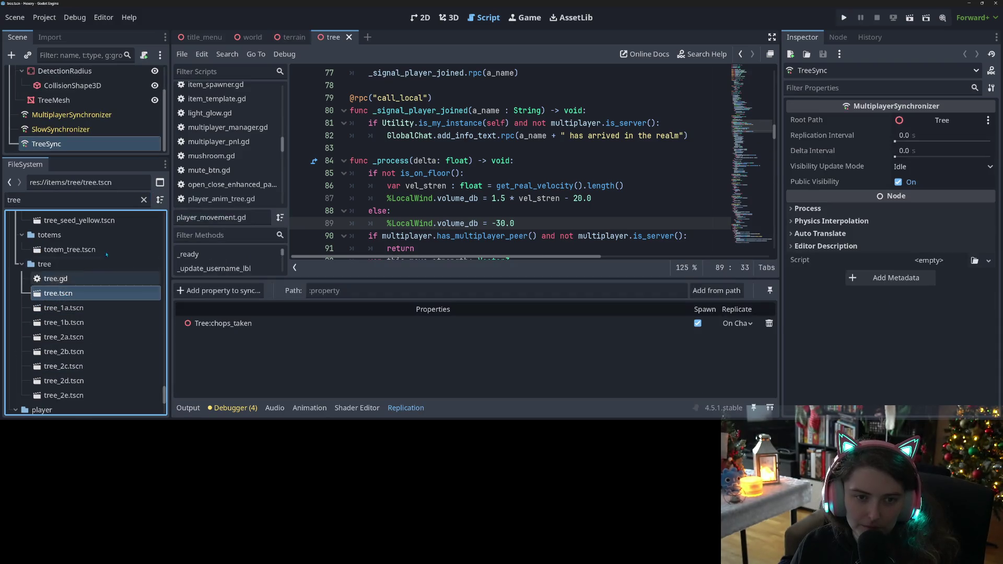
Widen the scene tree, switch to the 3D view, hide Output, and orbit around the tree
mouse_move(147, 155)
mouse_down()
mouse_move(147, 353)
mouse_move(111, 301)
mouse_move(111, 243)
mouse_up()
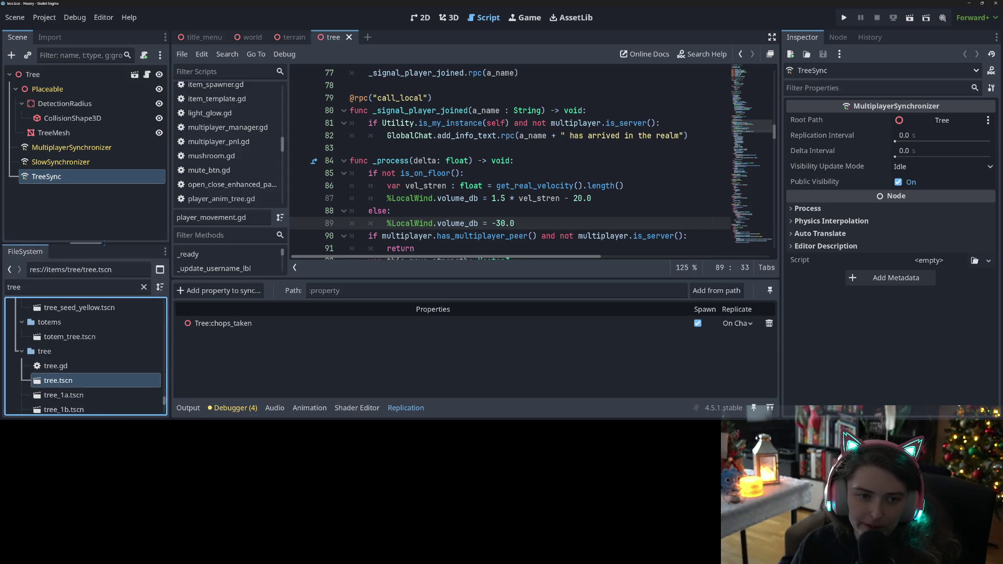
click(448, 17)
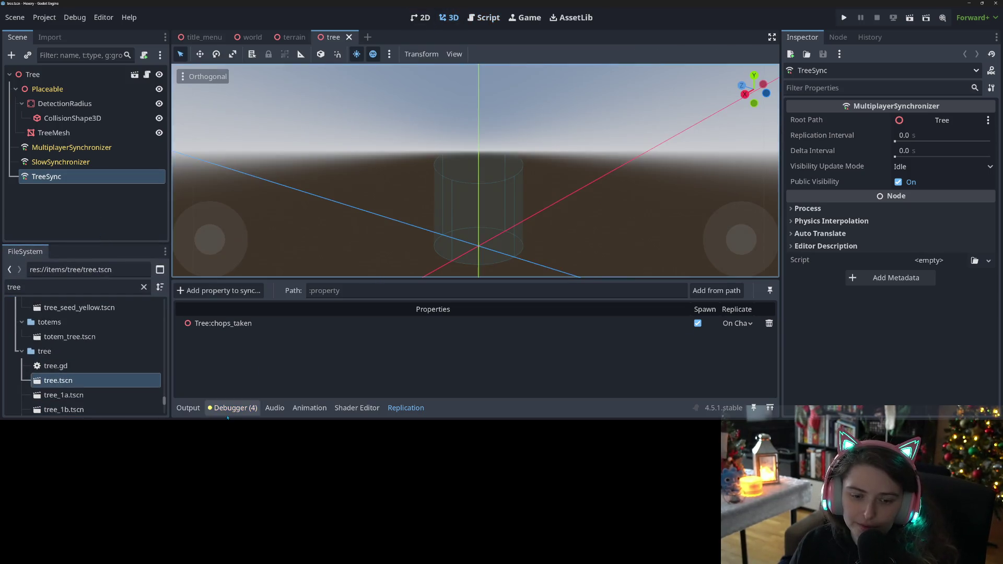
click(183, 410)
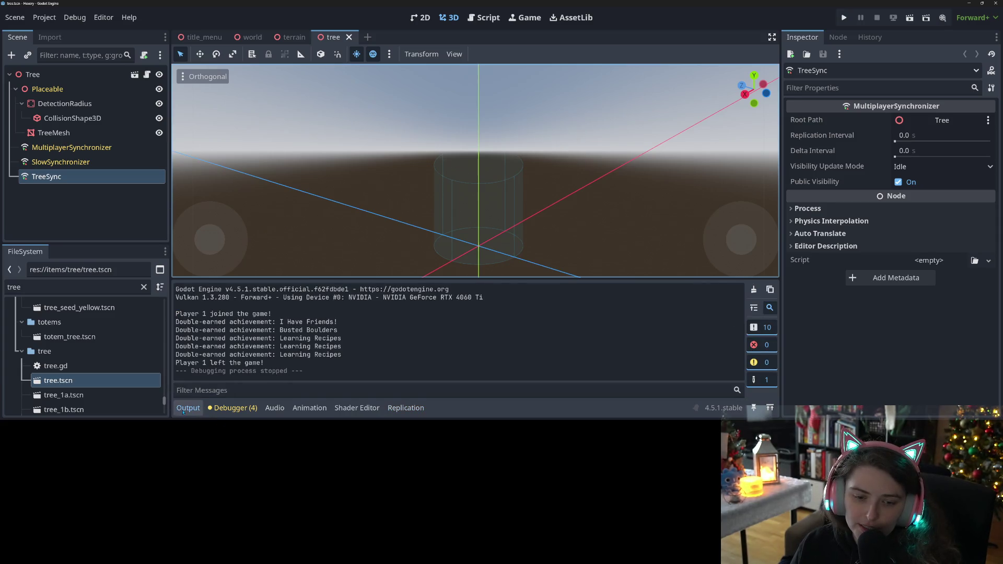
click(184, 408)
drag(421, 318, 515, 320)
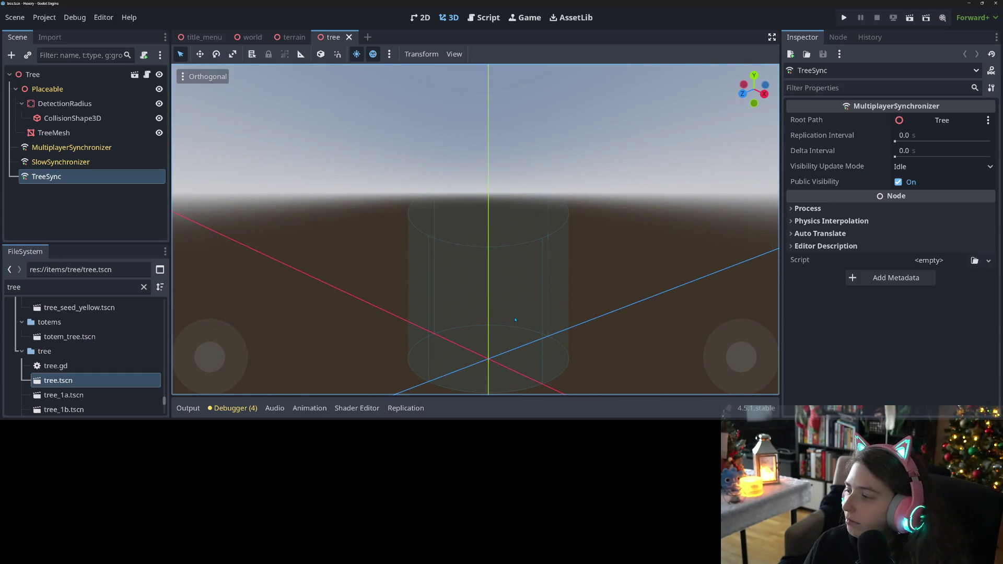
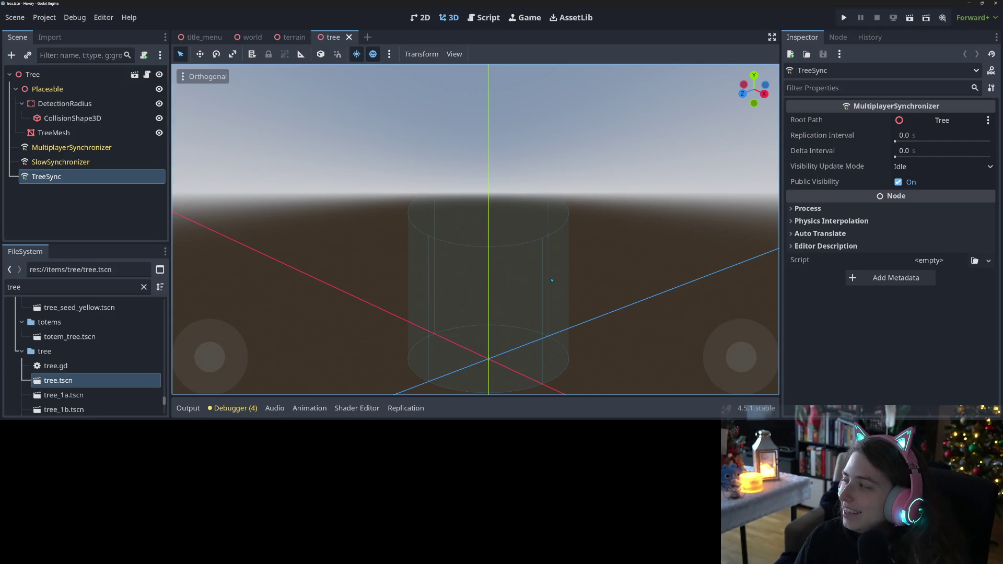
Save the tree scene and select its Tree root node
click(84, 214)
key(ctrl+s)
click(97, 80)
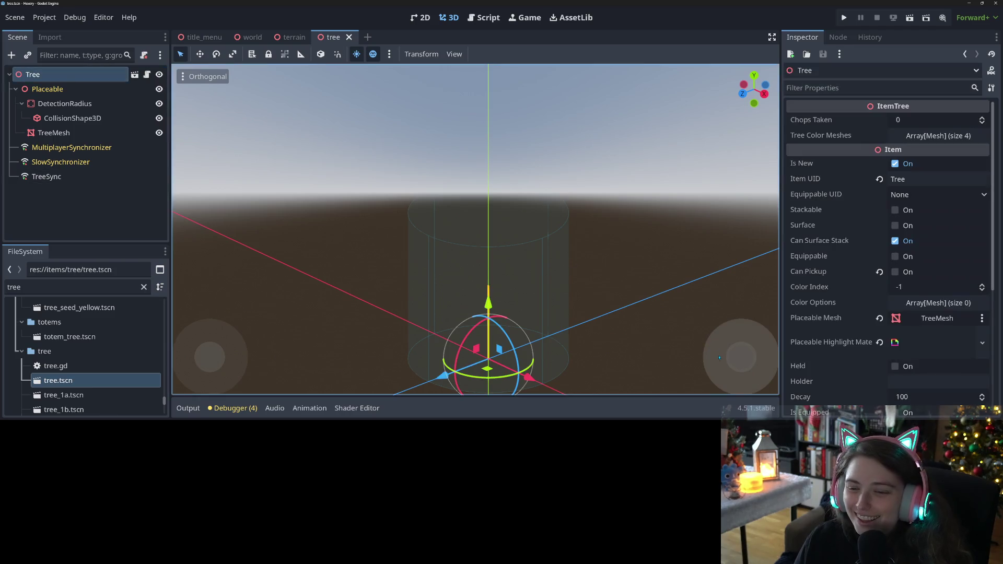
mouse_move(679, 377)
mouse_down()
mouse_move(579, 318)
mouse_move(601, 280)
mouse_up()
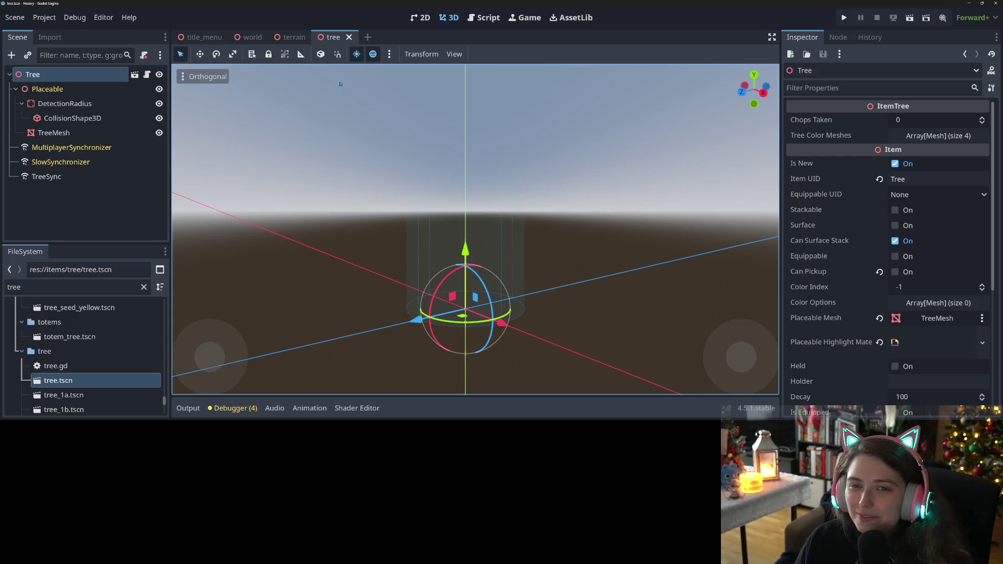
Add an Area3D child node under Tree
right_click(79, 79)
click(183, 109)
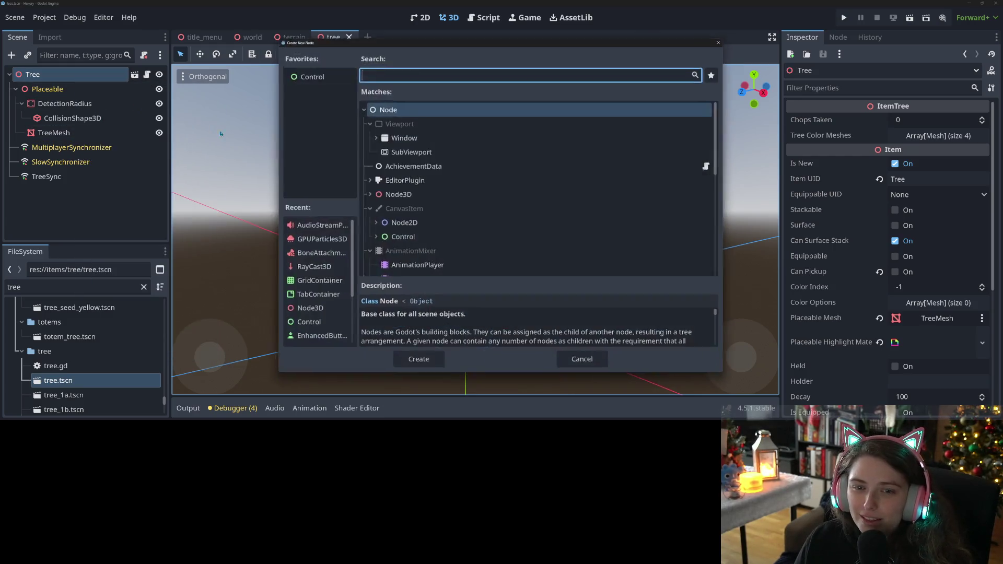
text(area)
double_click(434, 200)
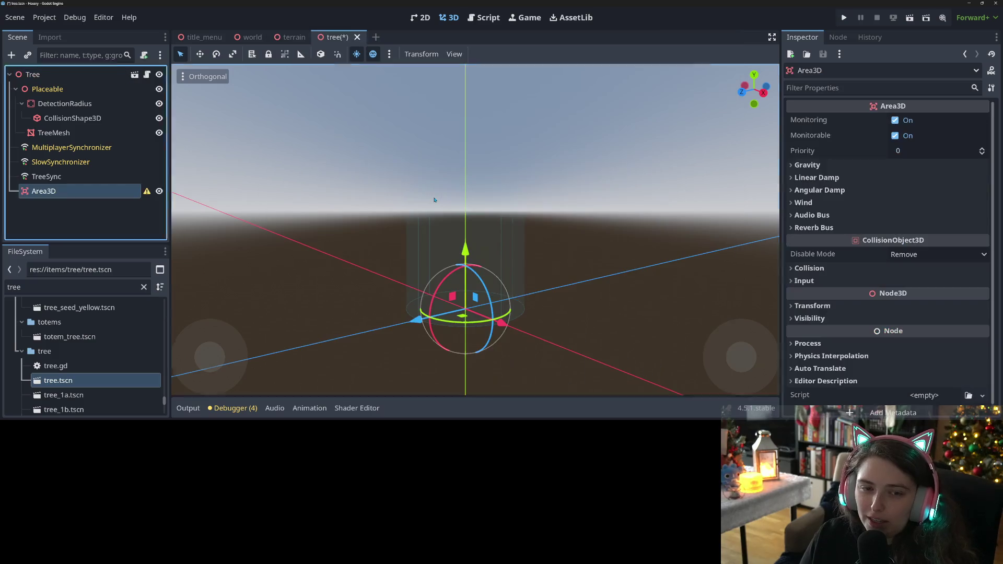
Give the Area3D a CollisionShape3D child with a SphereShape3D shape
right_click(119, 191)
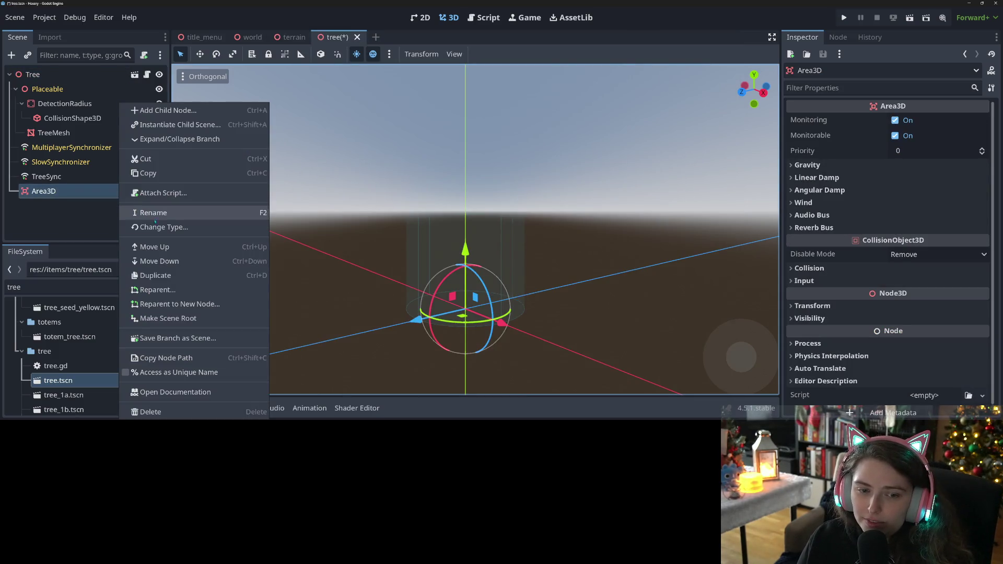
click(172, 111)
text(coll)
key(Return)
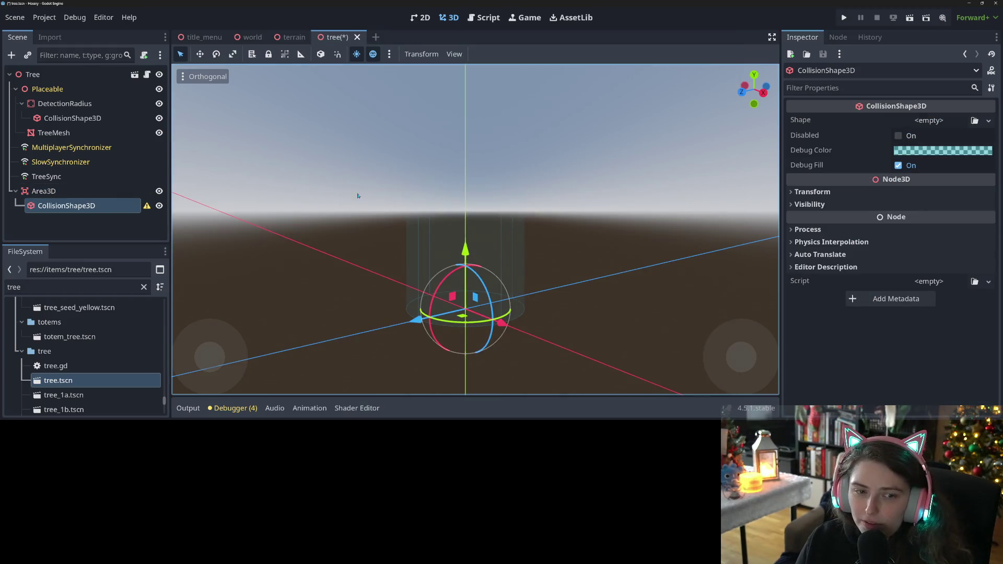
click(988, 120)
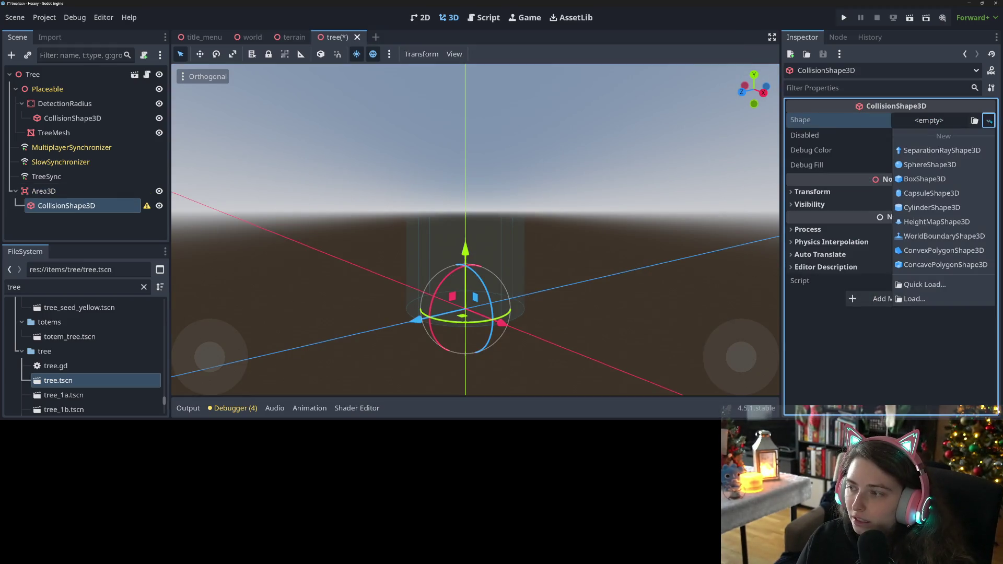
click(929, 165)
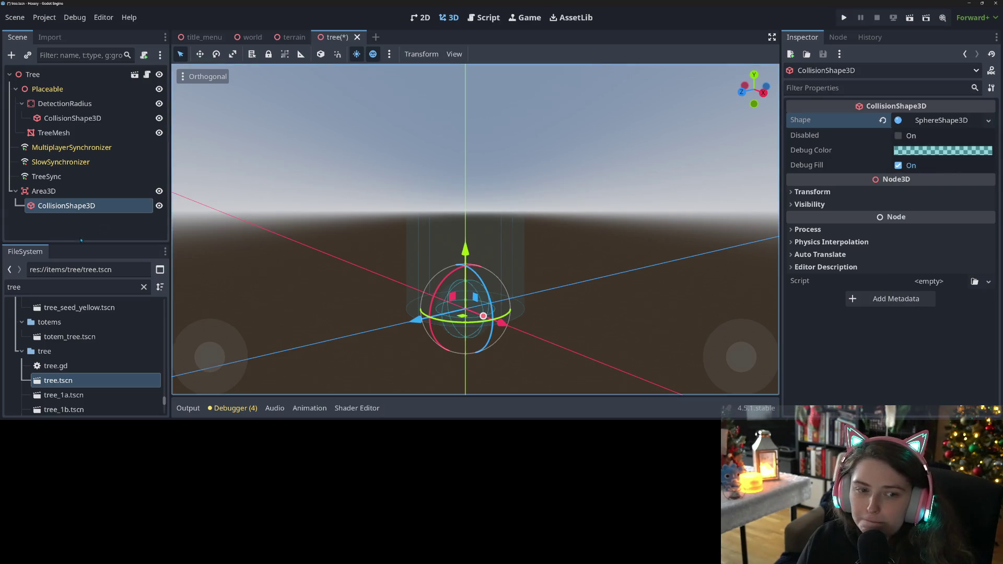
Rename the Area3D to LeafDisturbance
click(57, 191)
right_click(62, 191)
click(148, 213)
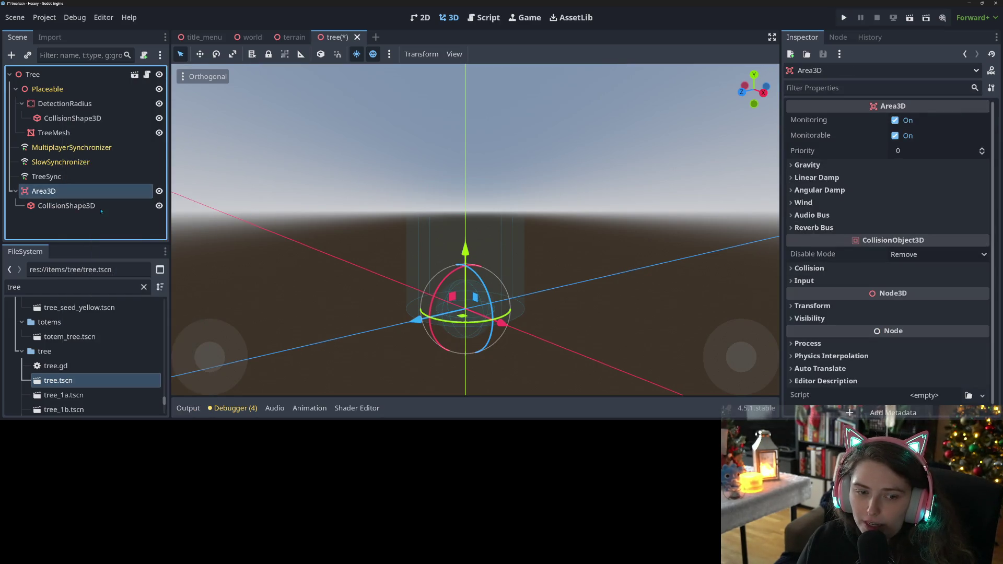
text(TreeEn)
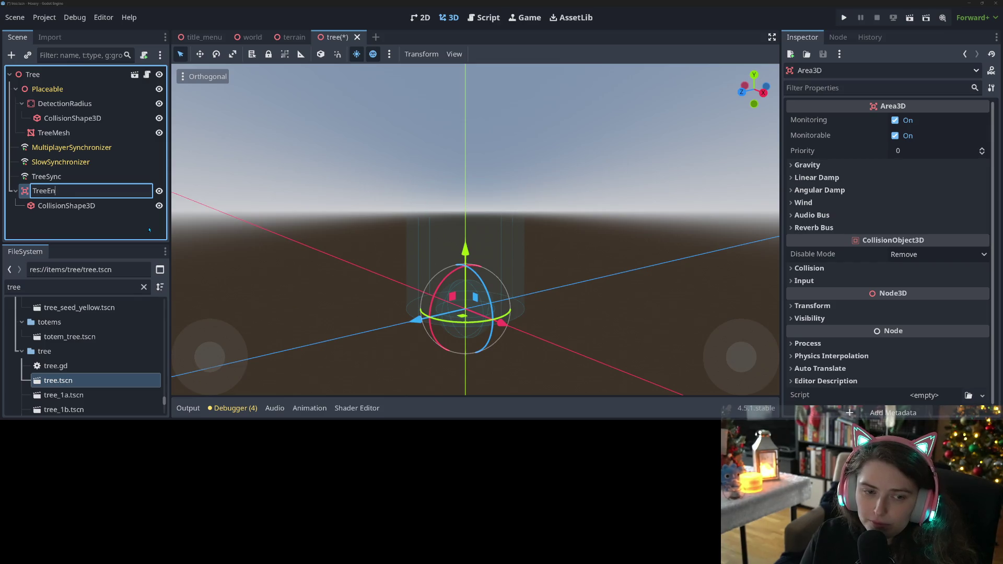
key(BackSpace)
key(BackSpace)
text(Leag)
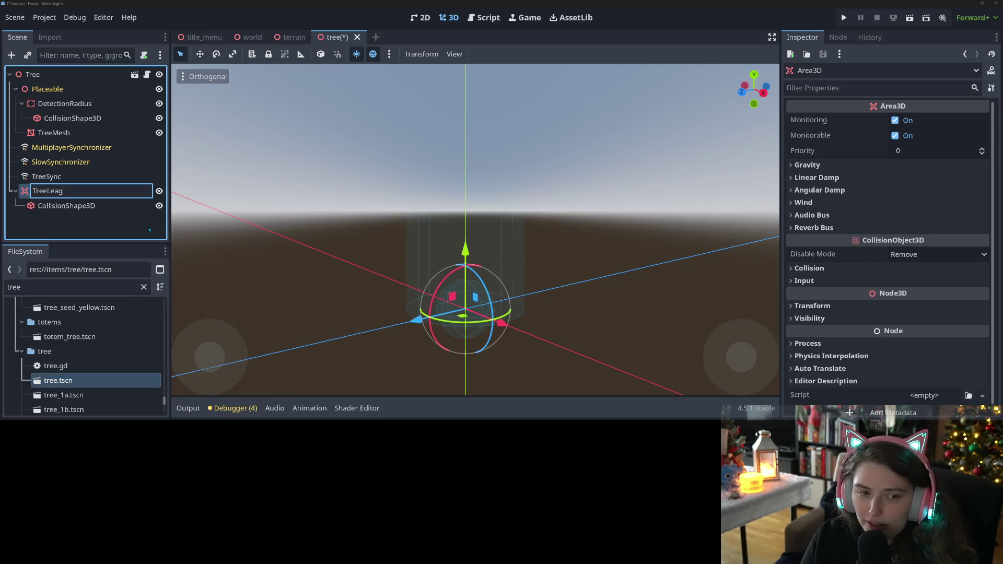
key(BackSpace)
key(BackSpace)
key(BackSpace)
text(LeafDi)
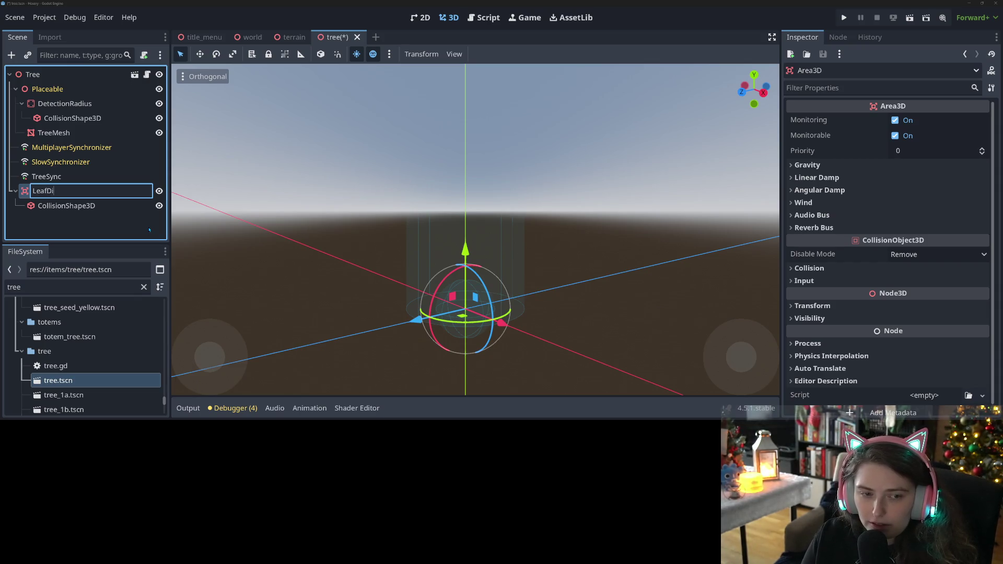
text(stur)
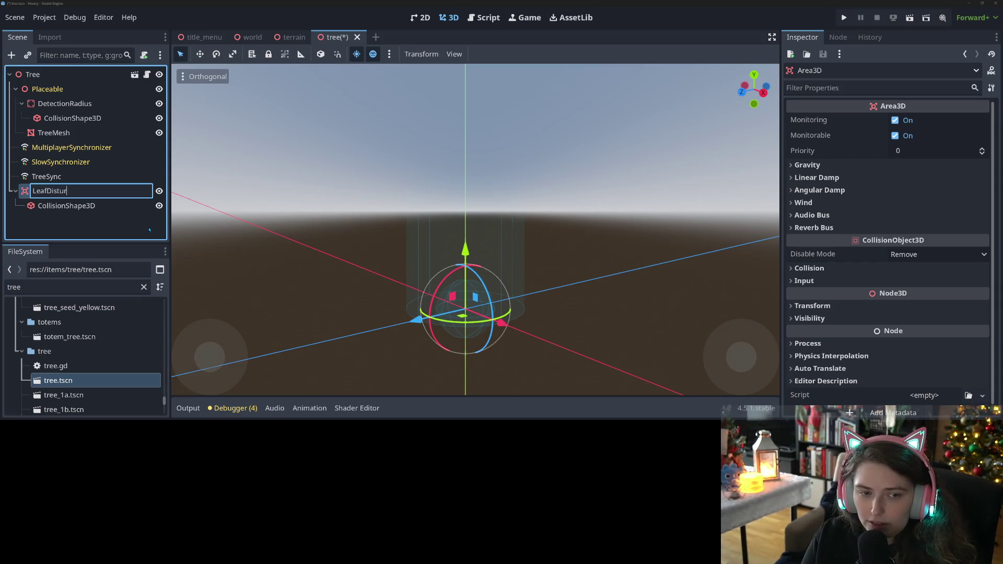
text(bance)
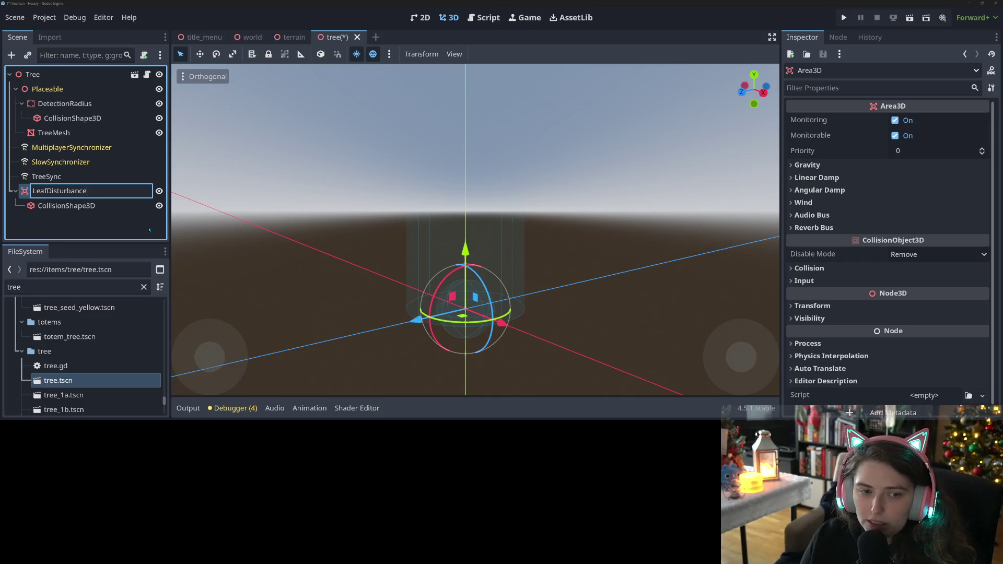
key(Return)
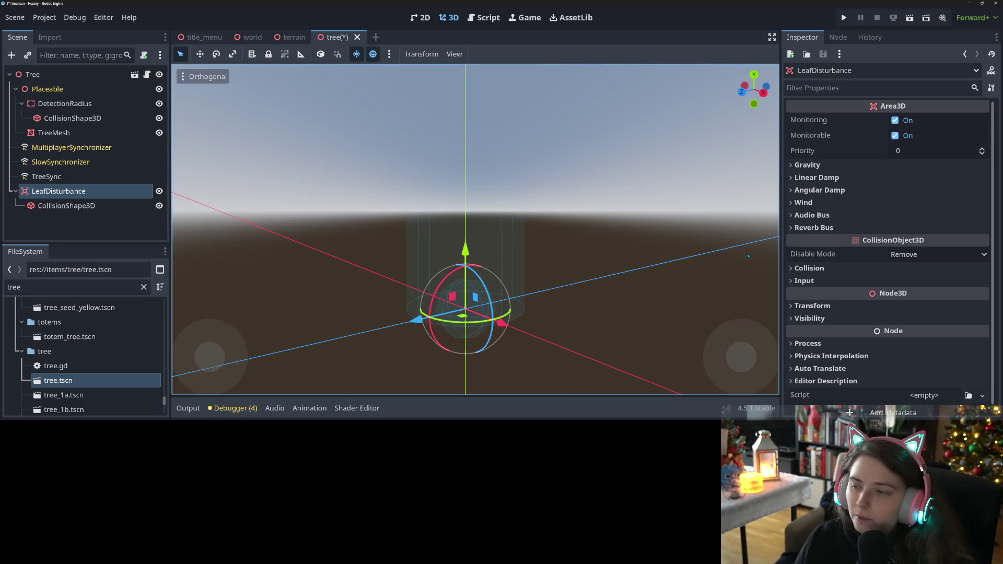
click(814, 268)
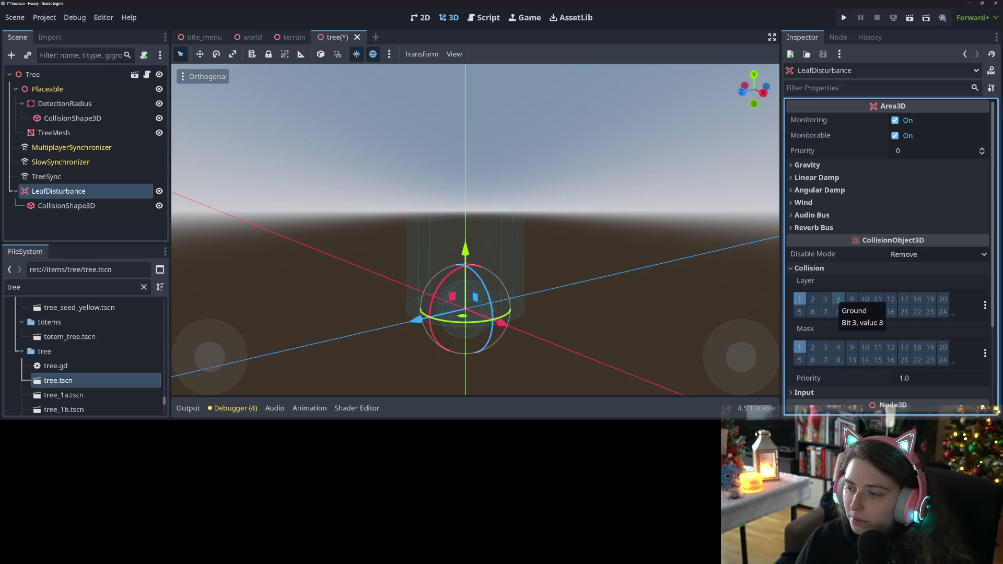
Move LeafDisturbance's collision layer and mask from 1 to 2, and save the scene
click(813, 299)
click(799, 299)
click(812, 347)
click(800, 347)
key(ctrl+s)
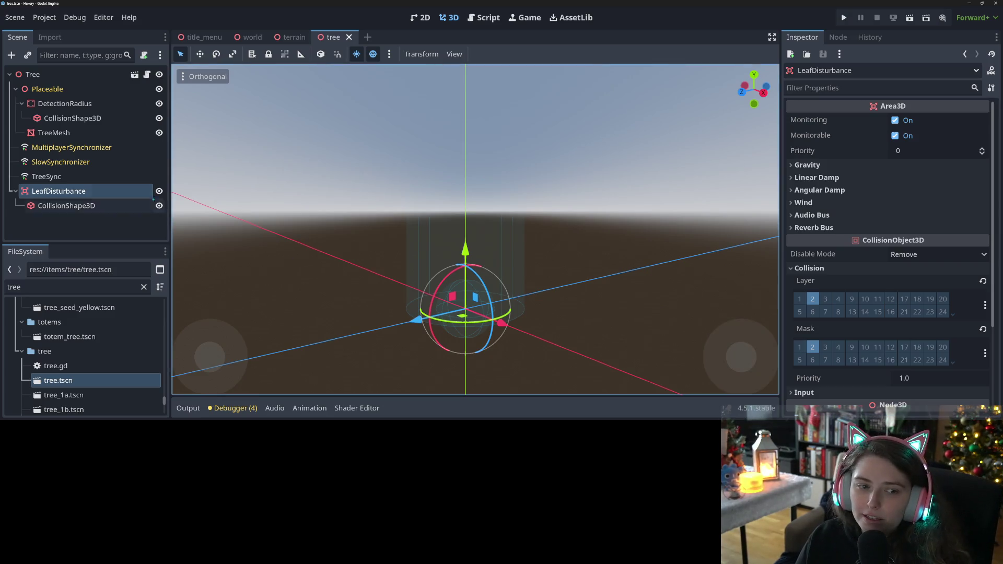
click(104, 192)
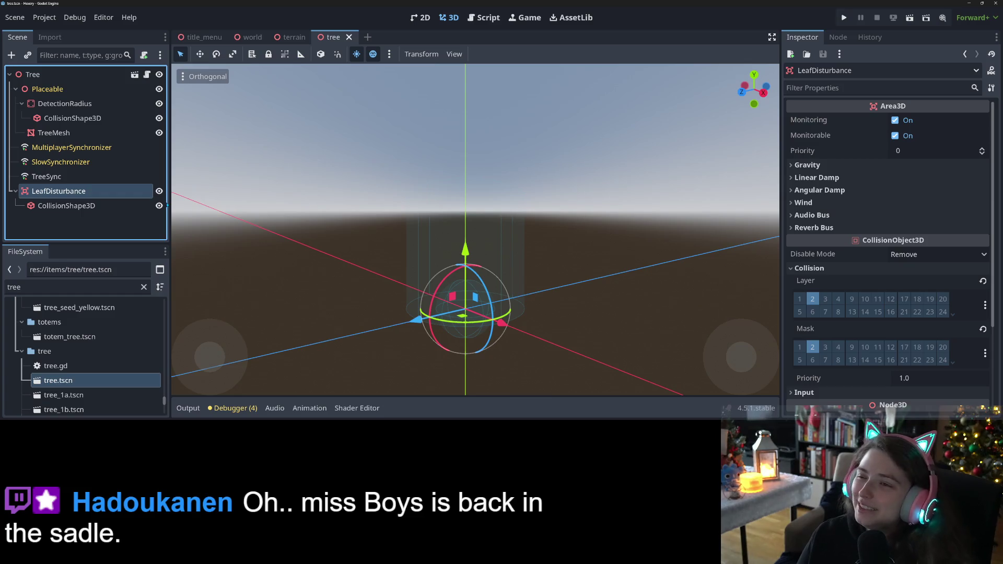
Add a GPUParticles3D child to LeafDisturbance with a new ParticleProcessMaterial
right_click(166, 102)
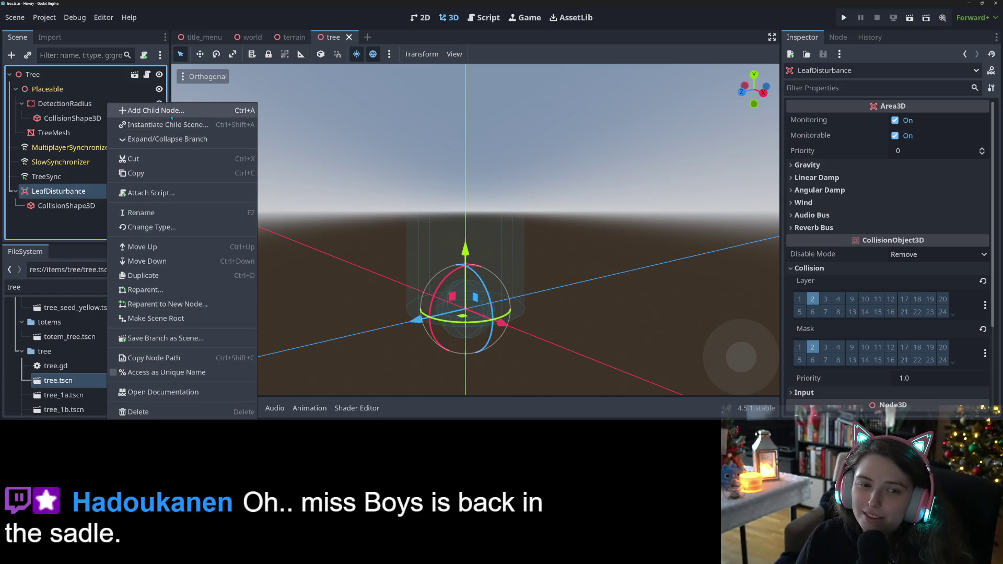
click(177, 113)
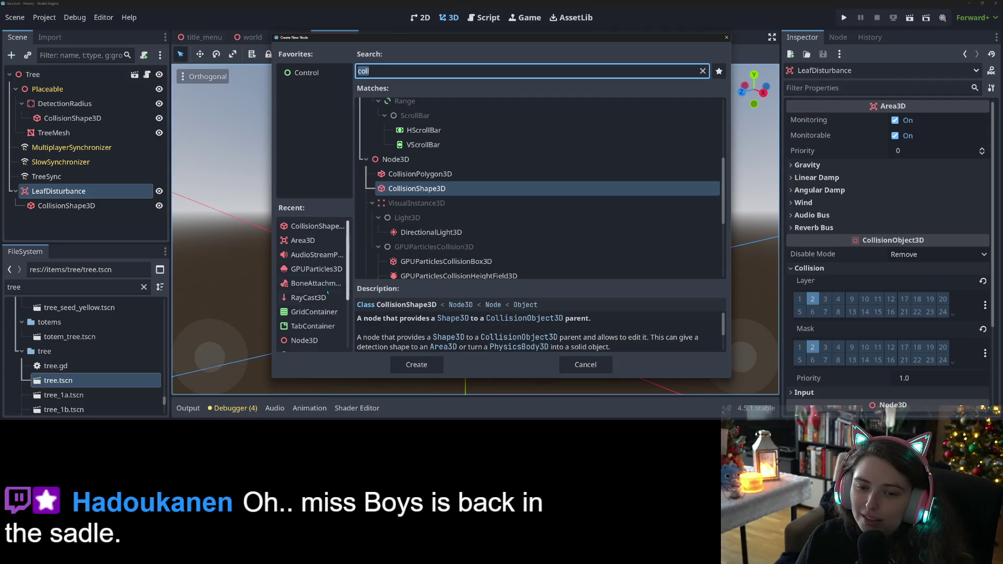
click(317, 268)
click(416, 365)
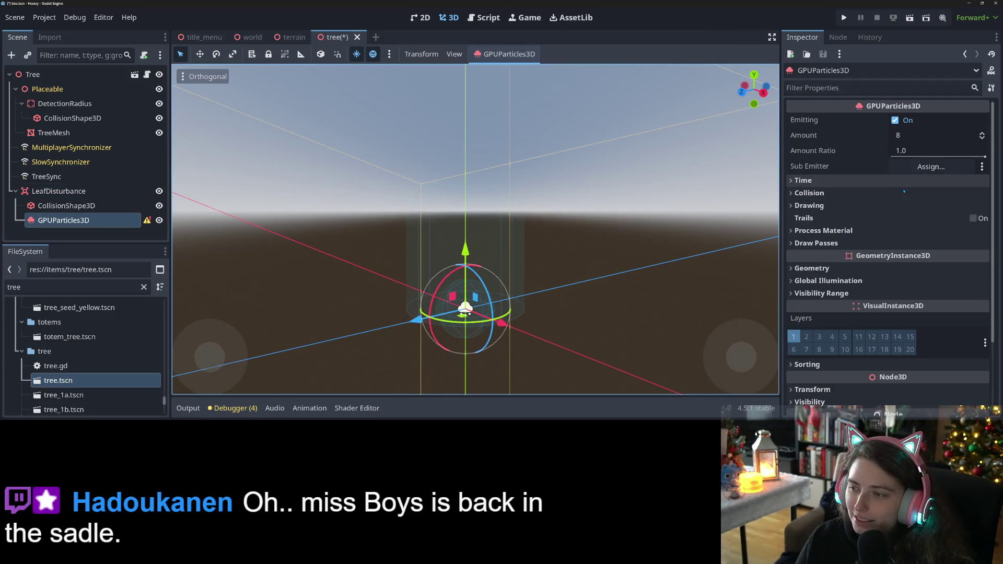
click(859, 233)
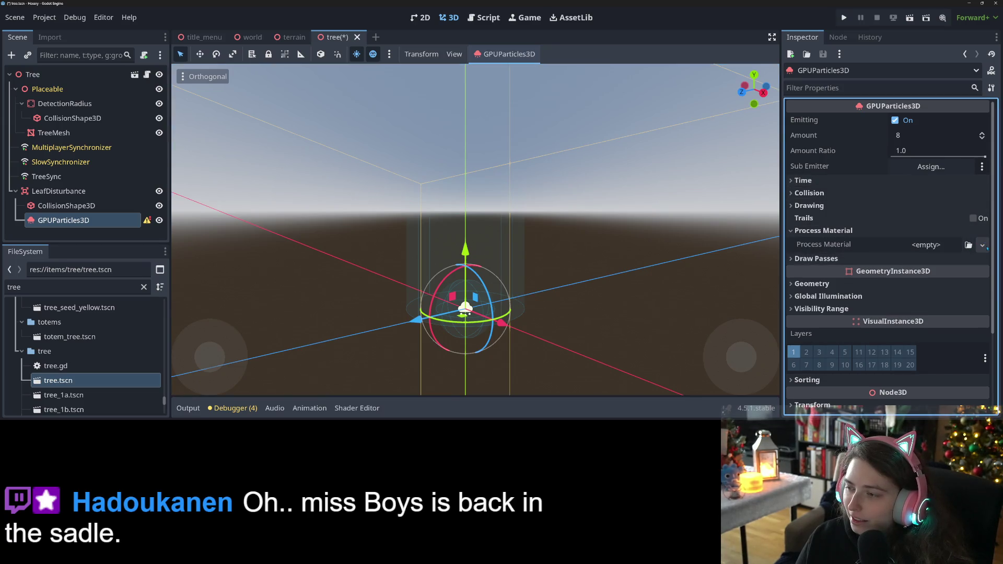
click(981, 245)
click(950, 275)
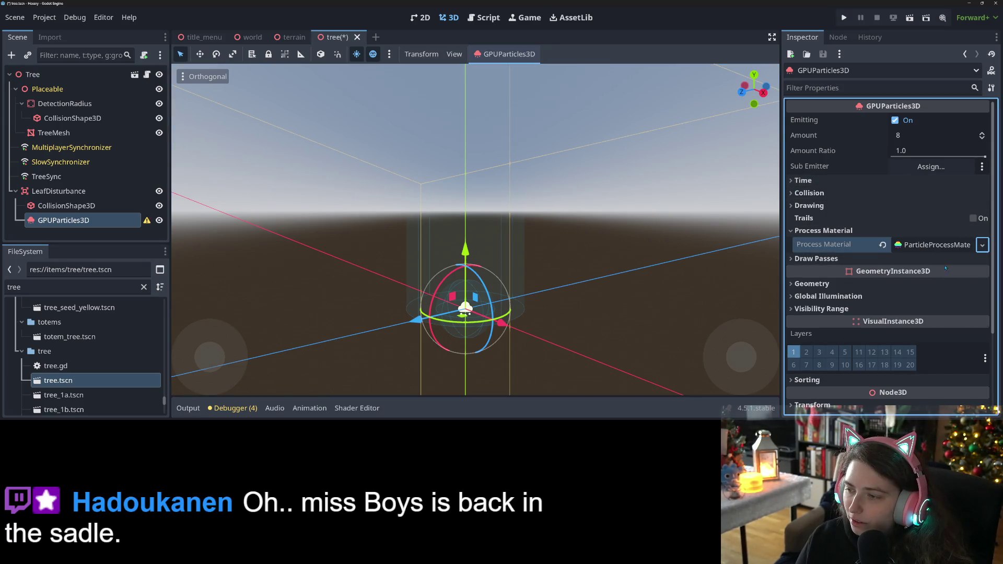
Set Draw Pass 1 to a SphereMesh with radius 0.1 and height 0.2, then save
click(943, 259)
click(982, 292)
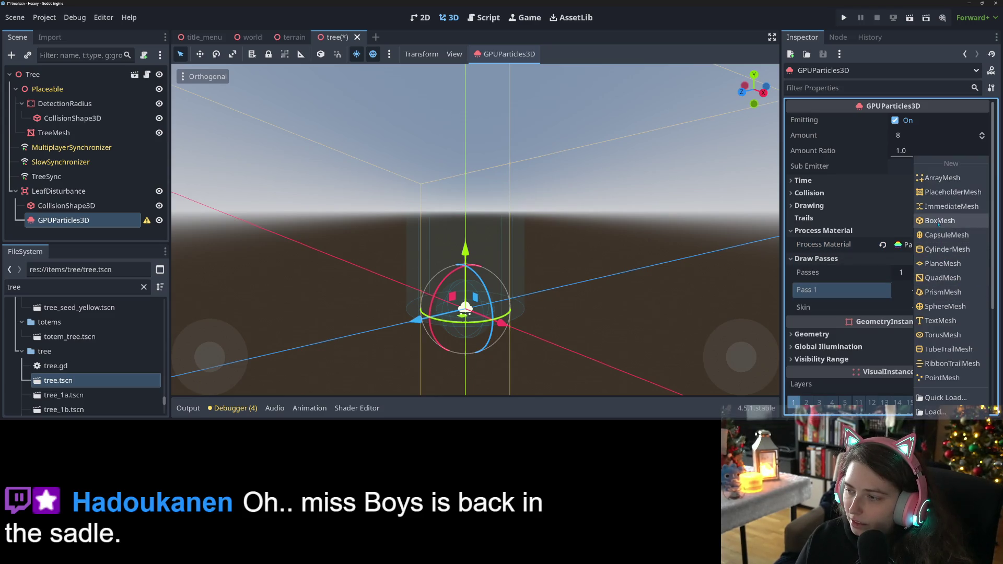
click(957, 308)
click(932, 301)
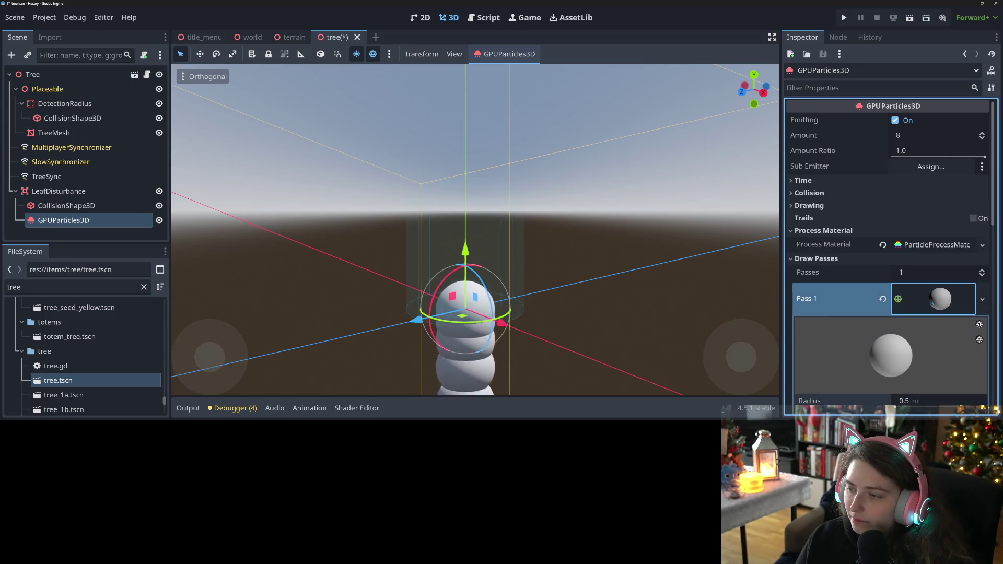
scroll(928, 276, down, 5)
text(0.1)
key(Return)
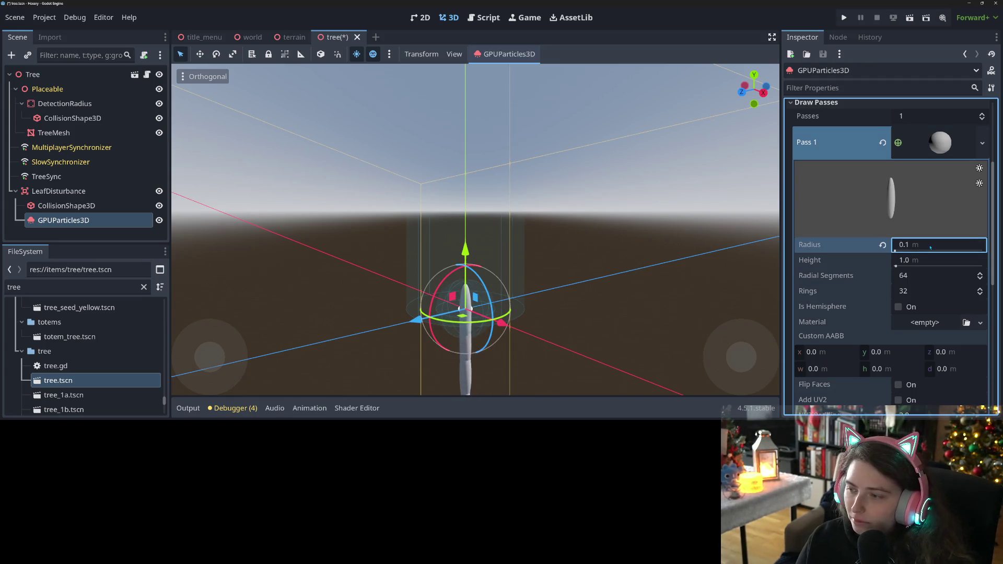
click(927, 261)
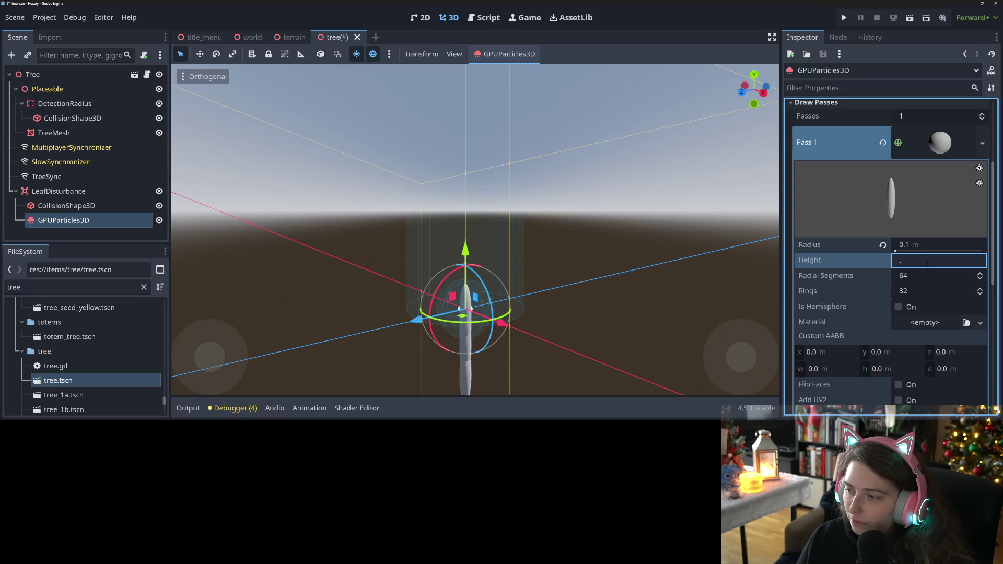
text(0.2)
key(Return)
scroll(710, 123, up, 3)
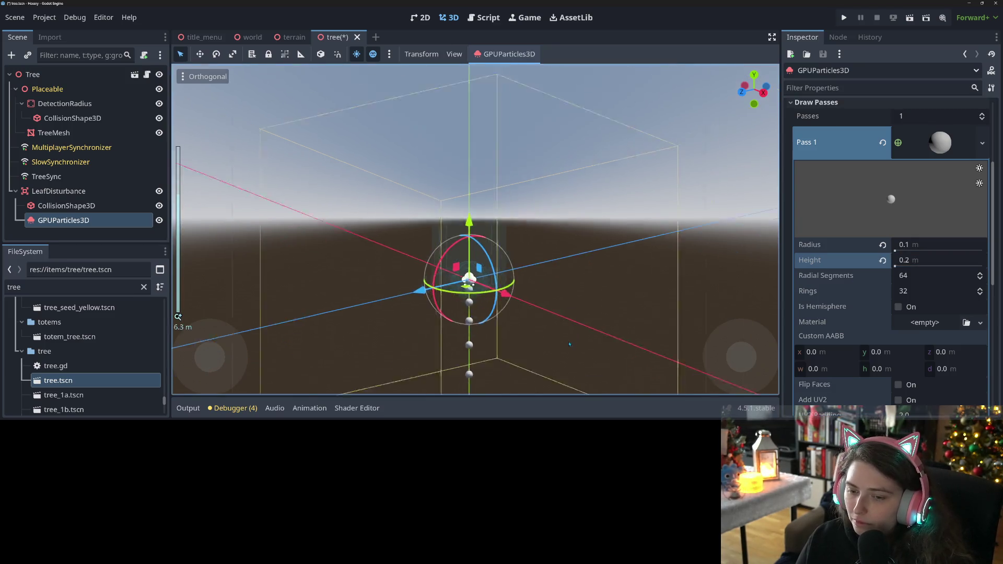
key(ctrl+s)
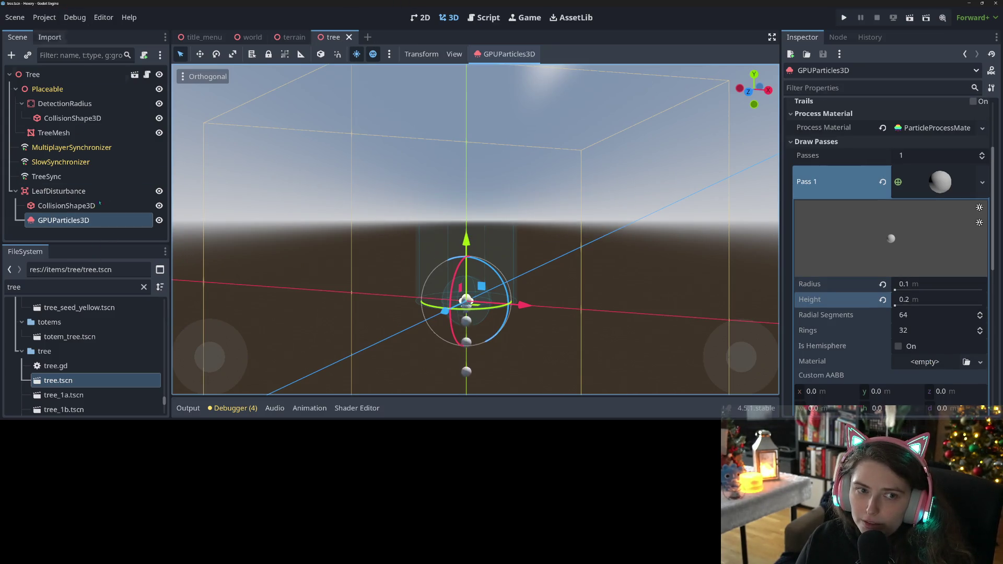
click(144, 287)
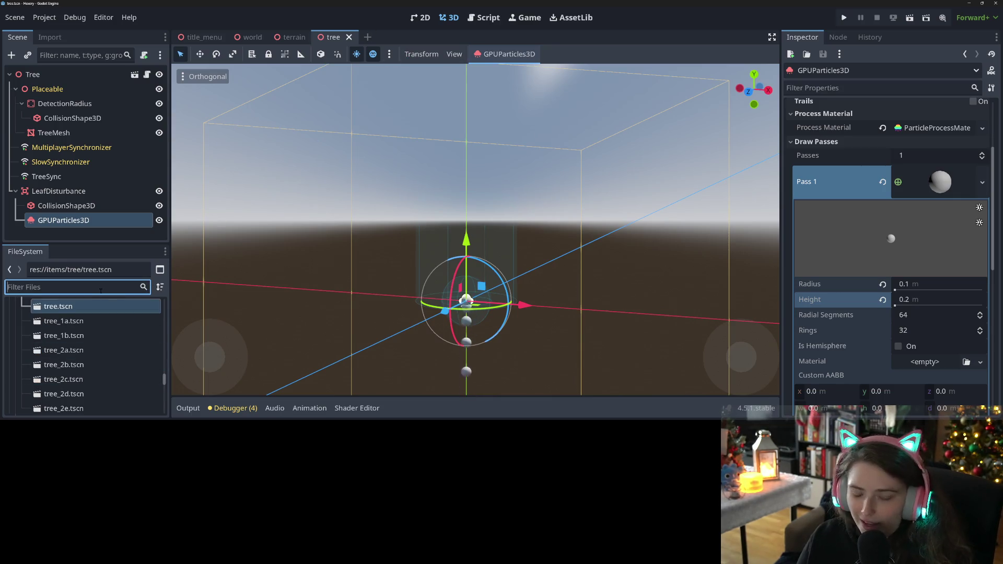
Open player.tscn and select the FlyingBroom's GPUParticles3D emitter
text(player)
scroll(96, 392, up, 5)
double_click(54, 373)
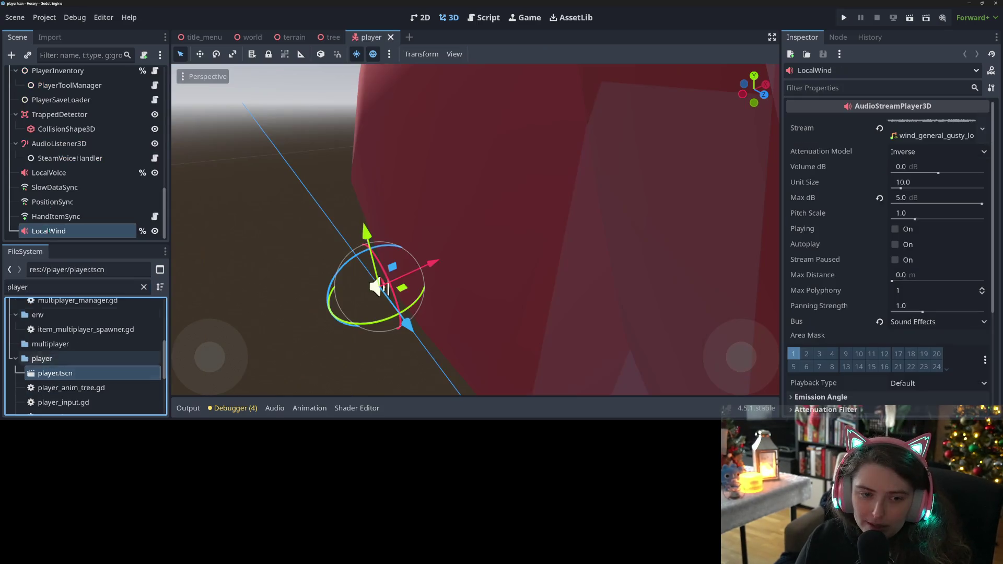
scroll(55, 204, up, 5)
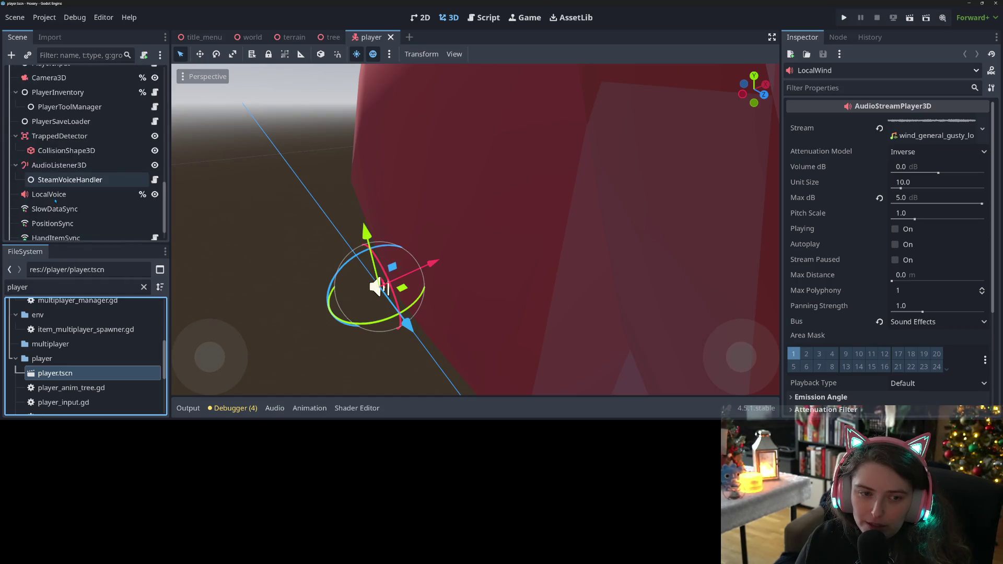
scroll(80, 180, up, 8)
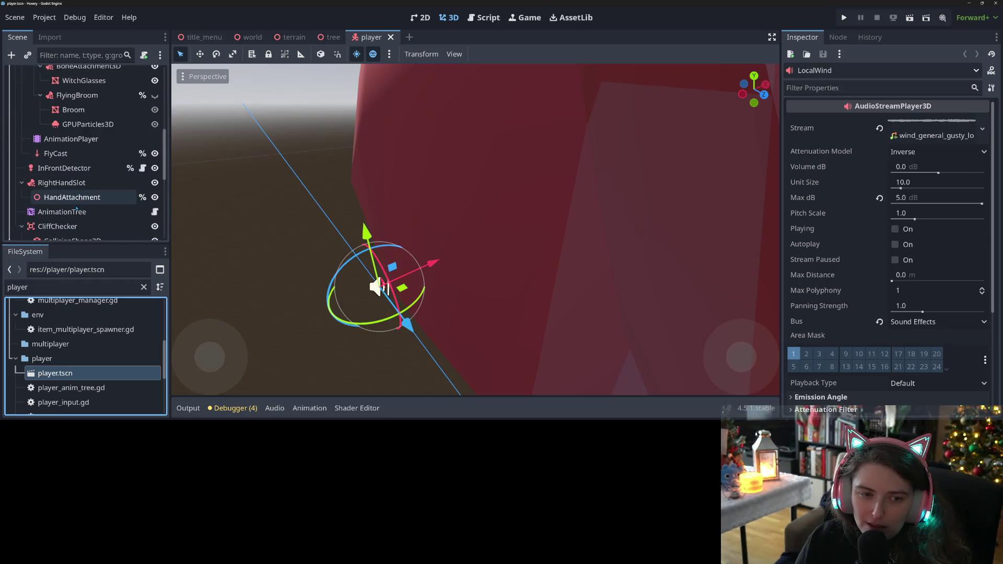
click(92, 168)
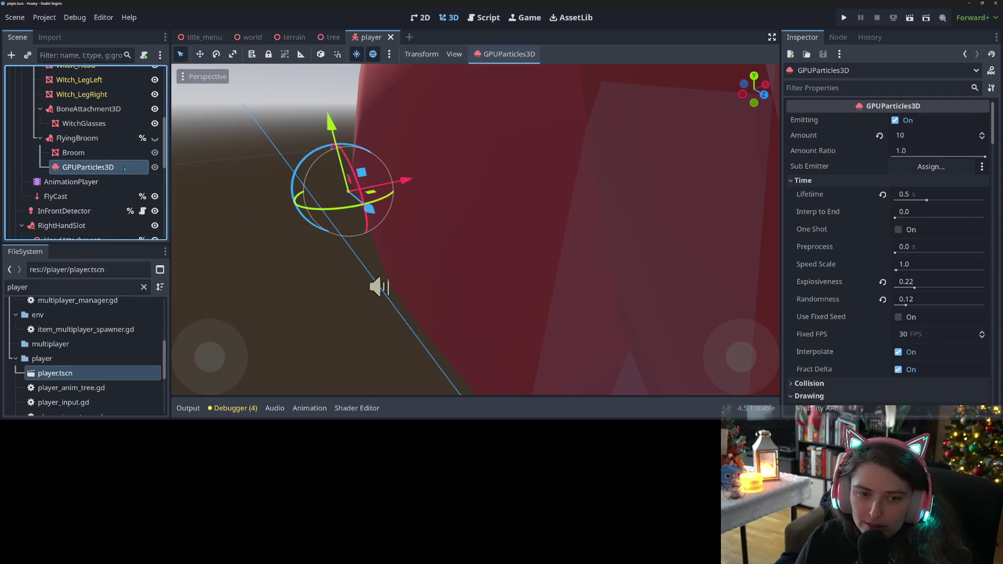
Choose Save As on the draw pass material's shader
scroll(870, 337, down, 5)
scroll(870, 337, down, 15)
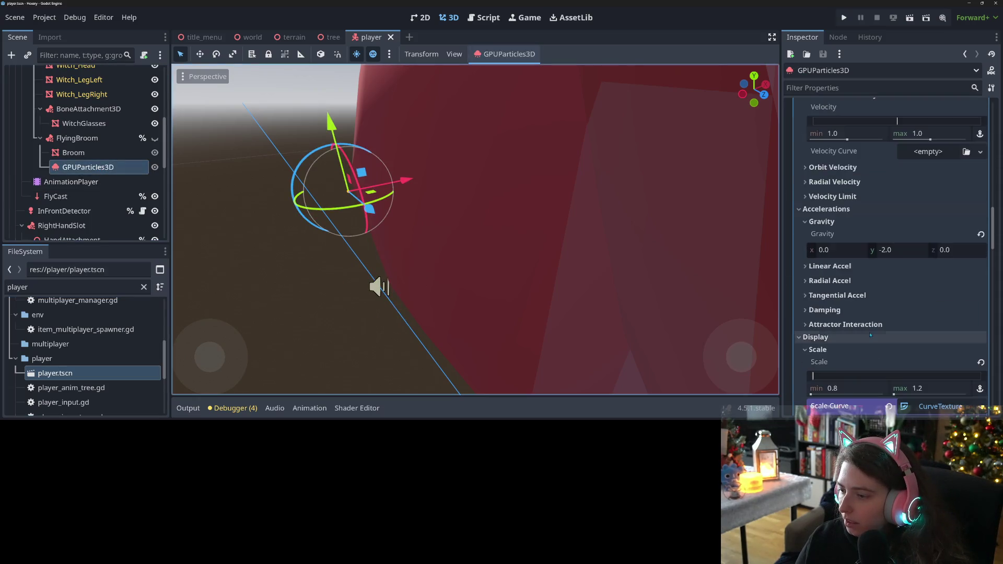
scroll(871, 331, down, 15)
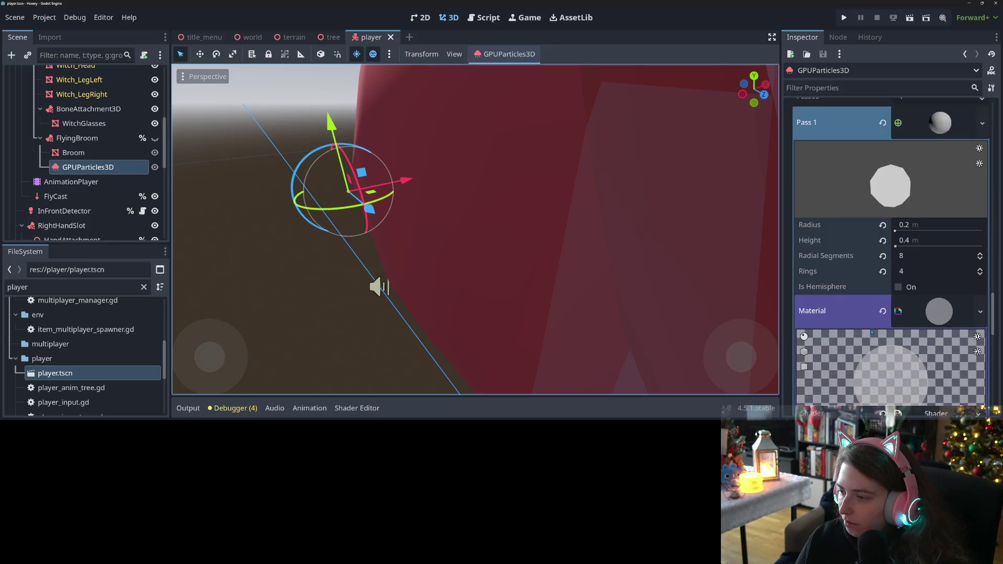
click(852, 306)
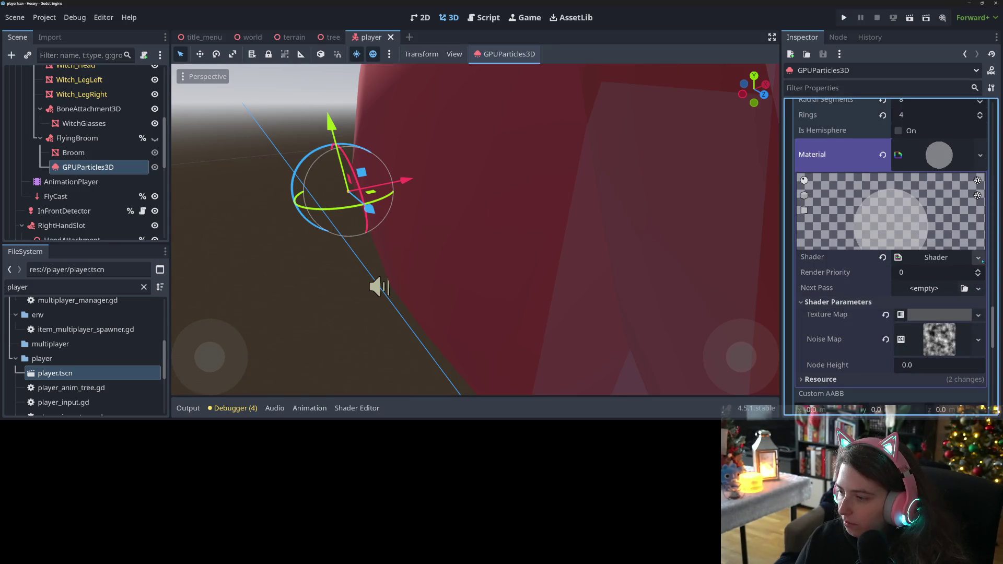
click(977, 257)
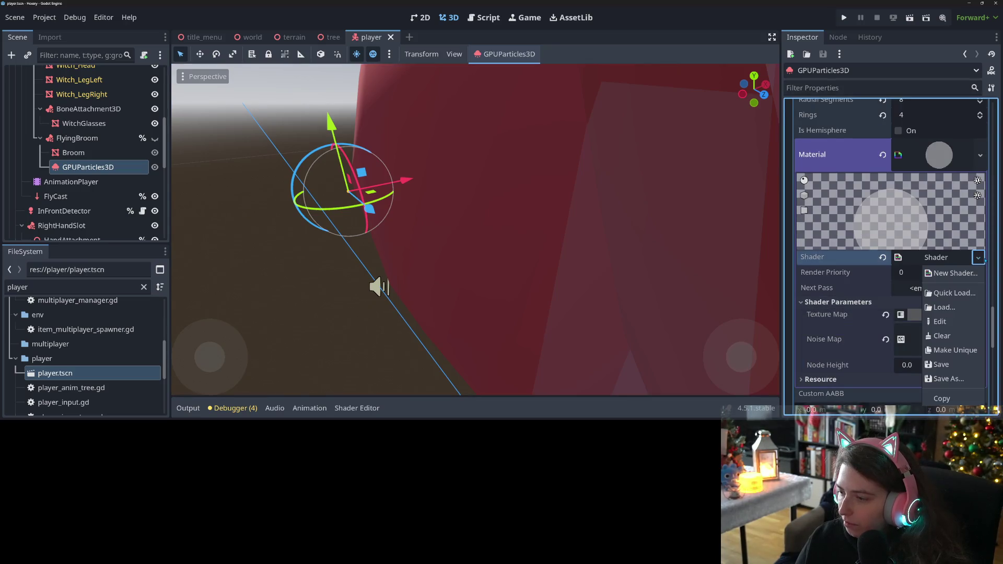
click(947, 378)
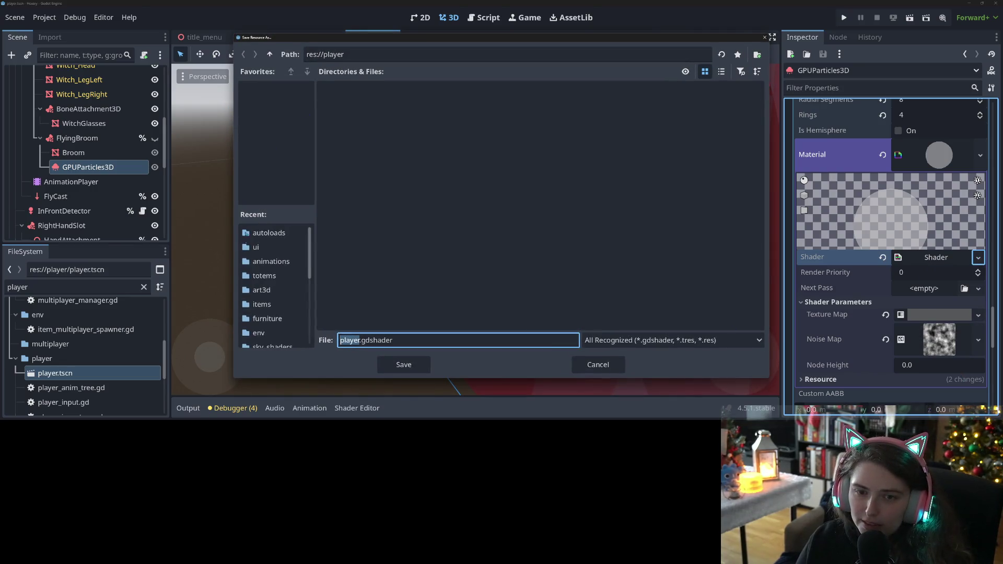
Save the shader as alpha_curved.gdshader in the art3d folder
click(261, 290)
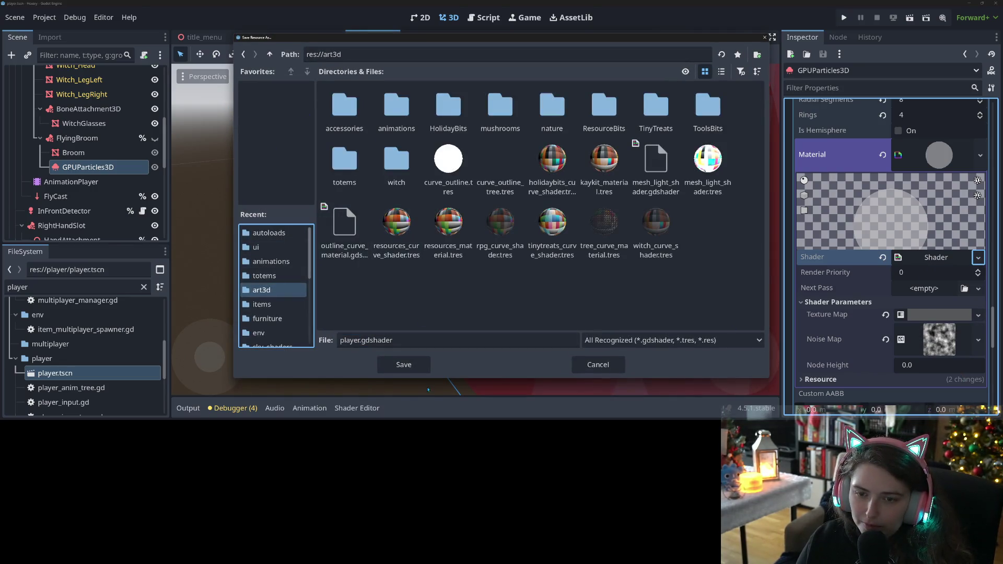
click(536, 341)
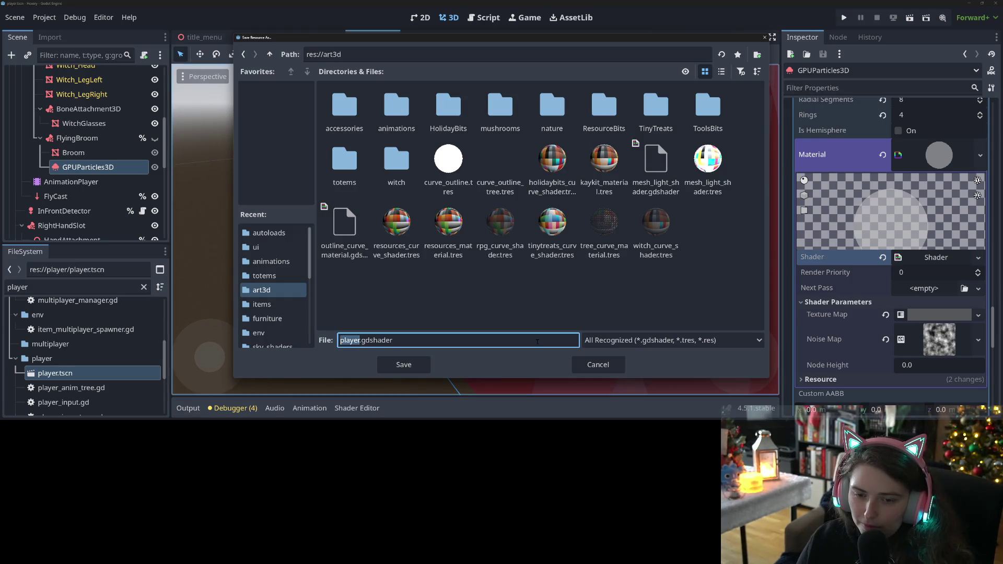
text(alpha_curved)
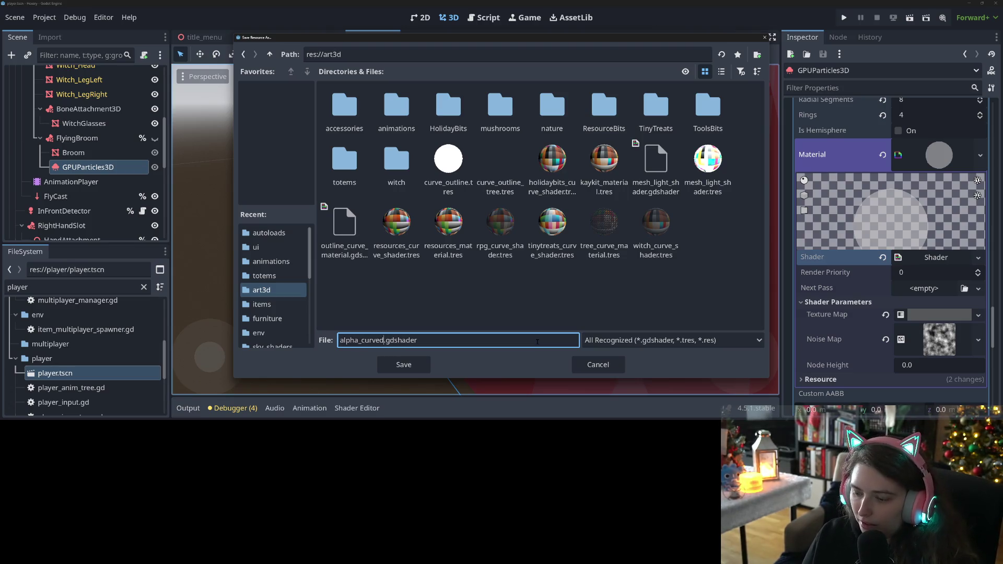
key(Return)
Save the particle material as alpha_curved_mat.tres in art3d and save the player scene
click(980, 155)
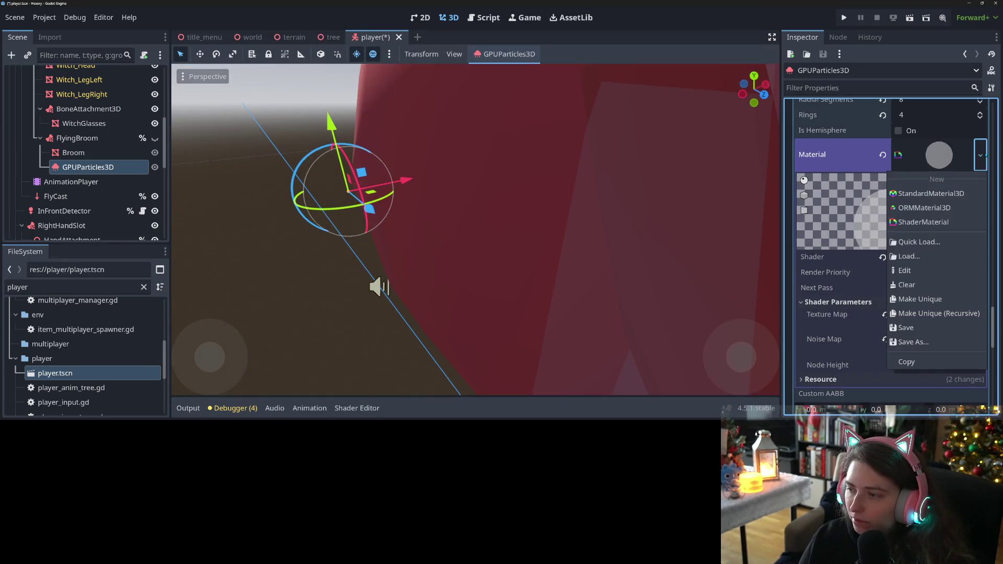
click(914, 342)
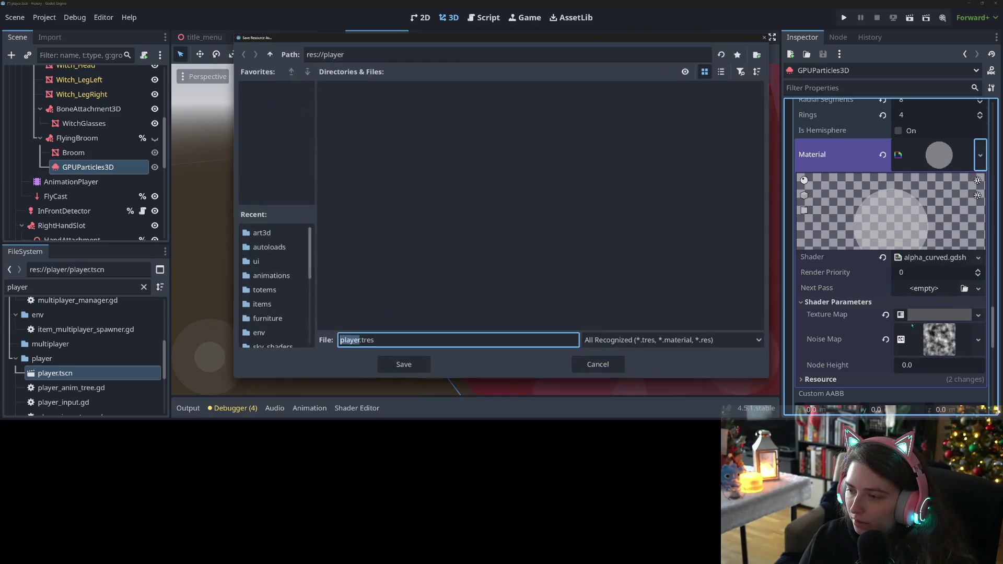
text(a_cur)
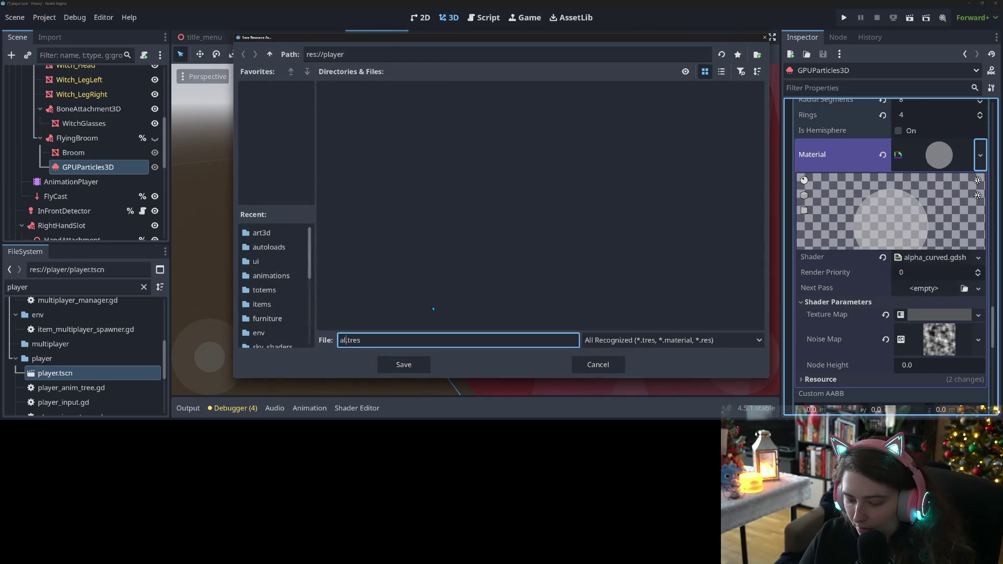
text(ved_)
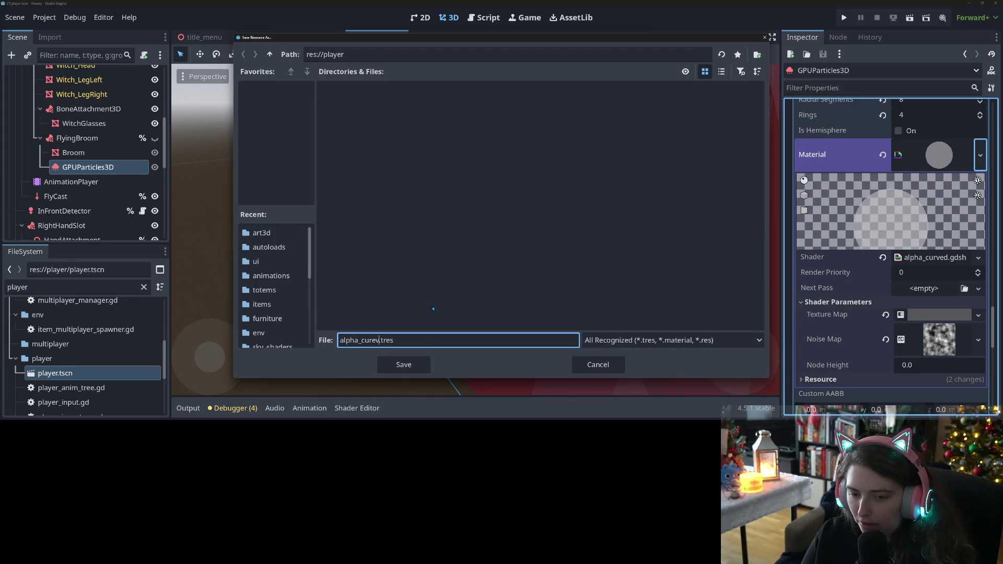
text(mat)
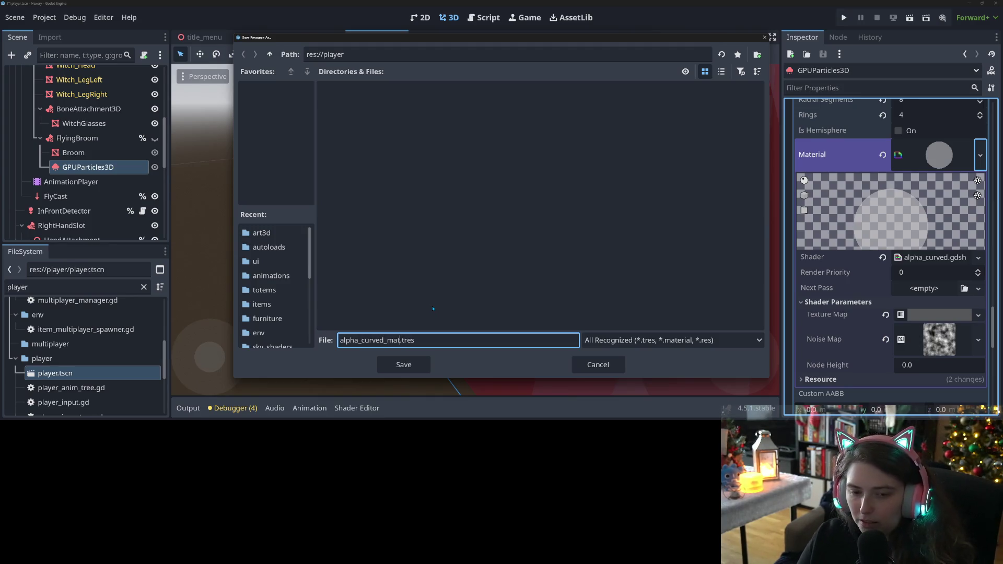
click(261, 232)
click(408, 358)
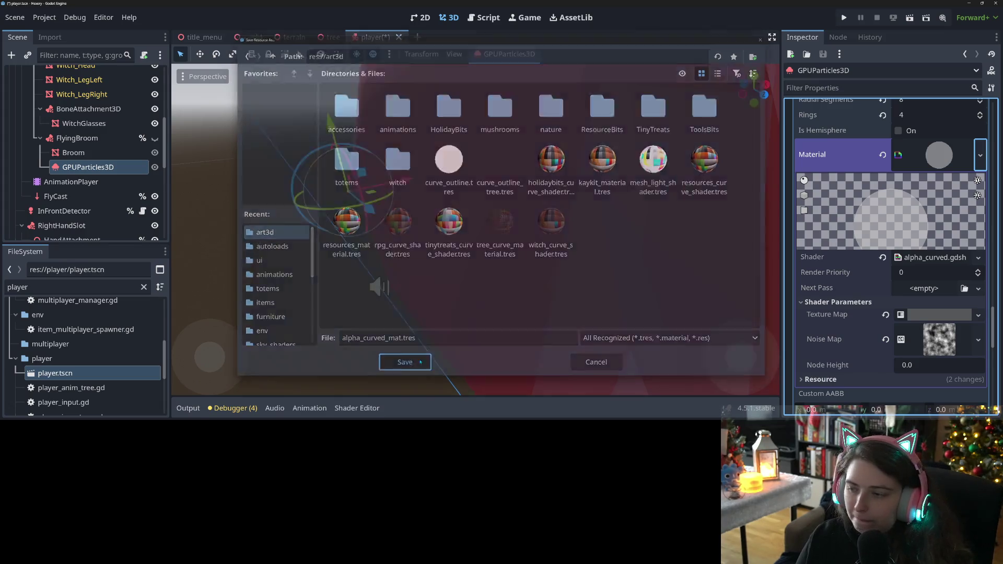
key(ctrl+s)
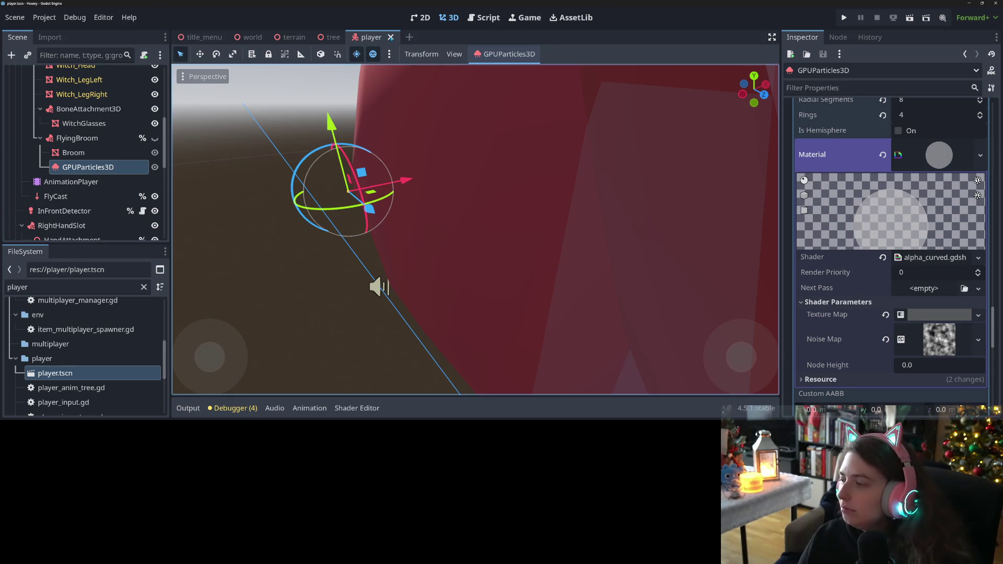
In the tree scene, quick-load alpha_curved_mat as the LeafDisturbance particles' Draw Pass 1 material
click(323, 42)
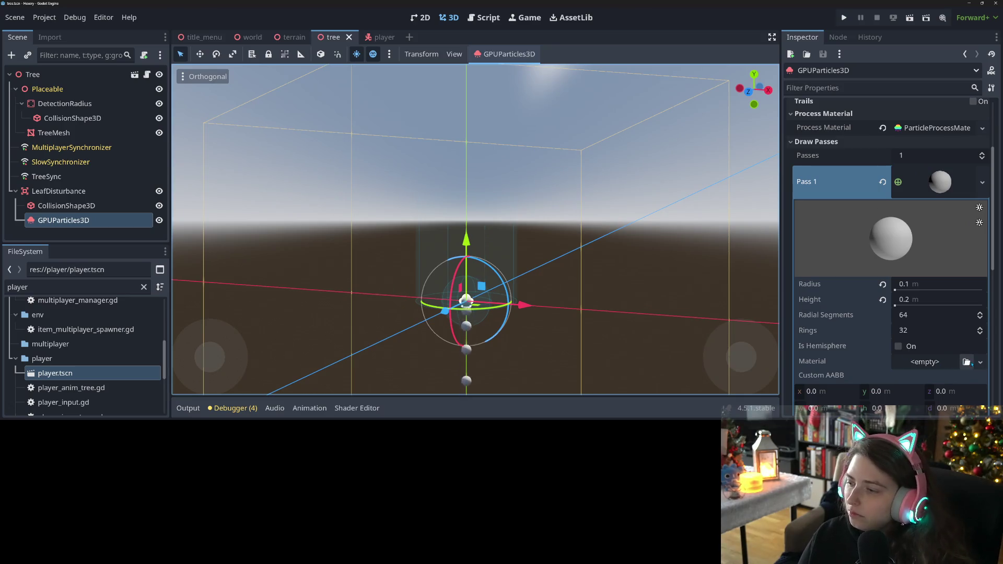
click(966, 362)
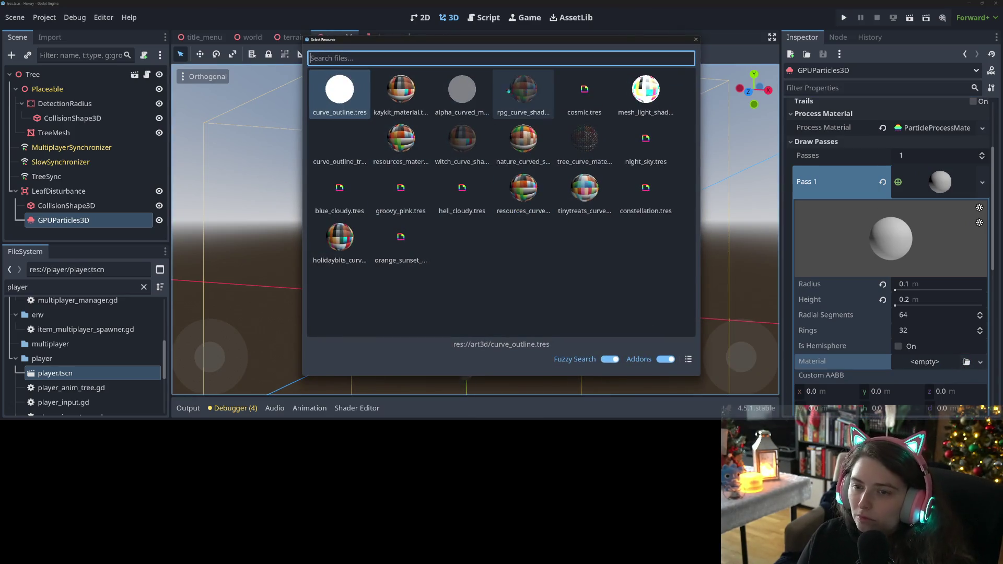
double_click(461, 90)
scroll(543, 351, up, 2)
mouse_move(544, 352)
mouse_down()
mouse_move(594, 321)
mouse_move(570, 309)
mouse_move(695, 342)
mouse_up()
scroll(569, 309, up, 3)
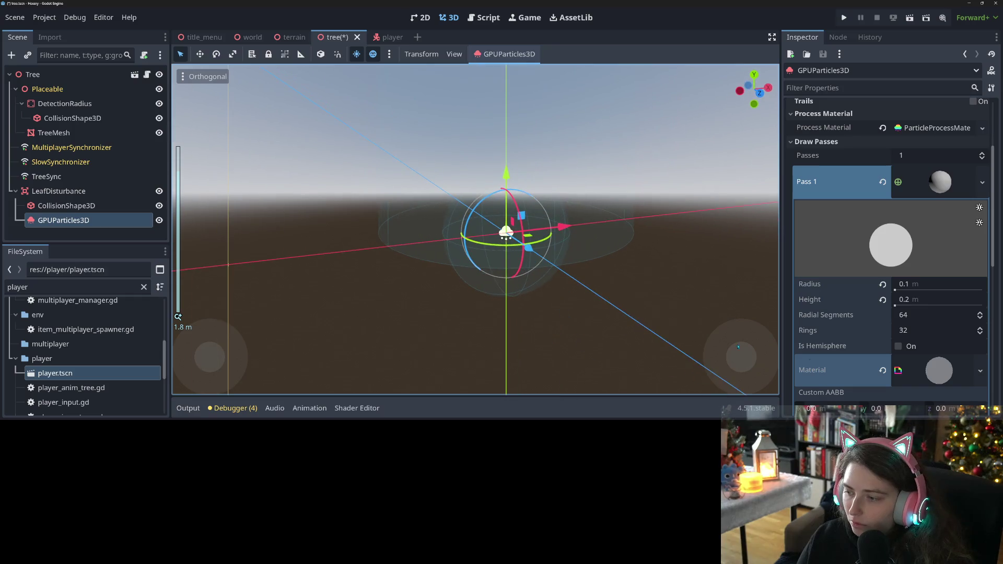
click(936, 374)
scroll(927, 299, down, 5)
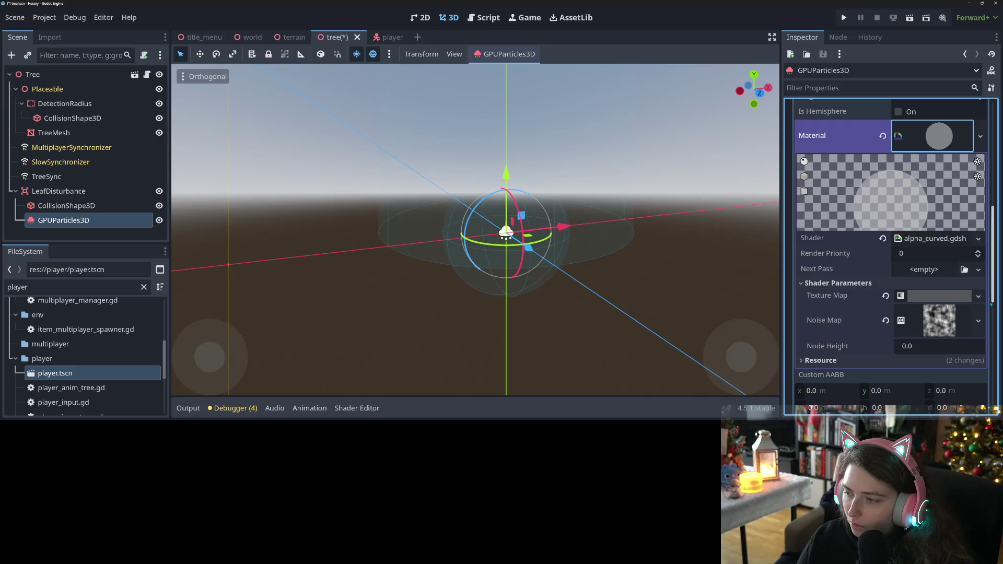
Make the leaf material unique and expand its Texture Map gradient
click(980, 136)
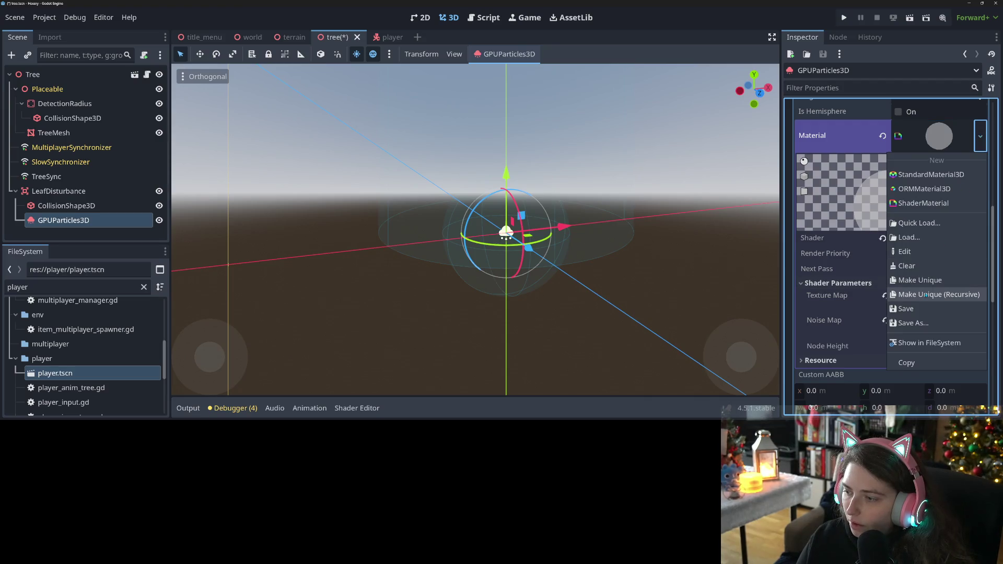
click(940, 286)
click(871, 285)
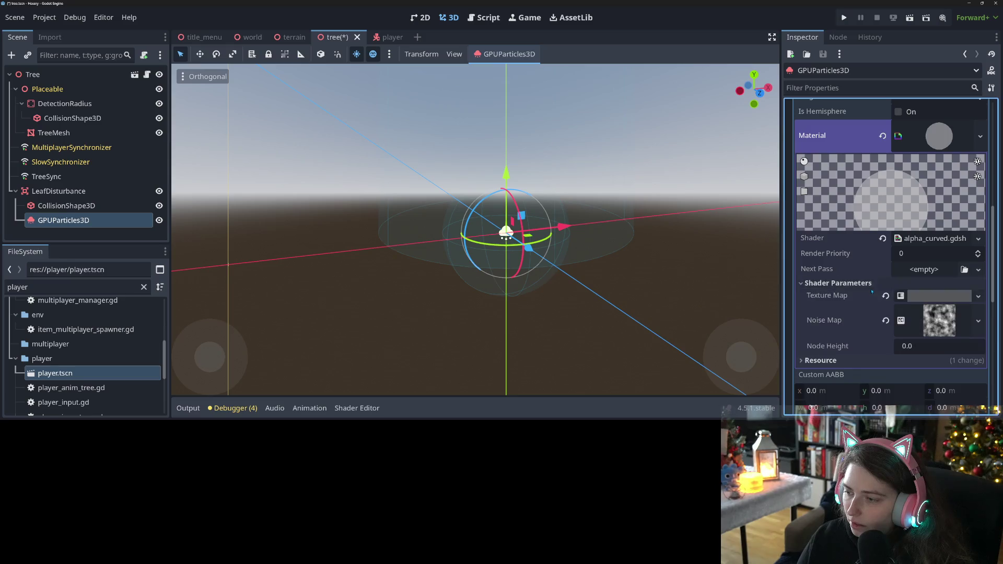
click(978, 296)
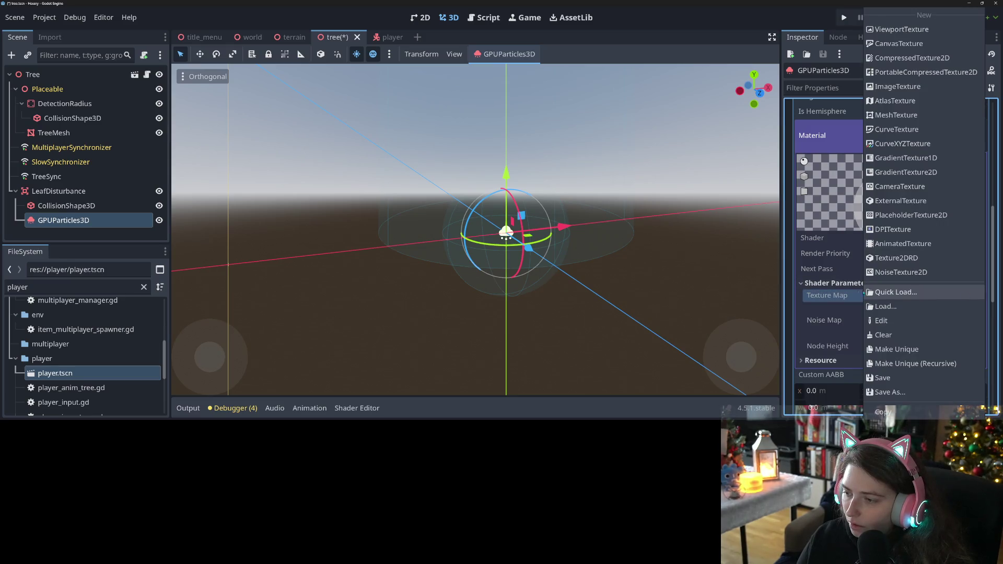
click(836, 295)
click(912, 297)
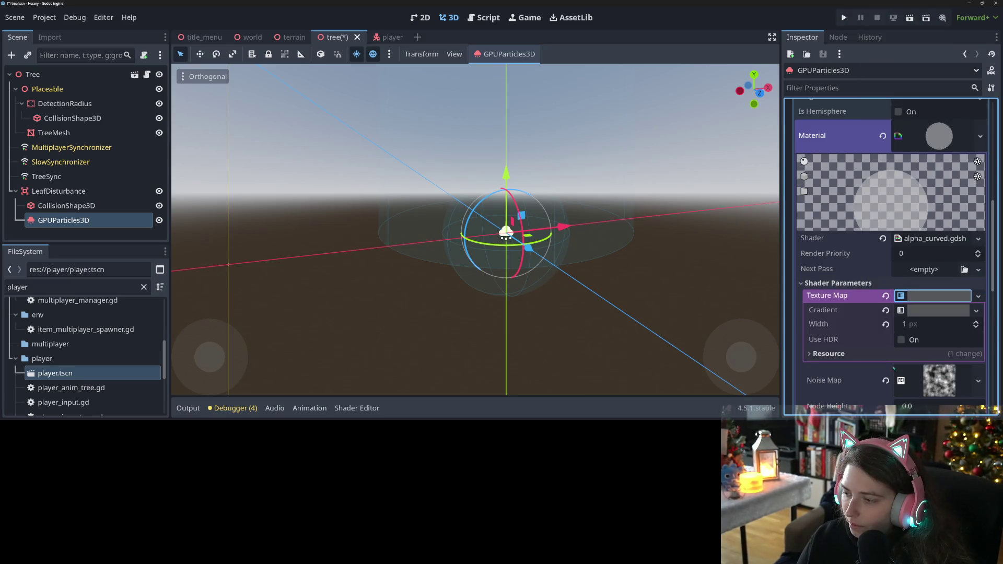
click(923, 311)
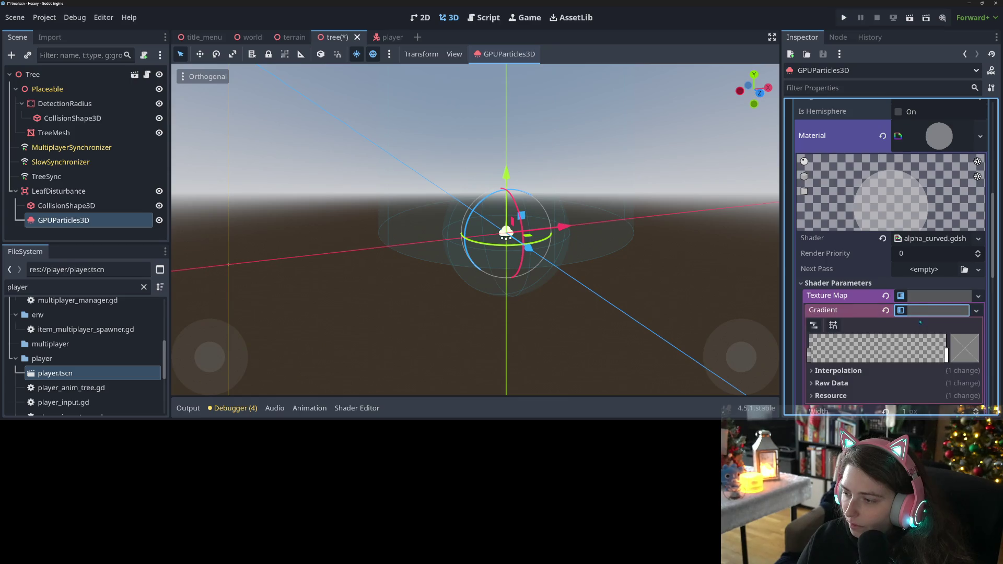
Set the gradient's left colour stop to fully opaque dark red
click(809, 355)
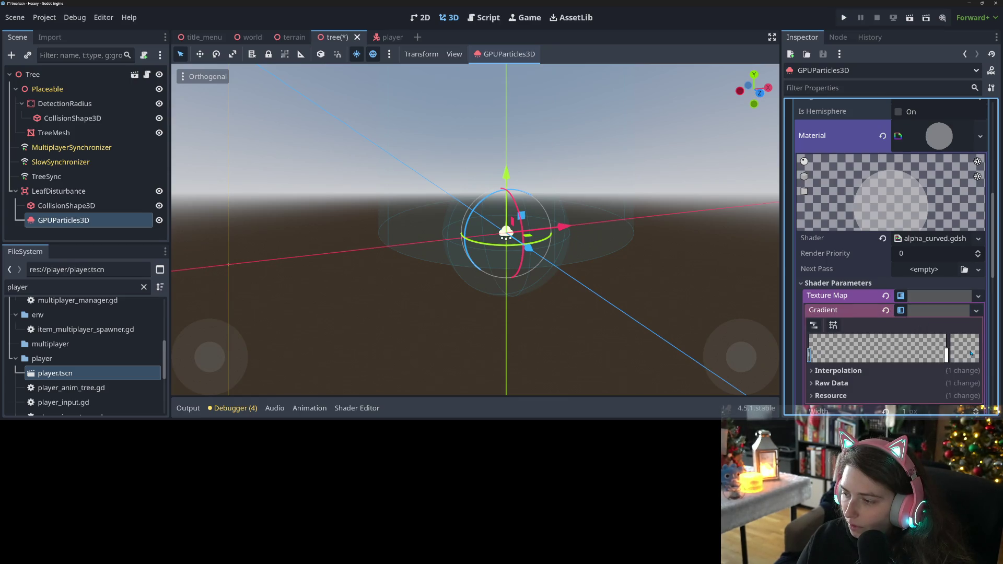
click(970, 354)
drag(899, 272, 920, 278)
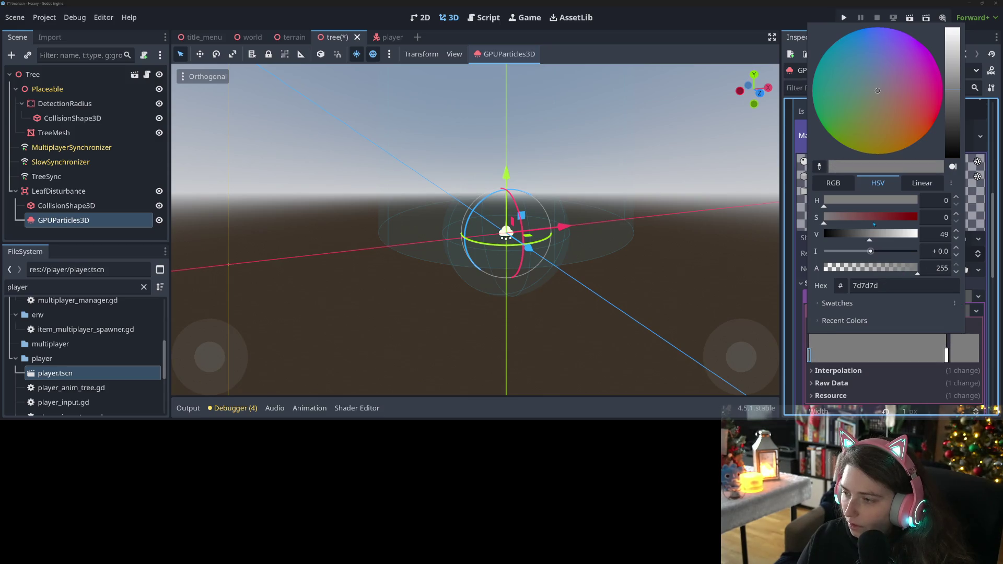
click(874, 220)
click(652, 312)
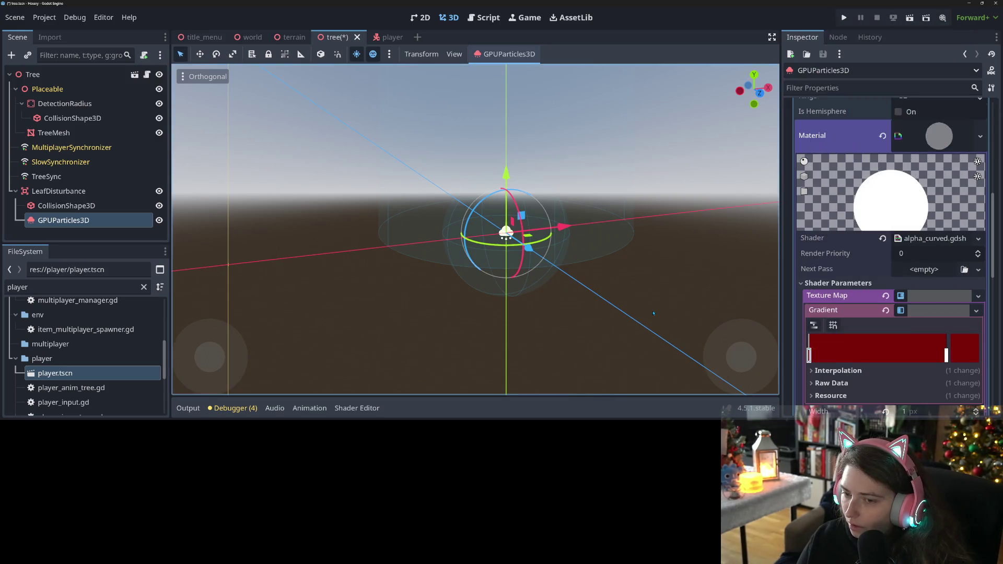
click(917, 311)
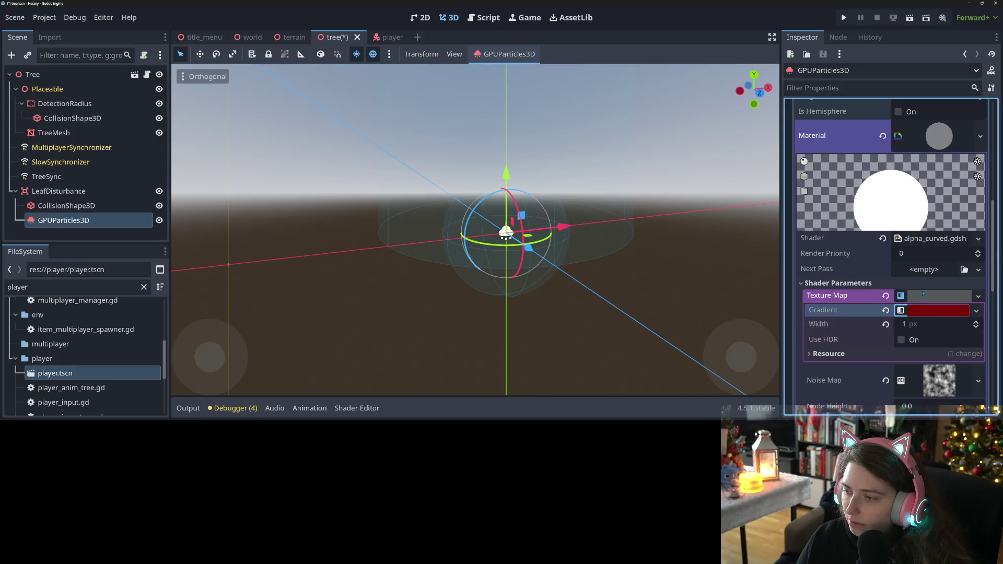
click(921, 296)
scroll(551, 321, up, 3)
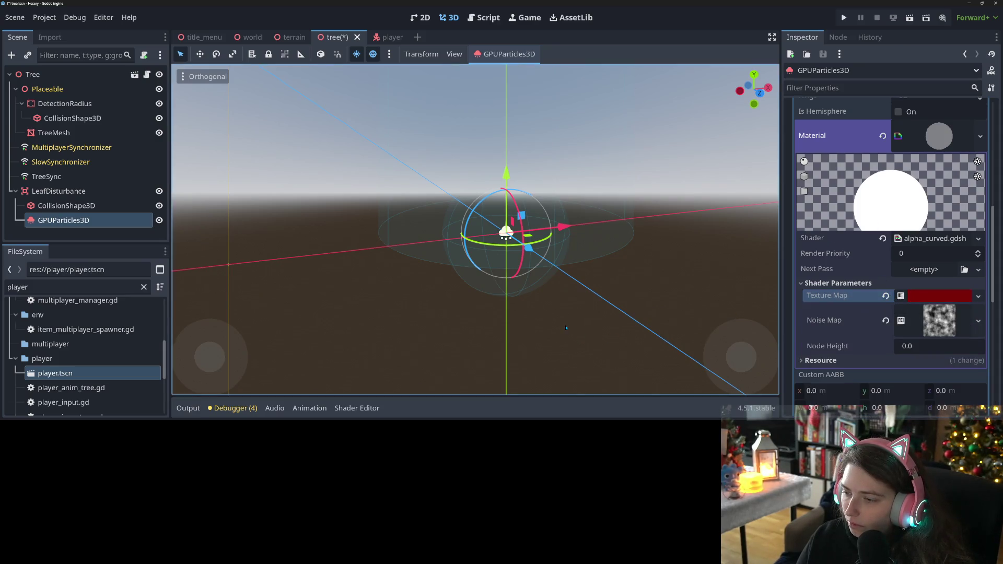
drag(551, 321, 576, 293)
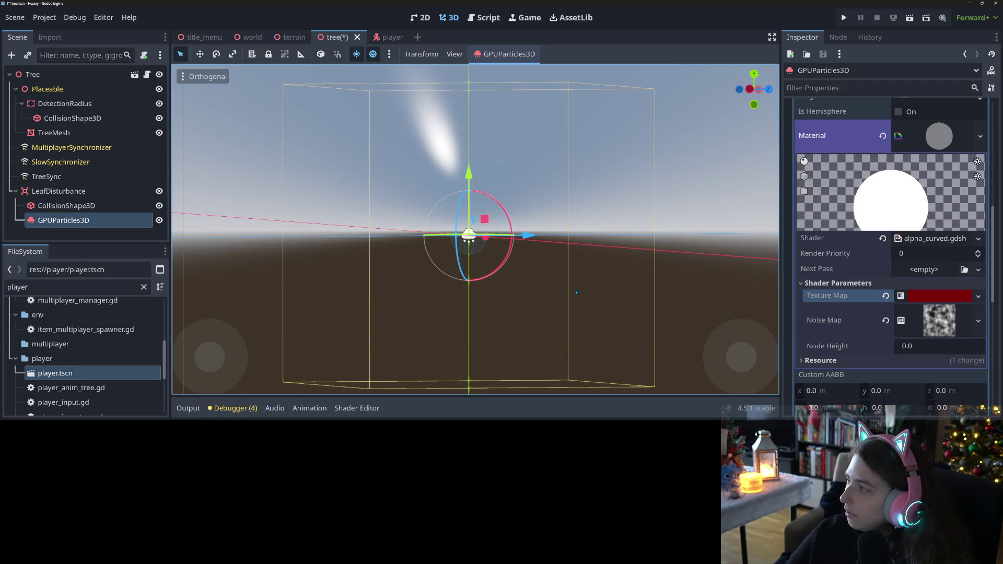
Reframe the viewport on the red particle emitter and save the tree scene
drag(501, 293, 529, 296)
scroll(530, 297, up, 2)
scroll(538, 301, up, 2)
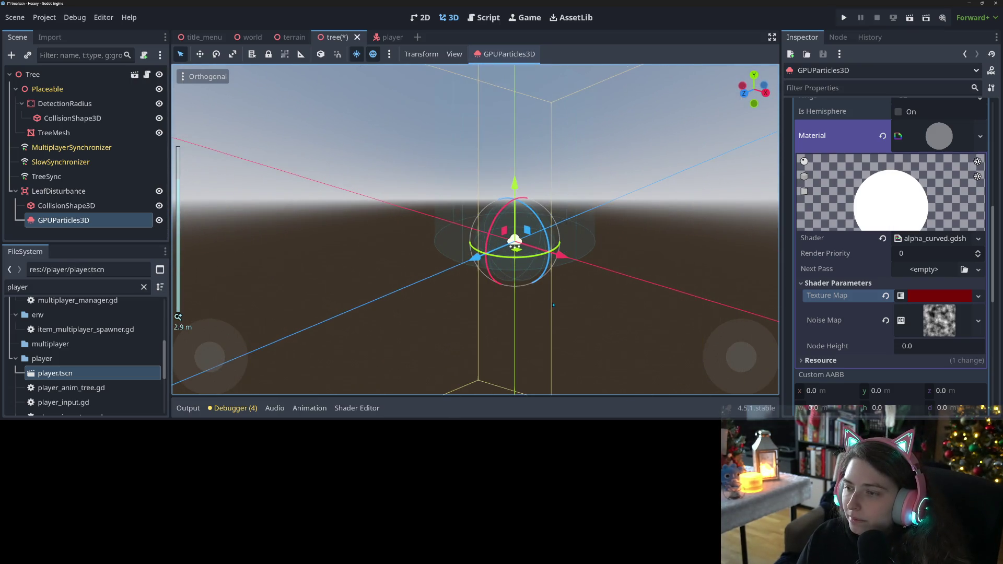
drag(610, 328, 531, 260)
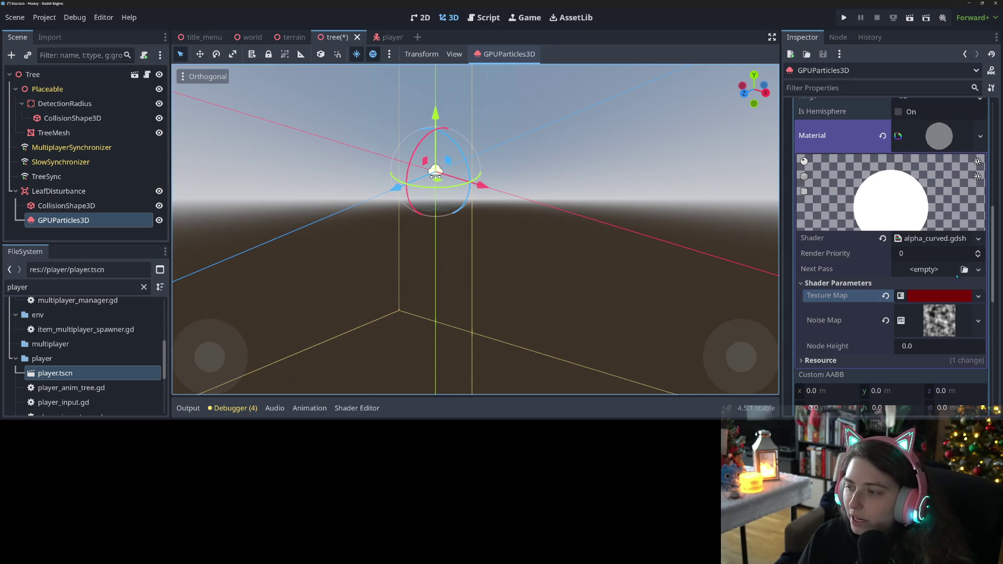
scroll(934, 294, up, 5)
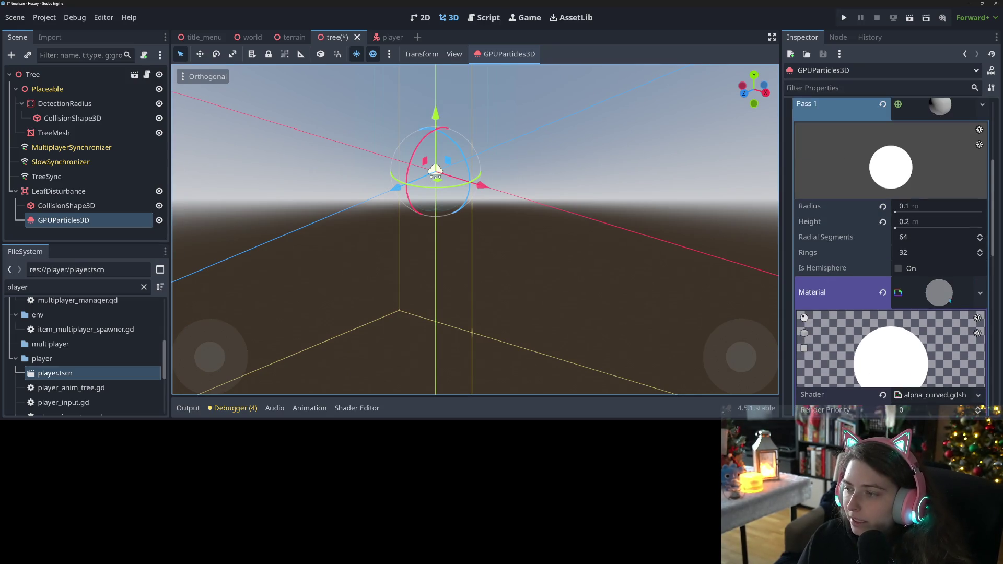
click(949, 300)
click(949, 300)
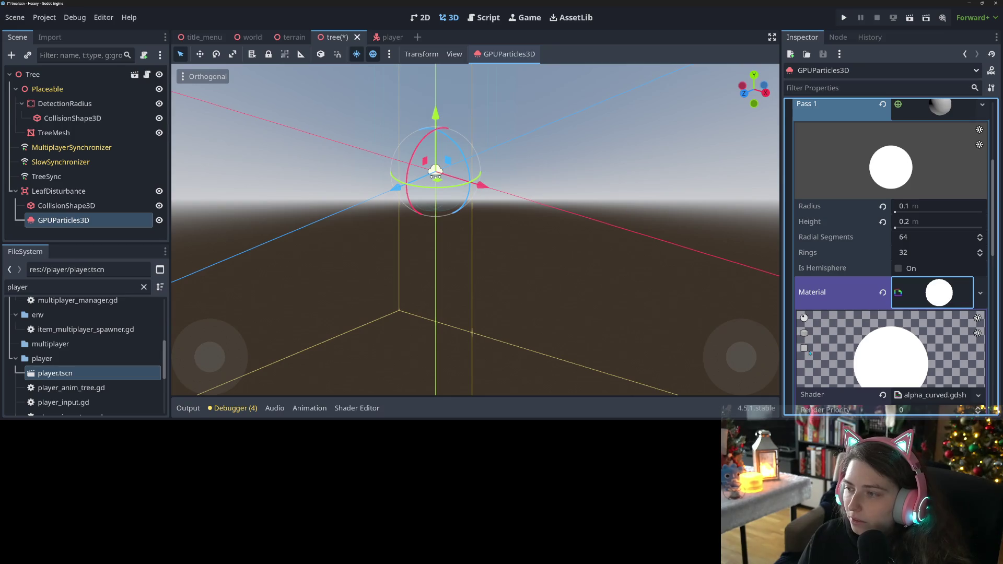
scroll(815, 350, down, 5)
key(ctrl+s)
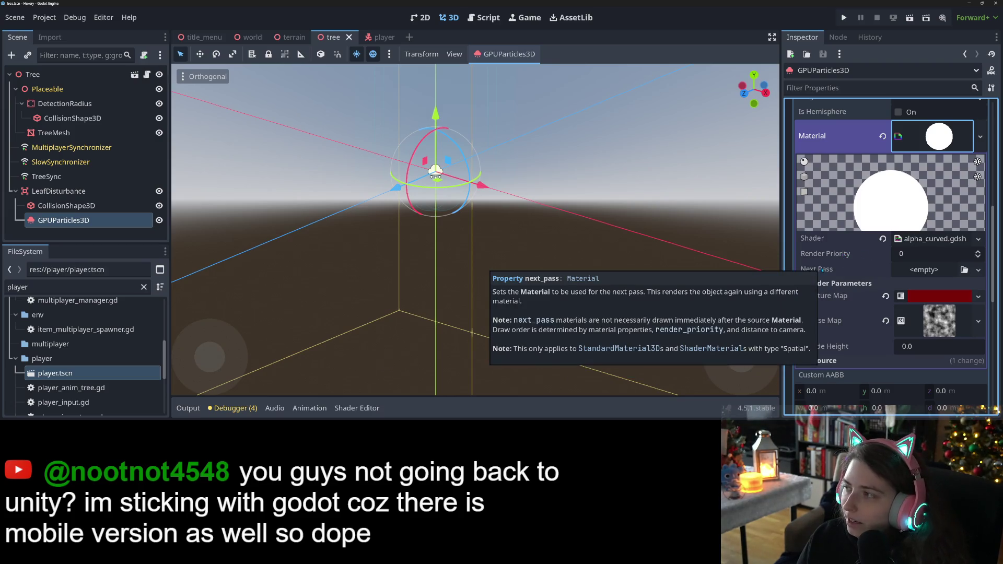
scroll(830, 312, up, 5)
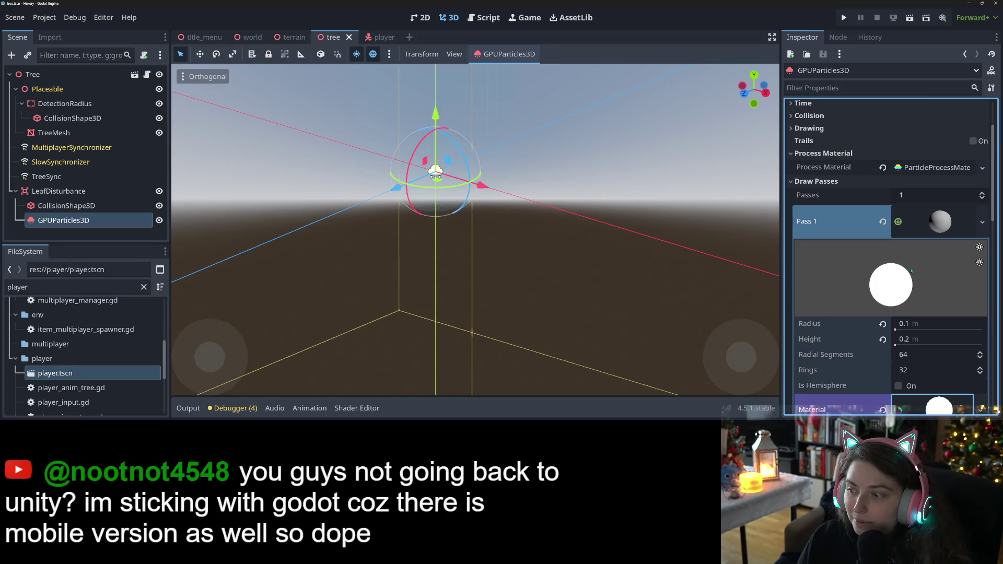
Set the particle SphereMesh to 8 radial segments and 4 rings, and save
click(927, 354)
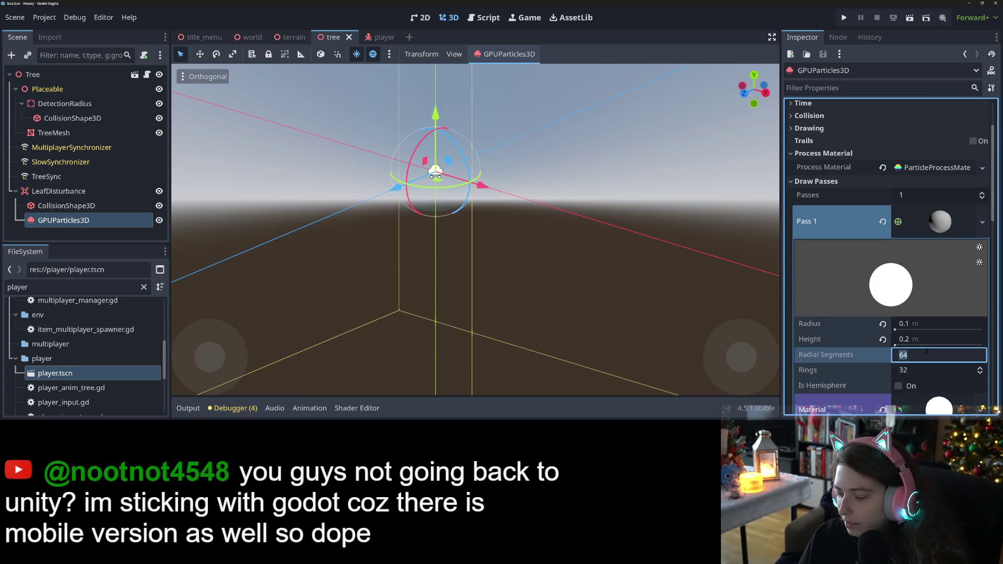
text(8)
key(Tab)
text(4)
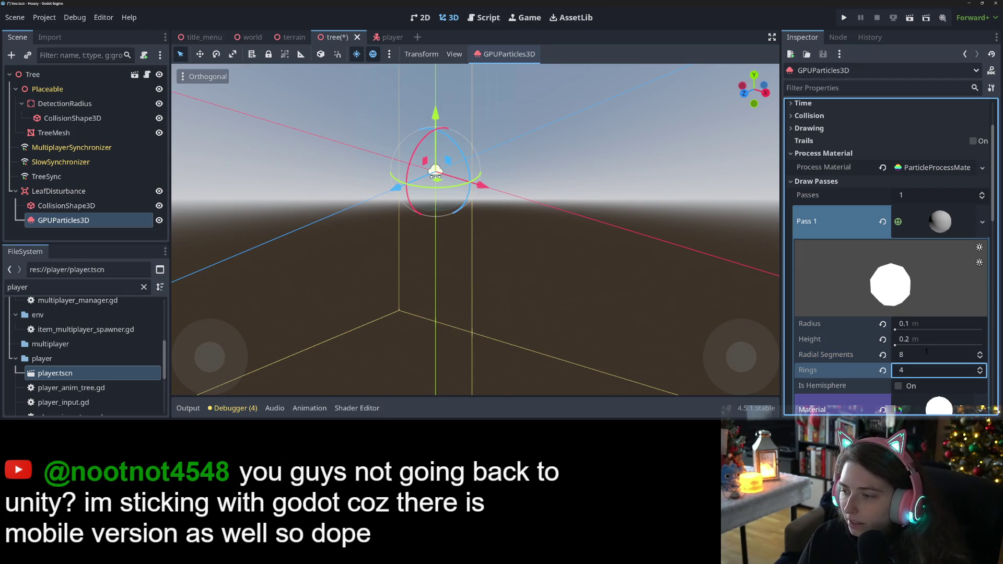
key(ctrl+s)
Set the alpha_curved material's render priority to 3
mouse_move(511, 298)
mouse_down()
mouse_move(603, 298)
mouse_move(480, 309)
mouse_move(499, 315)
mouse_up()
scroll(527, 305, up, 2)
drag(468, 172, 480, 123)
right_click(481, 124)
mouse_move(478, 320)
mouse_down()
mouse_move(628, 282)
mouse_move(777, 355)
mouse_up()
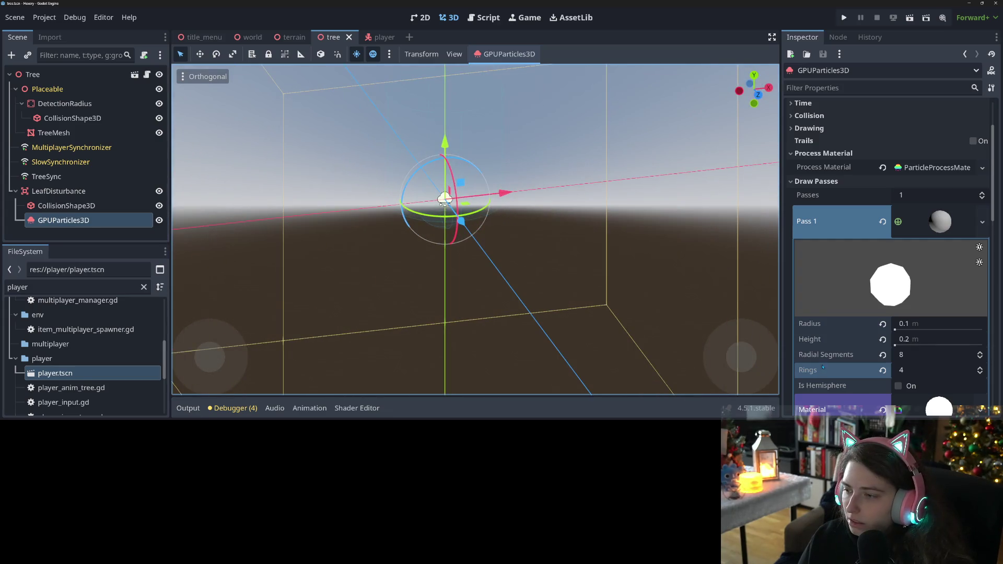
scroll(822, 367, down, 8)
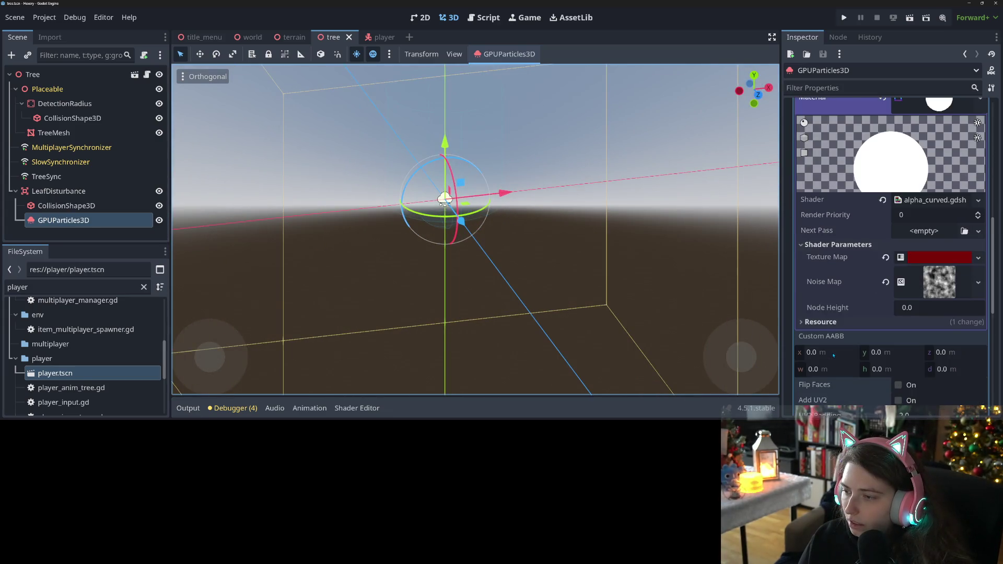
scroll(833, 355, down, 2)
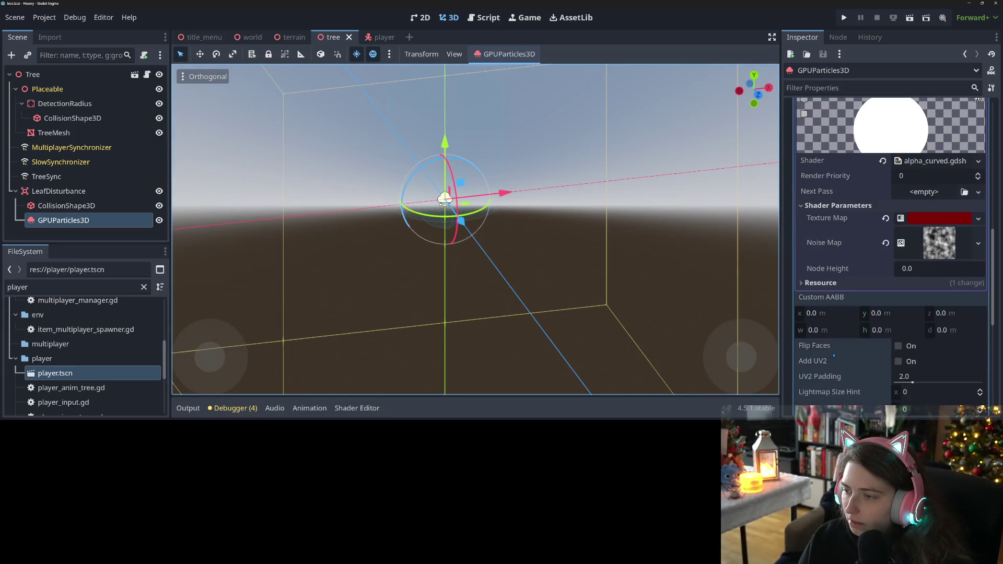
click(925, 182)
text(3)
key(Return)
Save the scene with the render priority of 3
key(ctrl+s)
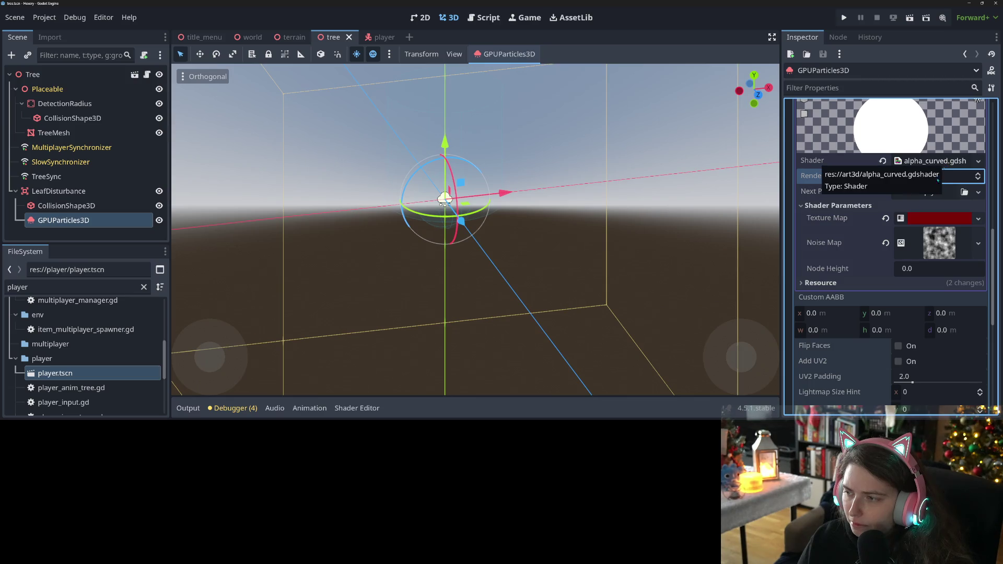
scroll(943, 172, up, 5)
click(977, 280)
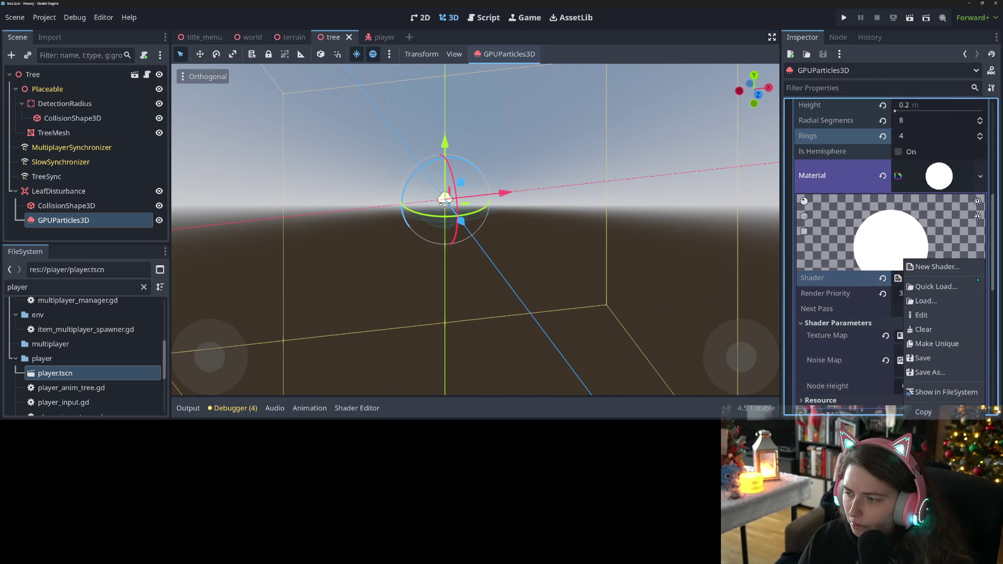
click(977, 279)
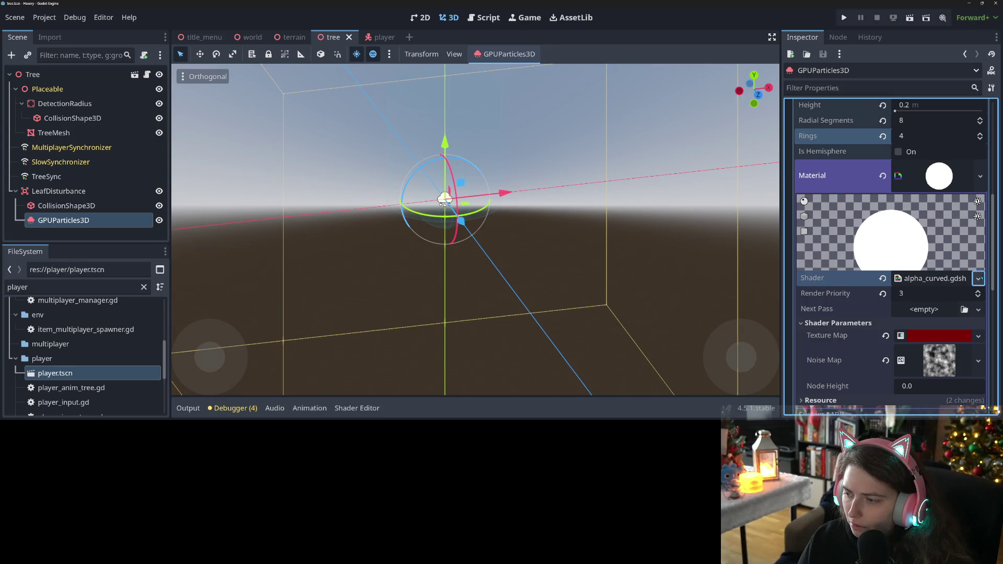
Quick-load ground_piece_height.gdshader as the particle material's shader
click(978, 279)
click(888, 286)
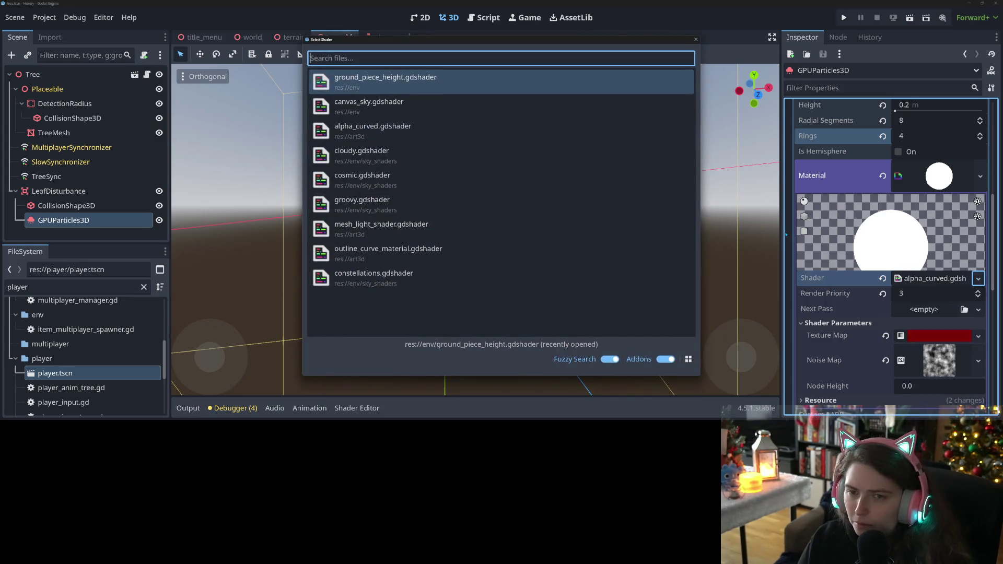
double_click(397, 81)
mouse_move(620, 279)
mouse_down()
mouse_move(576, 309)
mouse_move(657, 309)
mouse_up()
key(Delete)
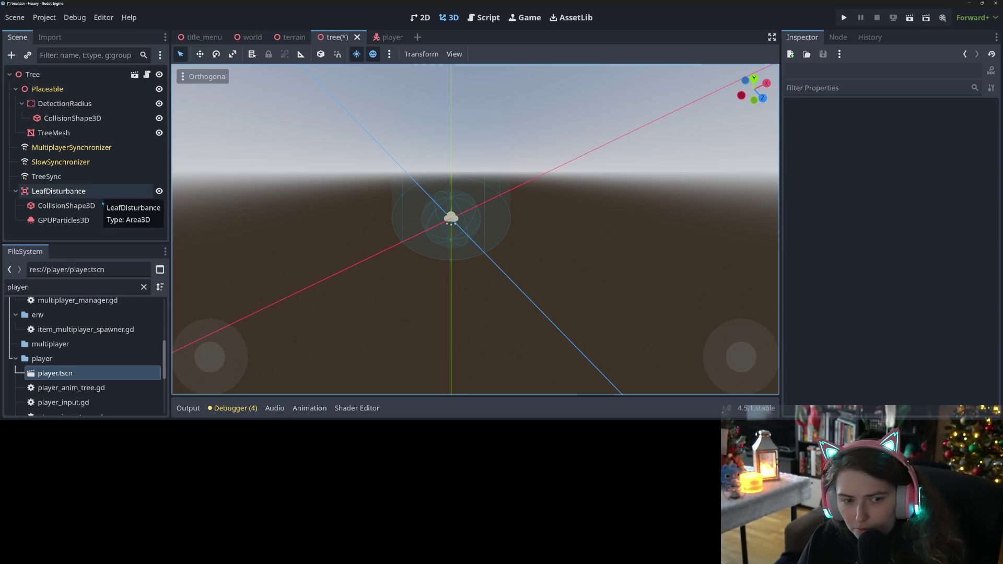
Undo the deletion to bring back the GPUParticles3D node under LeafDisturbance
key(ctrl+z)
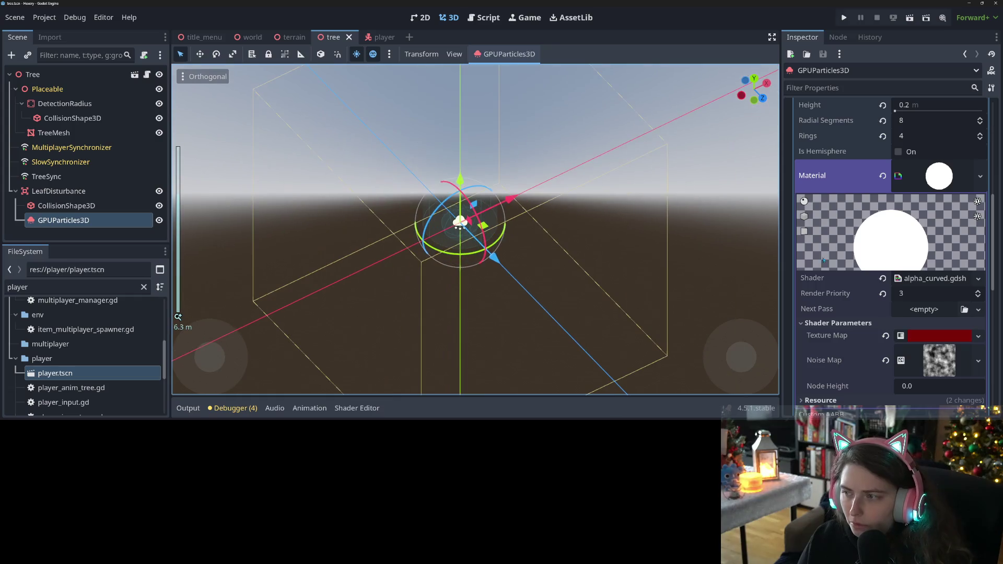
scroll(862, 249, up, 10)
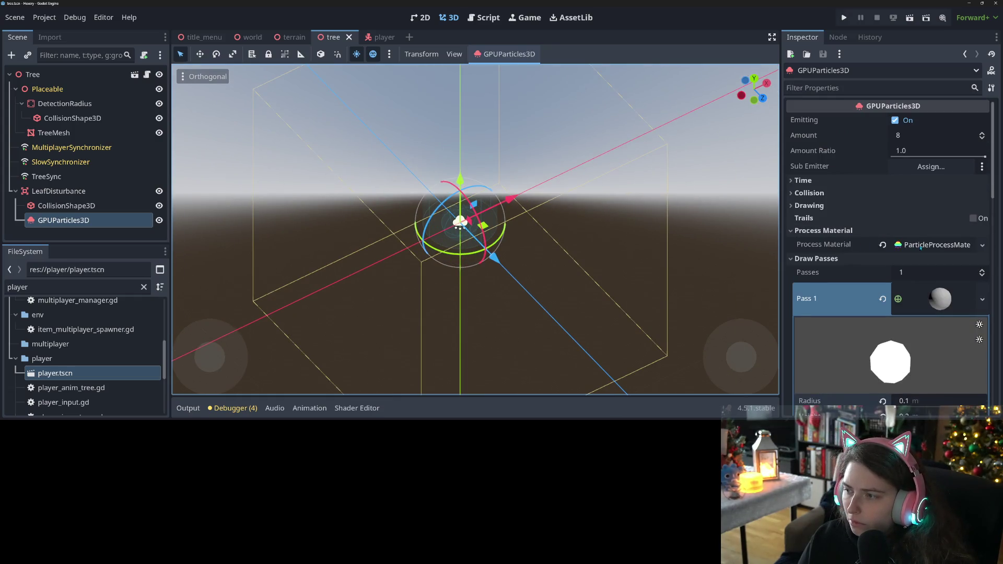
scroll(861, 277, down, 5)
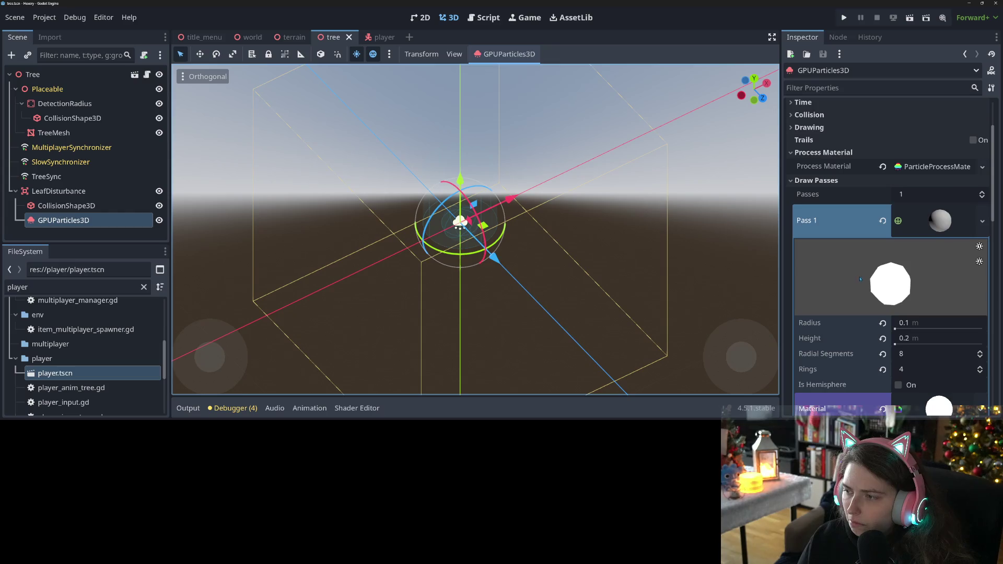
scroll(861, 277, up, 4)
Inspect the Draw Passes material, confirming the alpha_curved.gdshader shader with render priority 3
click(828, 218)
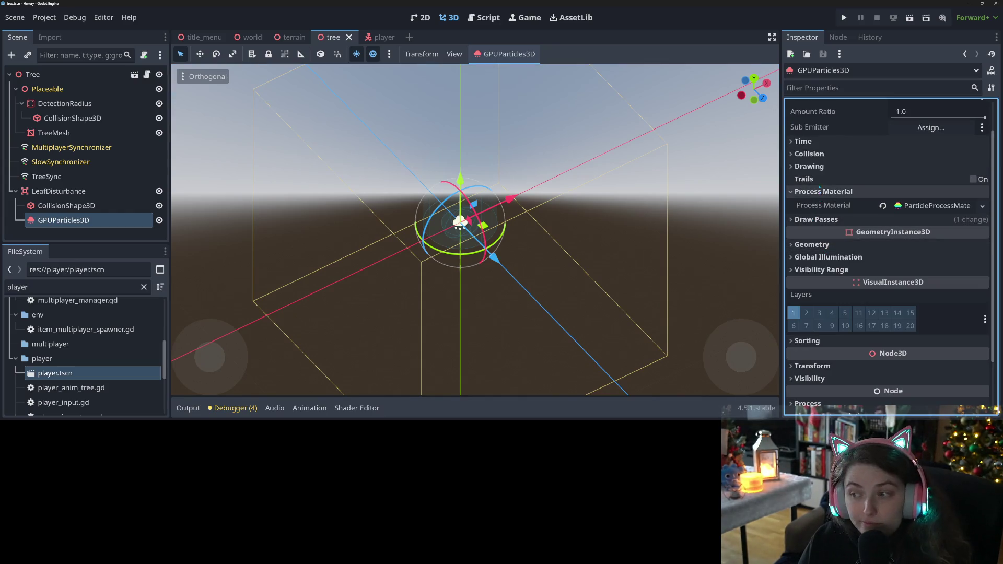
click(821, 167)
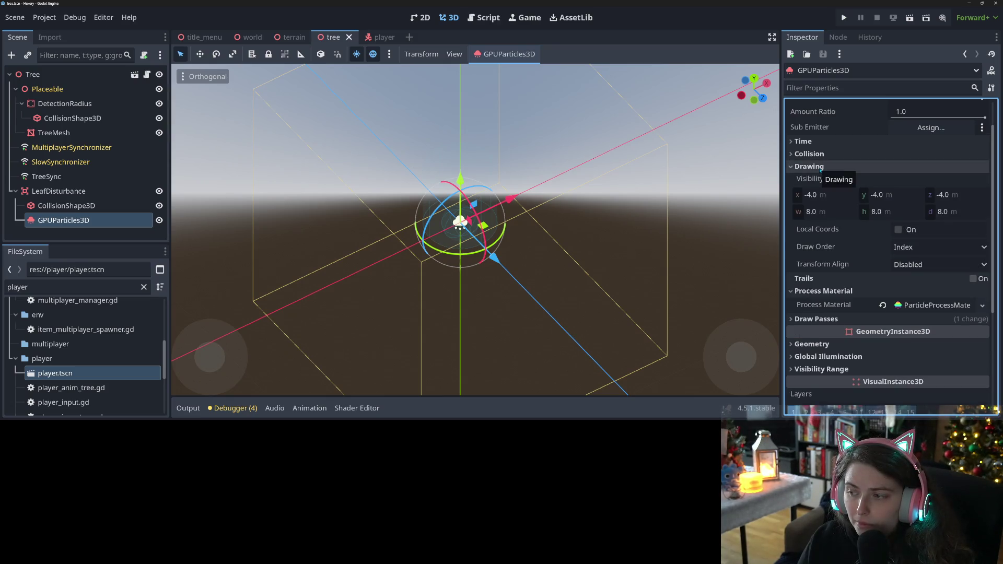
click(820, 167)
click(906, 219)
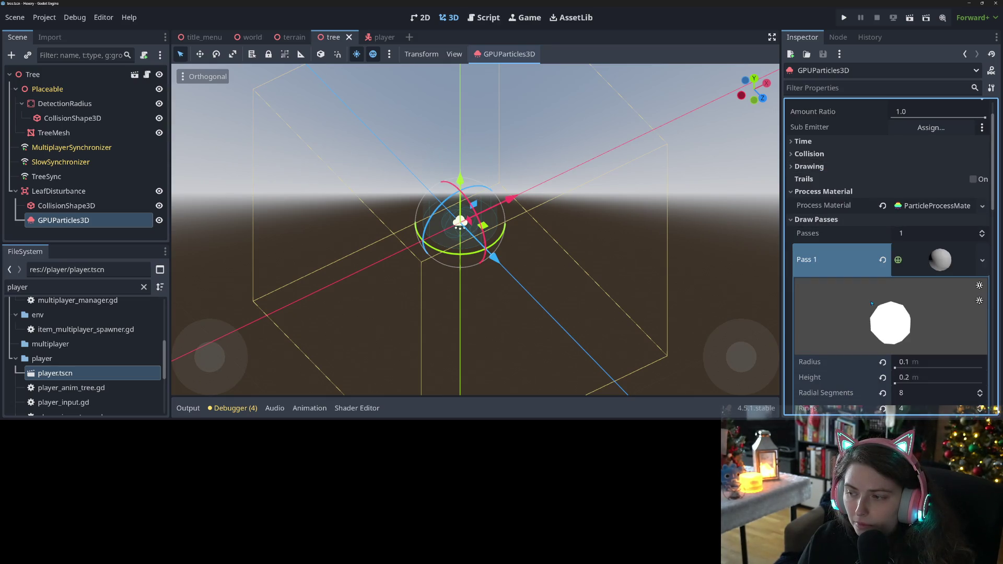
scroll(883, 261, down, 4)
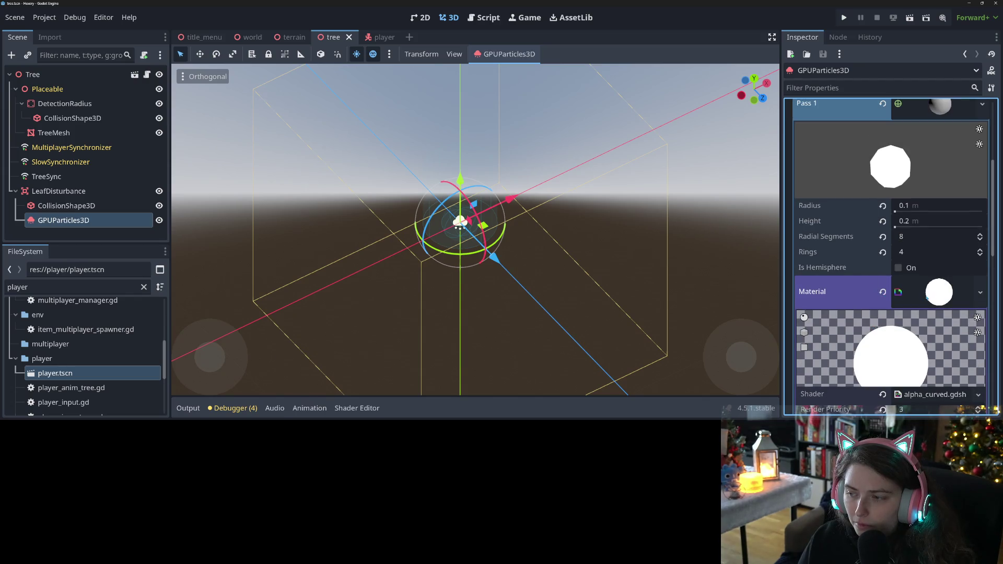
right_click(882, 290)
click(885, 294)
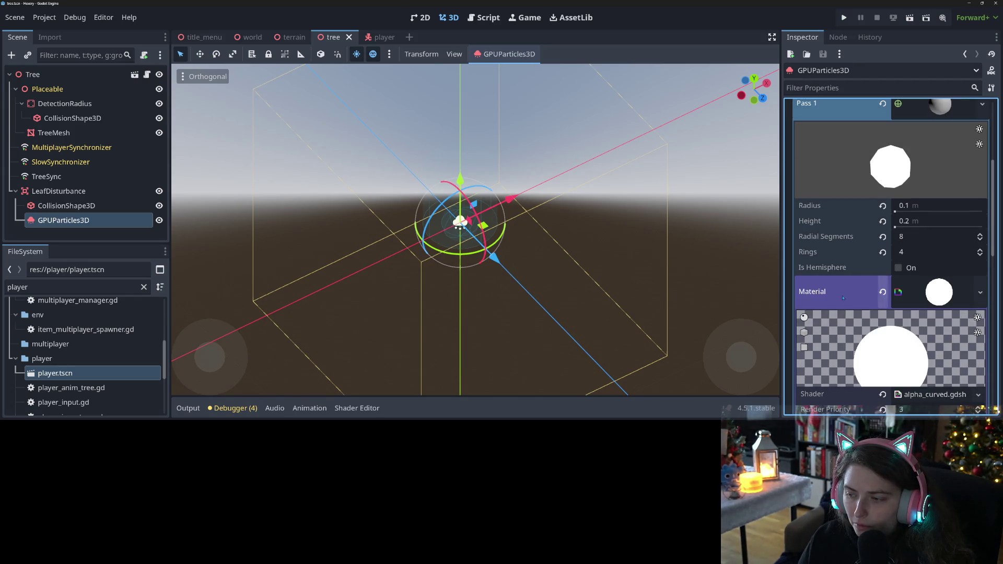
Reset the particle material's render priority to 0 and save the tree scene
scroll(912, 303, down, 4)
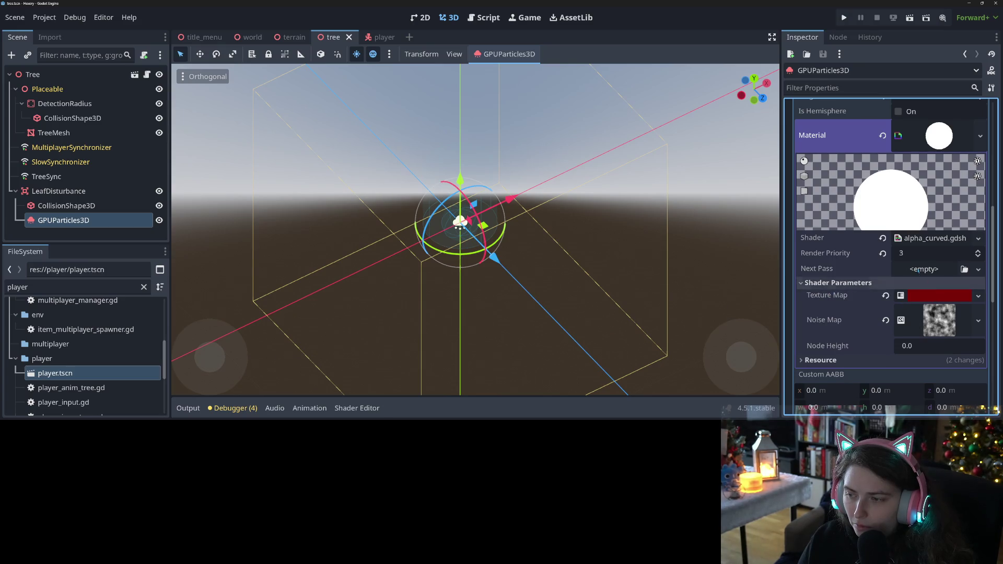
click(909, 296)
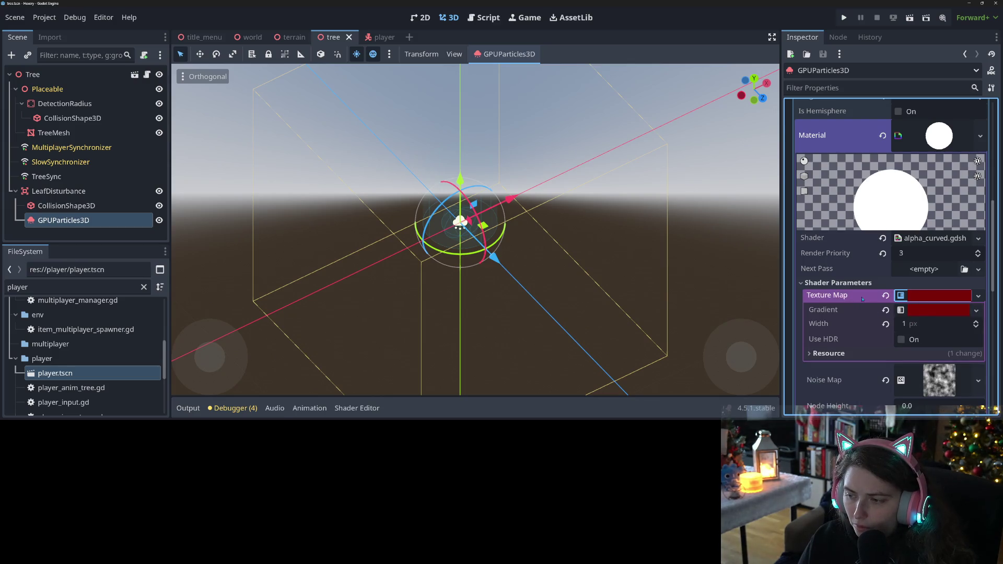
click(930, 297)
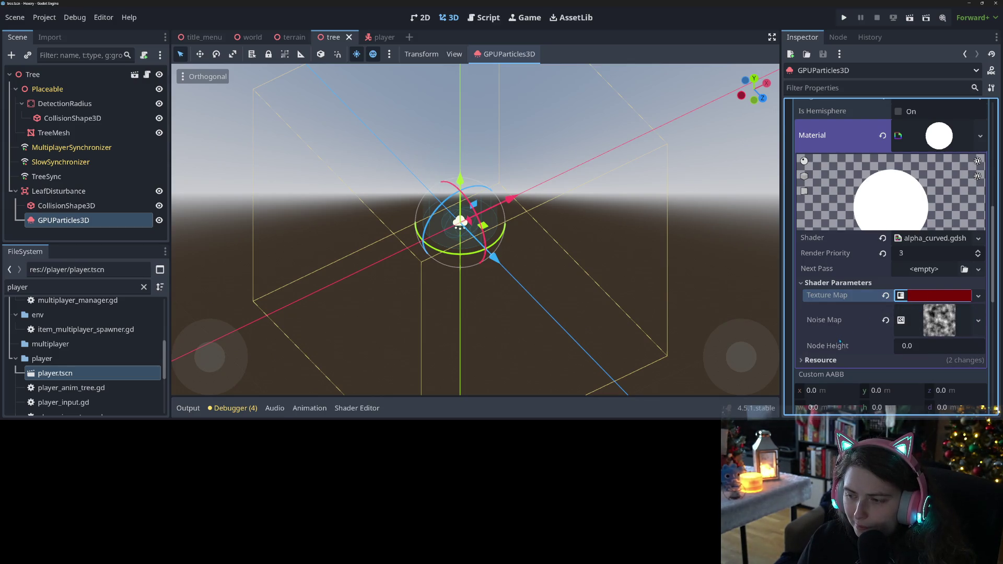
click(841, 327)
click(916, 255)
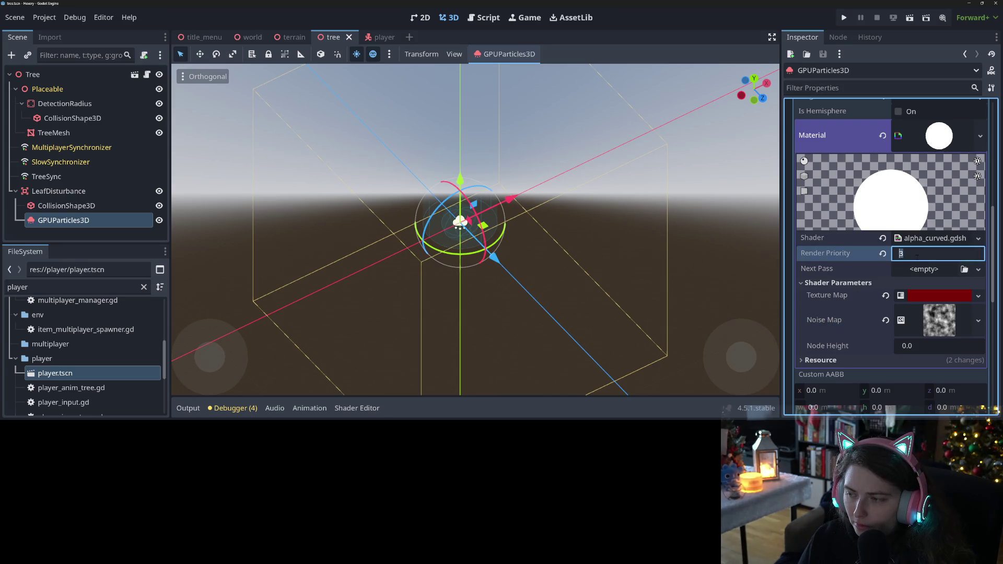
click(882, 253)
key(ctrl+s)
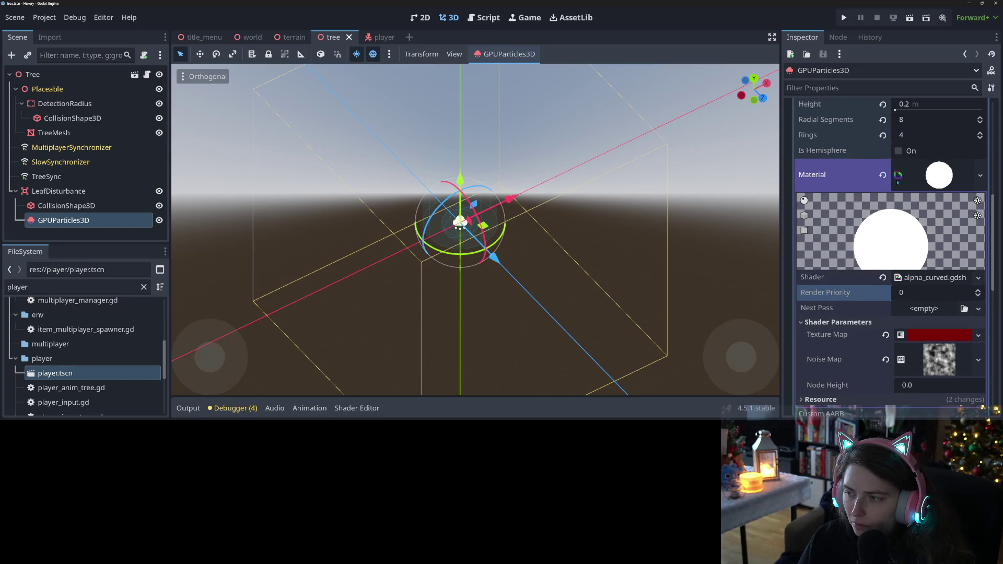
Clear the shader material from the particle mesh, leaving its Material slot empty
click(883, 176)
click(851, 169)
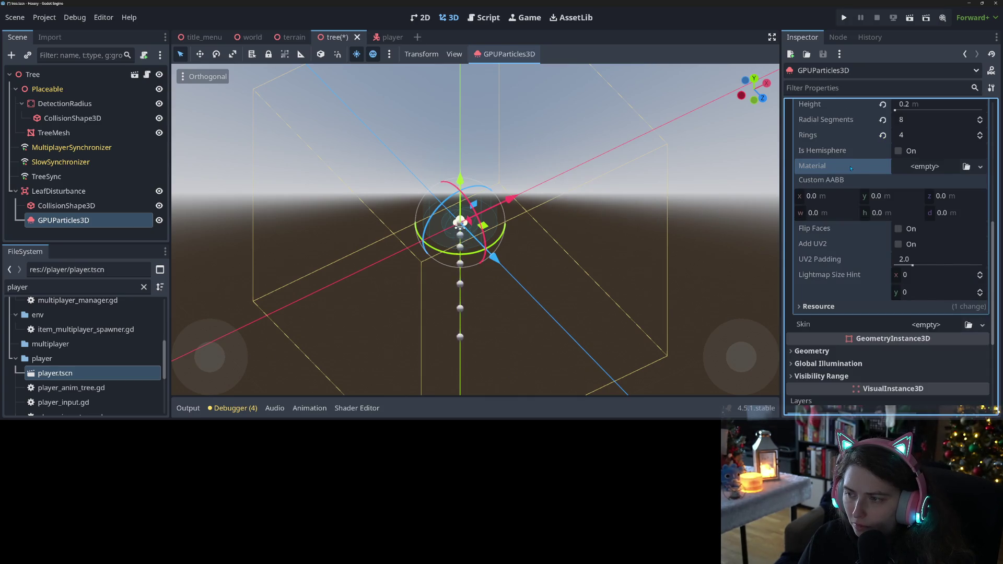
key(ctrl+z)
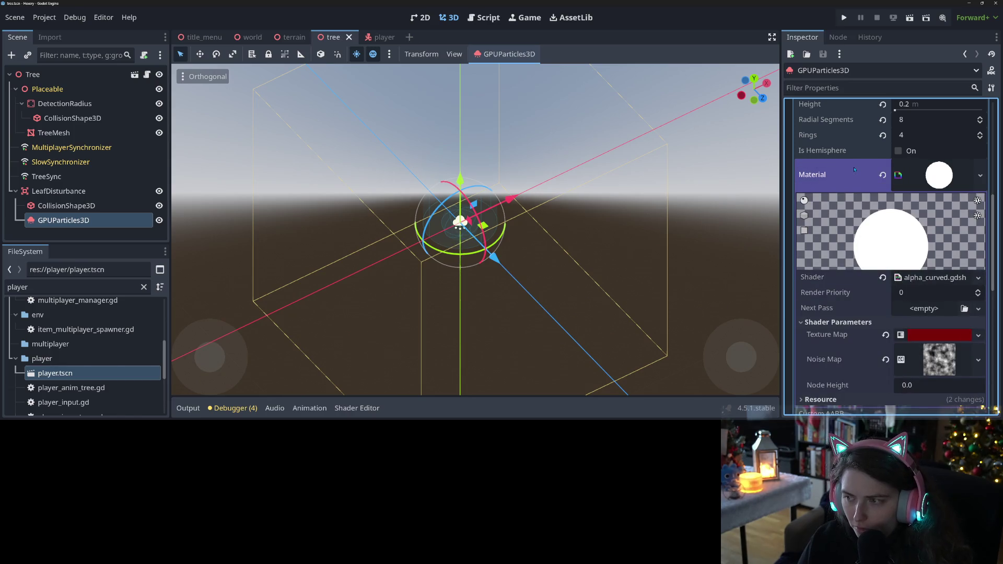
click(882, 174)
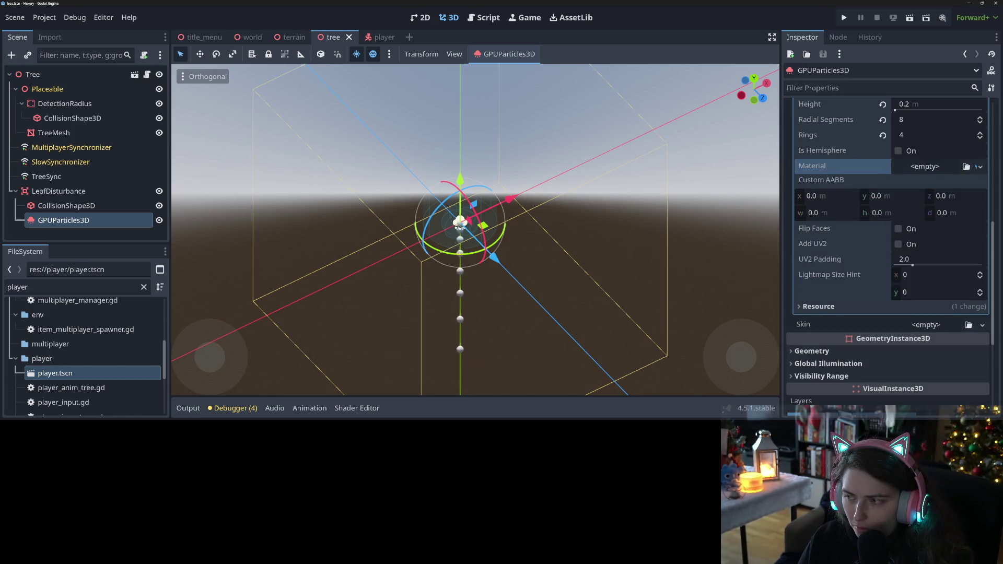
click(980, 166)
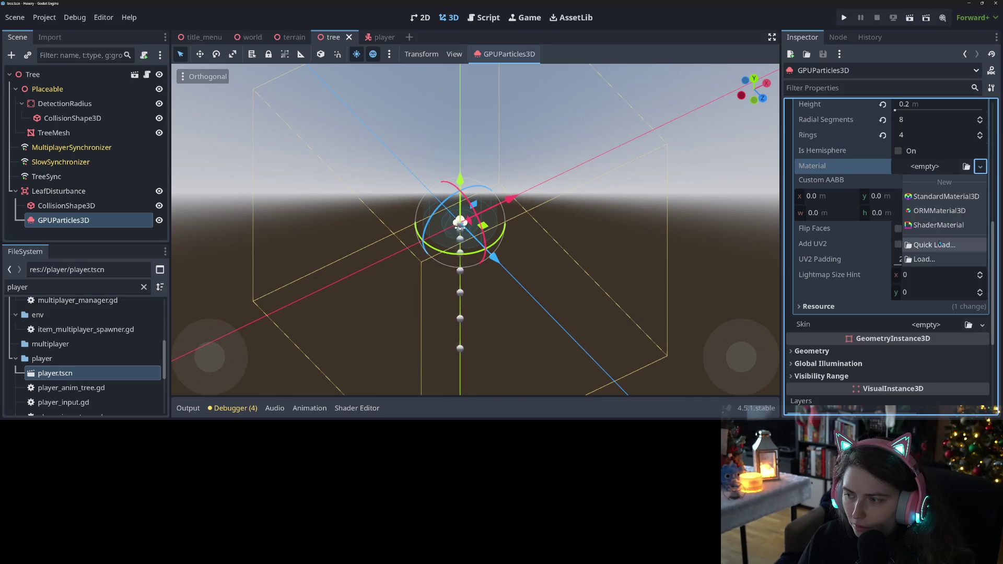
Quick Load a checkered ground material onto the particle mesh and view it from above
click(940, 243)
click(523, 138)
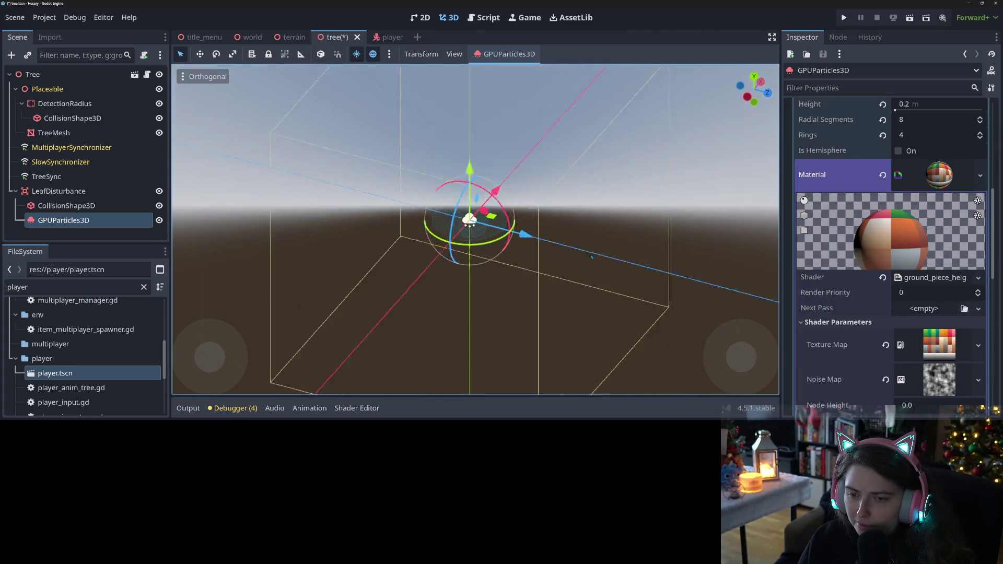
scroll(544, 274, up, 3)
mouse_move(544, 273)
mouse_down()
mouse_move(598, 300)
mouse_move(515, 293)
mouse_move(839, 291)
mouse_up()
scroll(579, 303, down, 3)
scroll(496, 284, up, 5)
Undo the ground material and save the tree scene with the mesh material empty
key(ctrl+z)
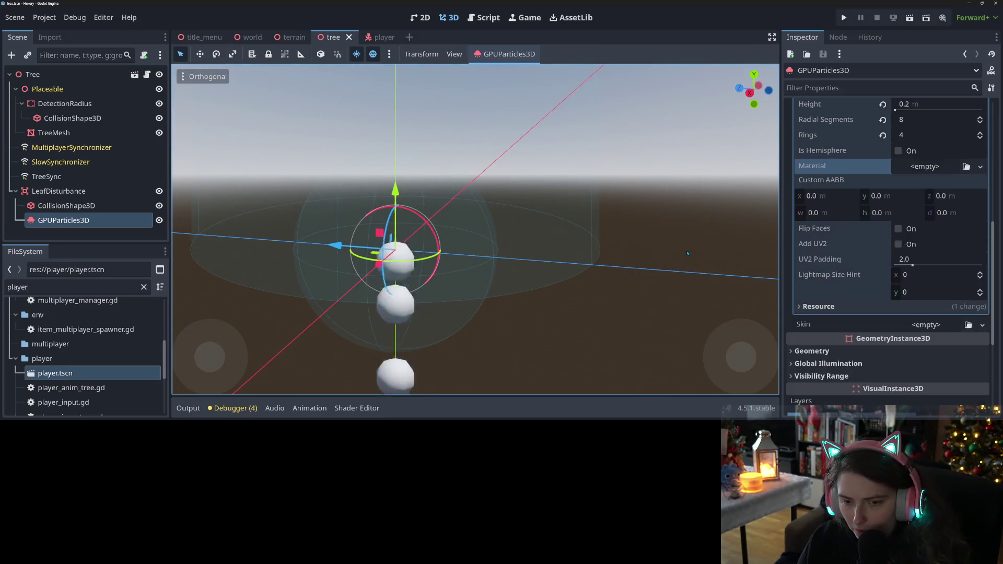
drag(603, 314, 654, 323)
scroll(870, 299, up, 10)
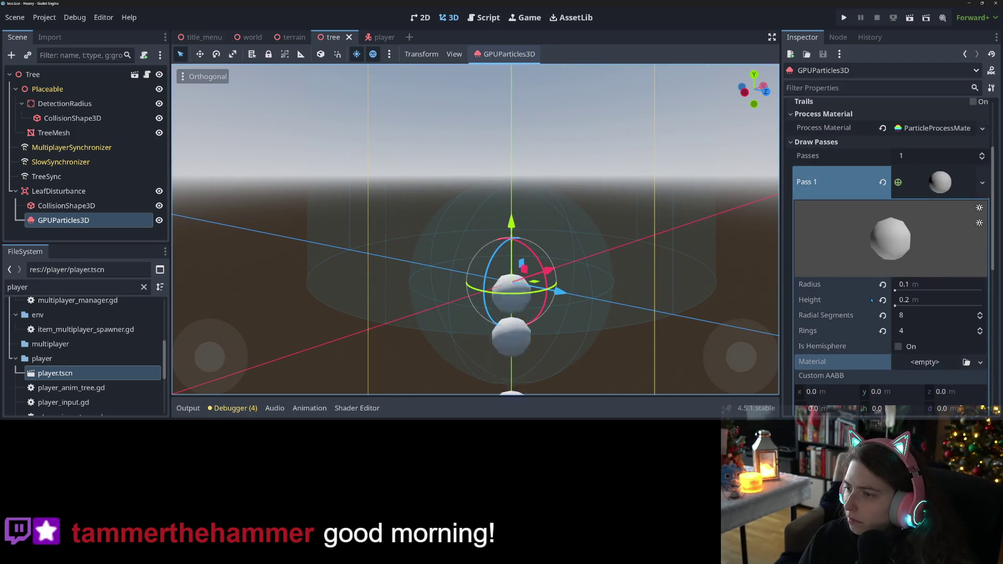
key(ctrl+s)
Copy the Pass 1 mesh of the broom's GPUParticles3D in the player scene, then return to the tree scene
click(372, 37)
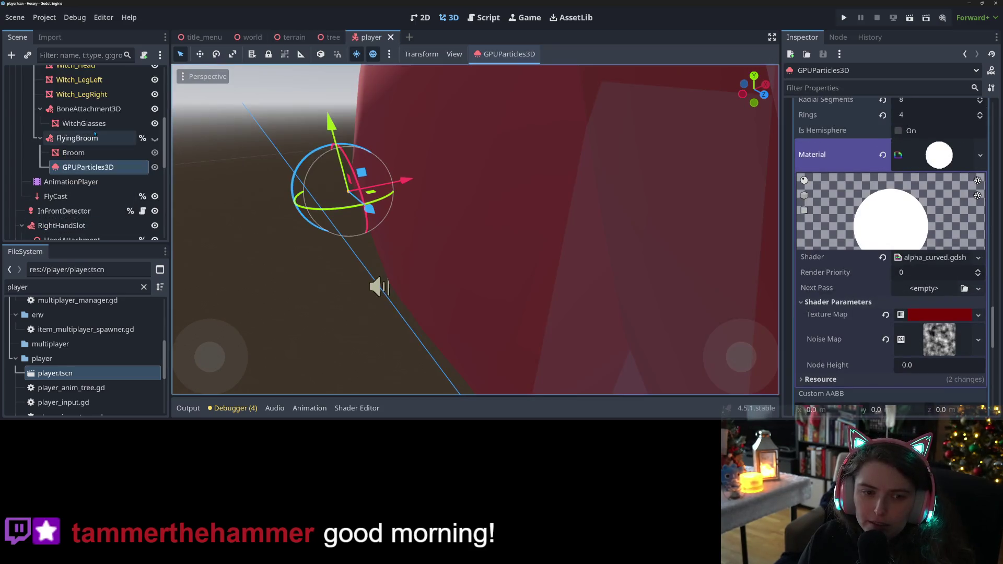
scroll(852, 247, up, 5)
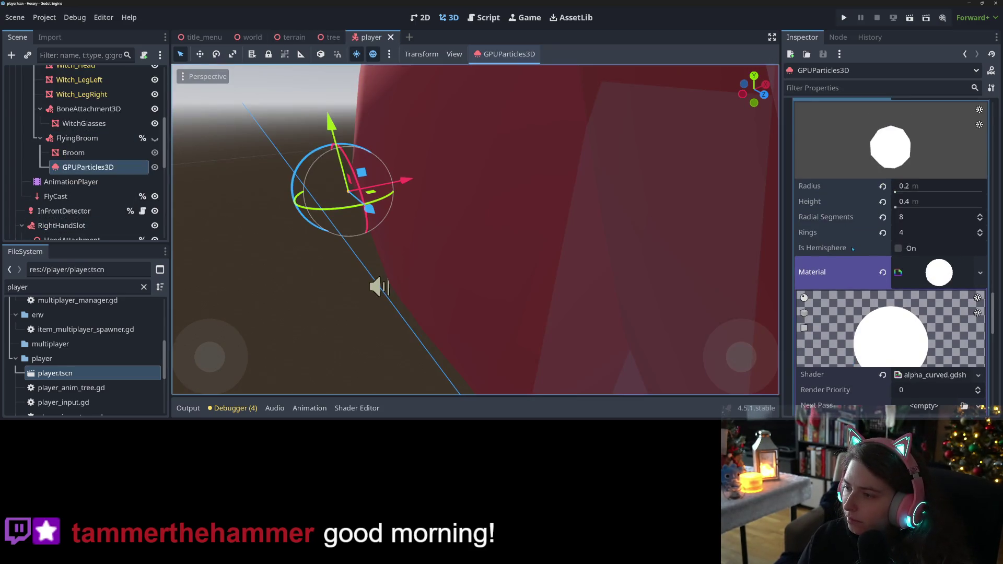
right_click(844, 164)
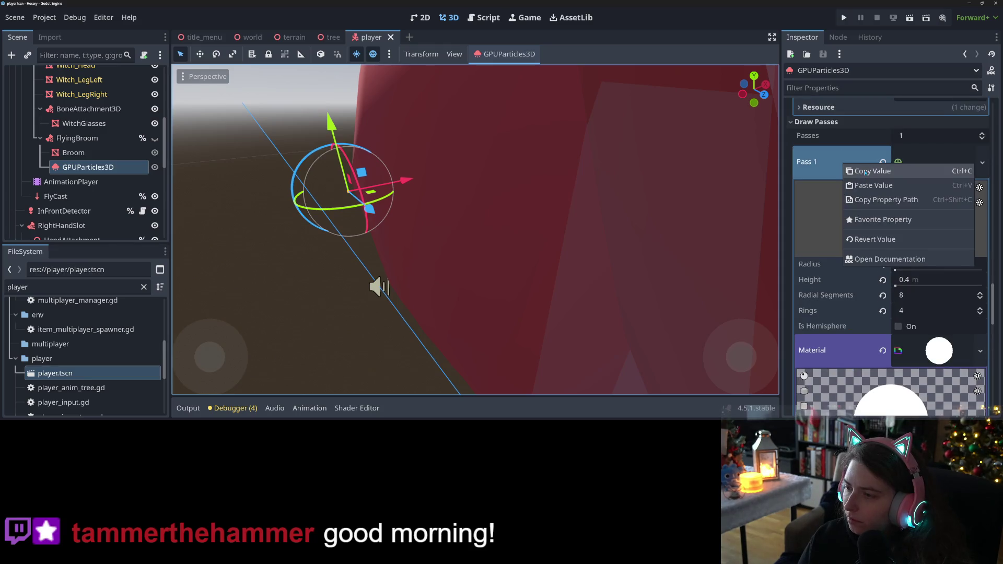
click(866, 172)
scroll(826, 294, down, 10)
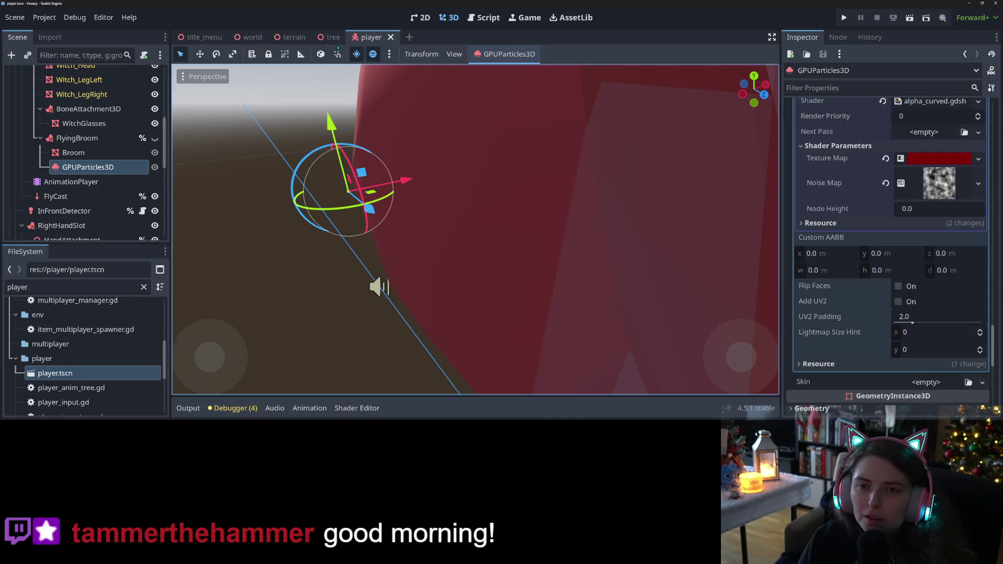
click(330, 37)
right_click(835, 300)
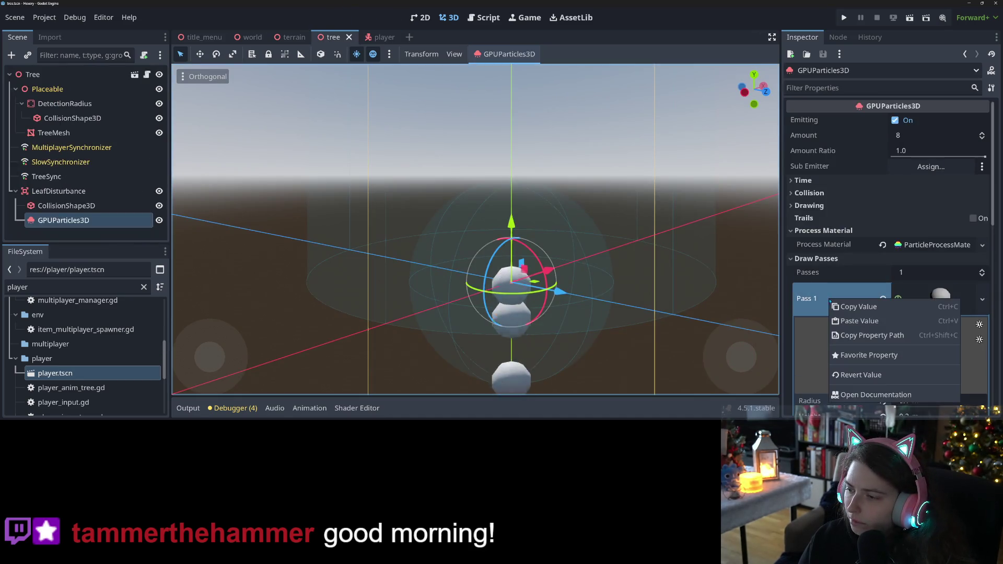
Paste the broom mesh into the leaf particles' Pass 1 and save the tree scene
click(859, 328)
key(ctrl+s)
scroll(830, 337, down, 10)
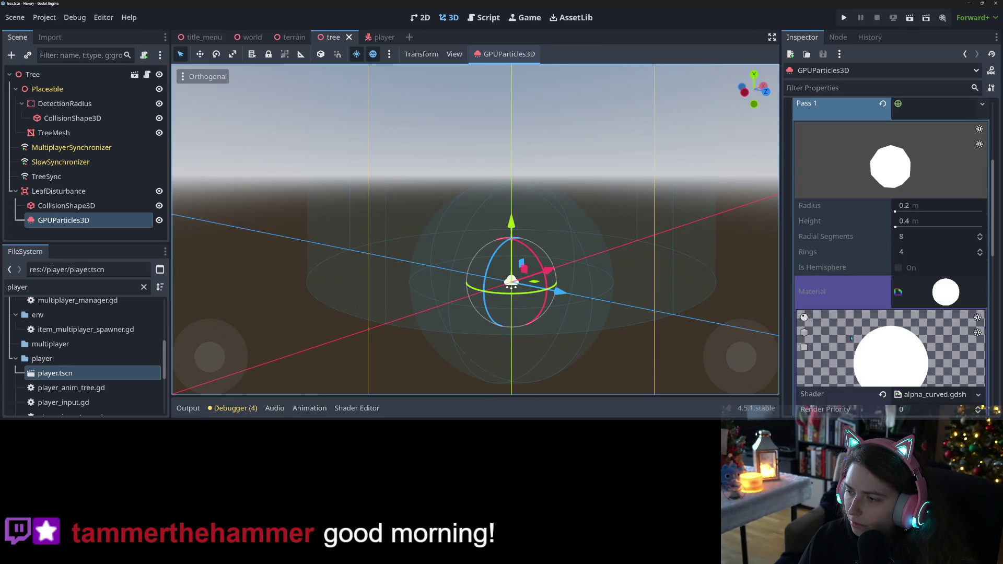
scroll(874, 324, down, 3)
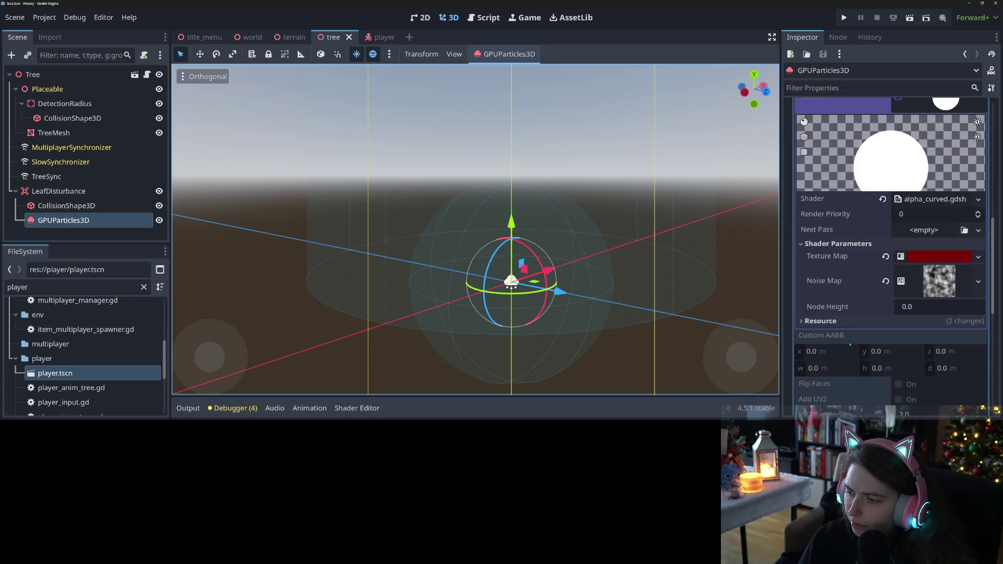
scroll(849, 344, down, 5)
scroll(856, 345, up, 8)
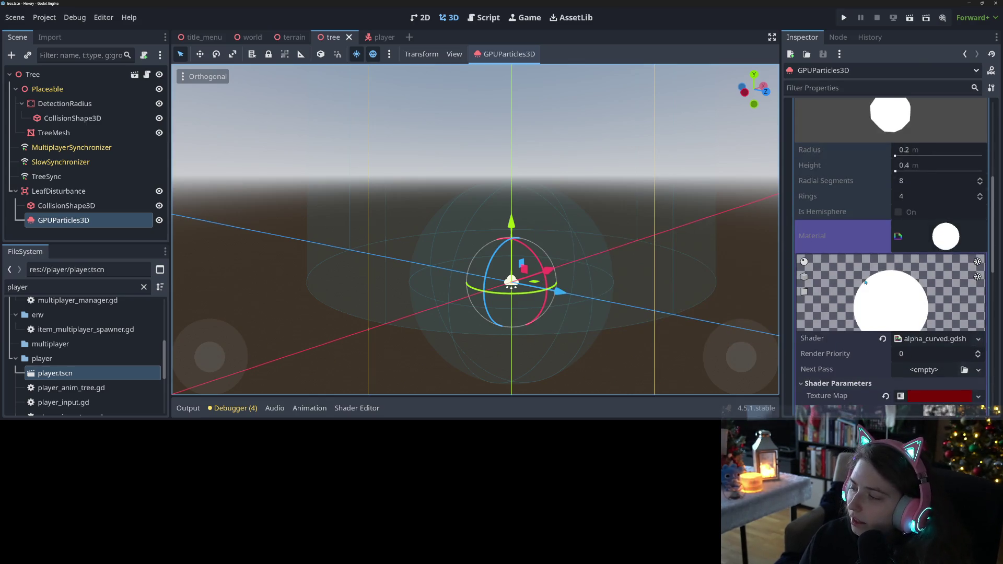
scroll(865, 281, up, 5)
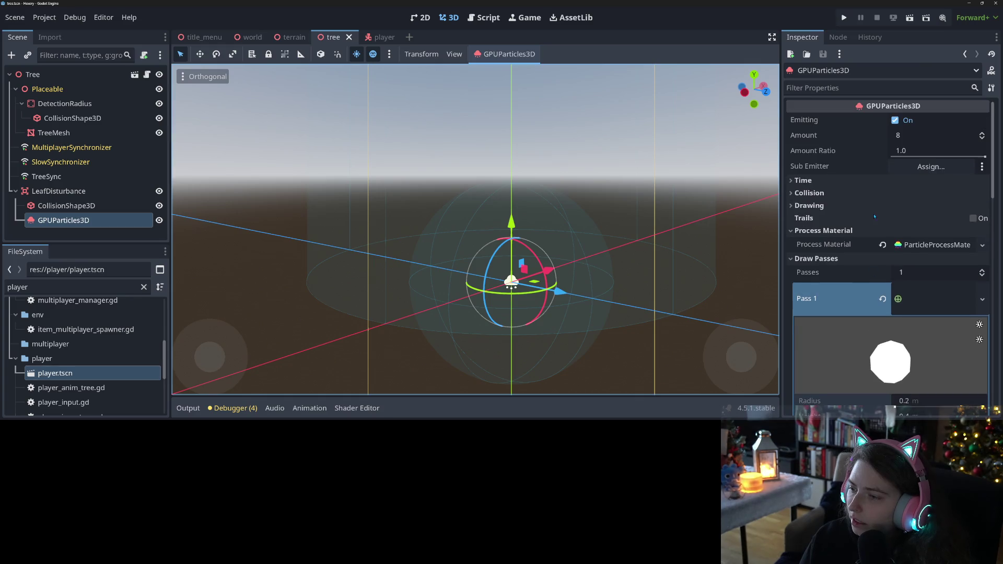
Review the leaf particles' Drawing and Time settings, then return to the player scene
click(814, 206)
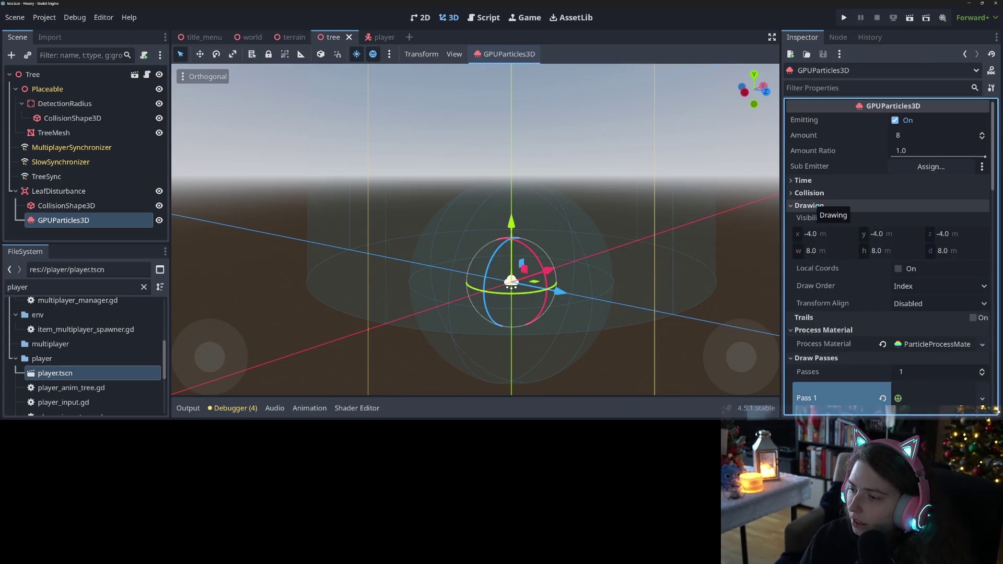
click(818, 206)
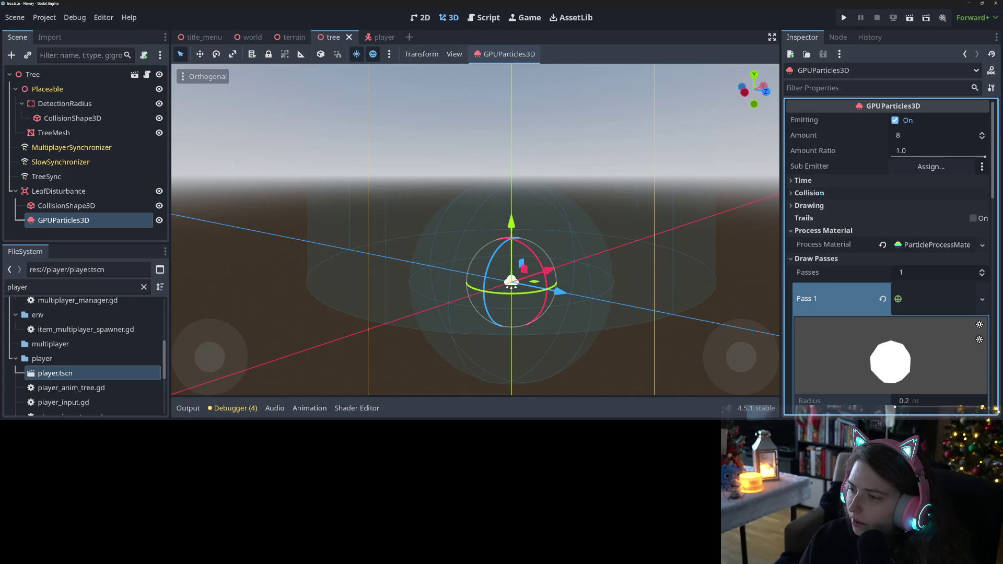
click(819, 184)
click(822, 183)
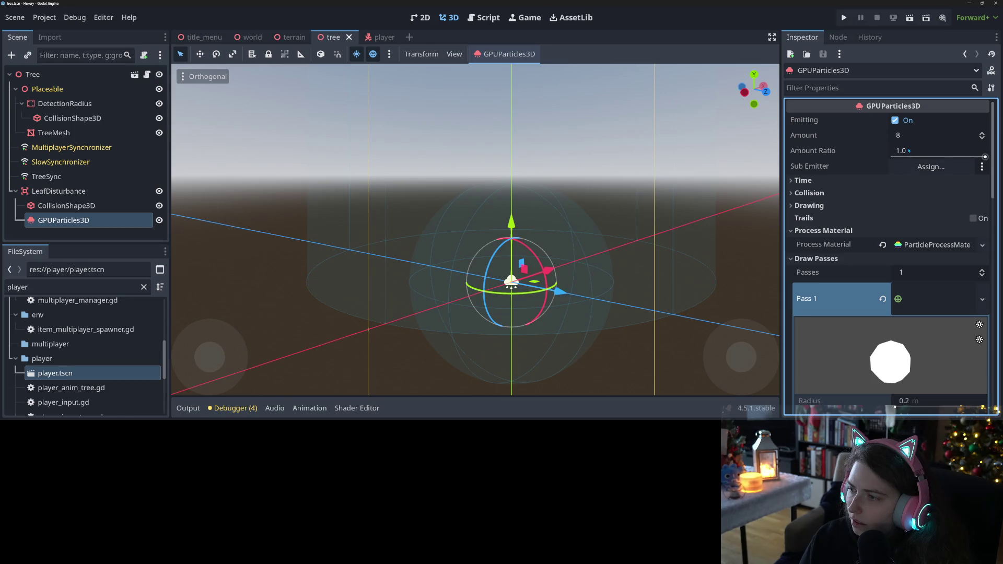
click(372, 38)
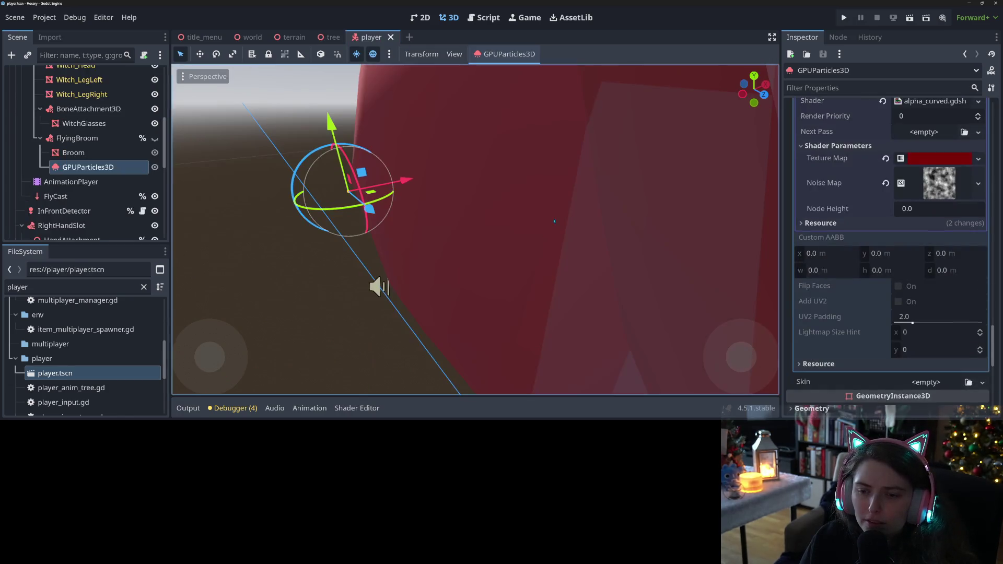
Orbit around the witch and make the FlyingBroom and its particles visible
scroll(450, 256, down, 5)
drag(570, 274, 380, 261)
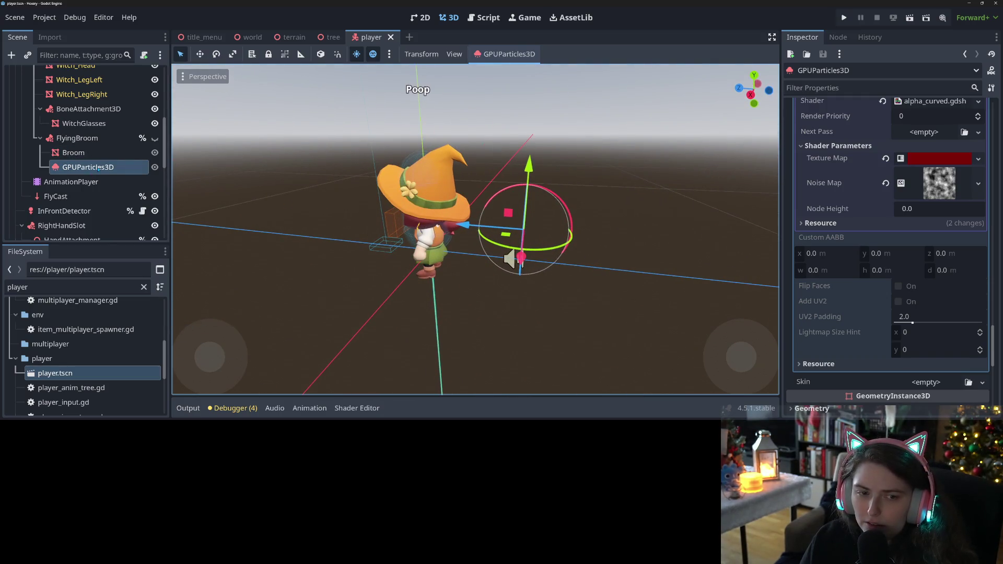
scroll(539, 240, down, 5)
drag(539, 240, 318, 197)
click(155, 138)
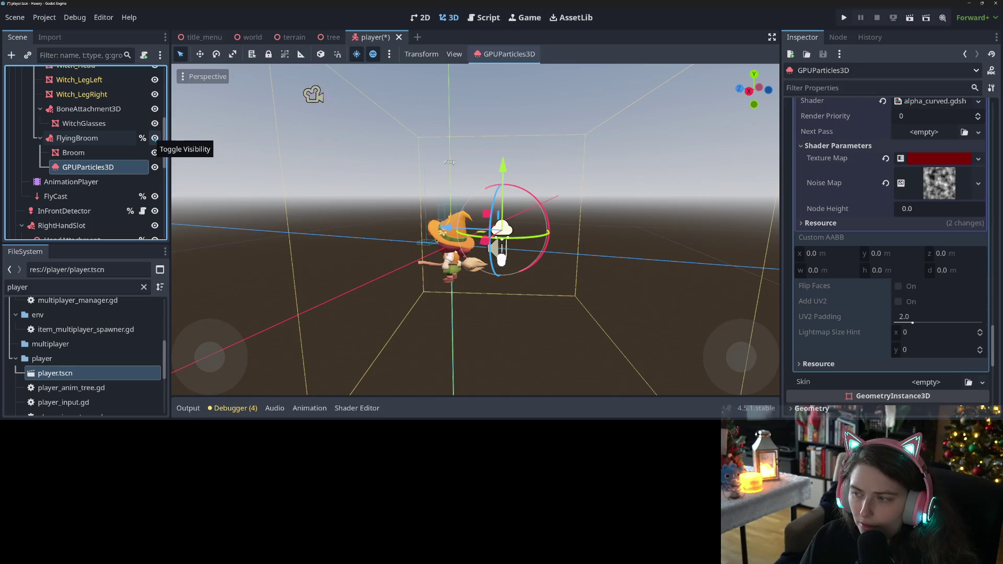
Keep the broom particles' Texture Map unchanged and save player.tscn
scroll(791, 325, up, 5)
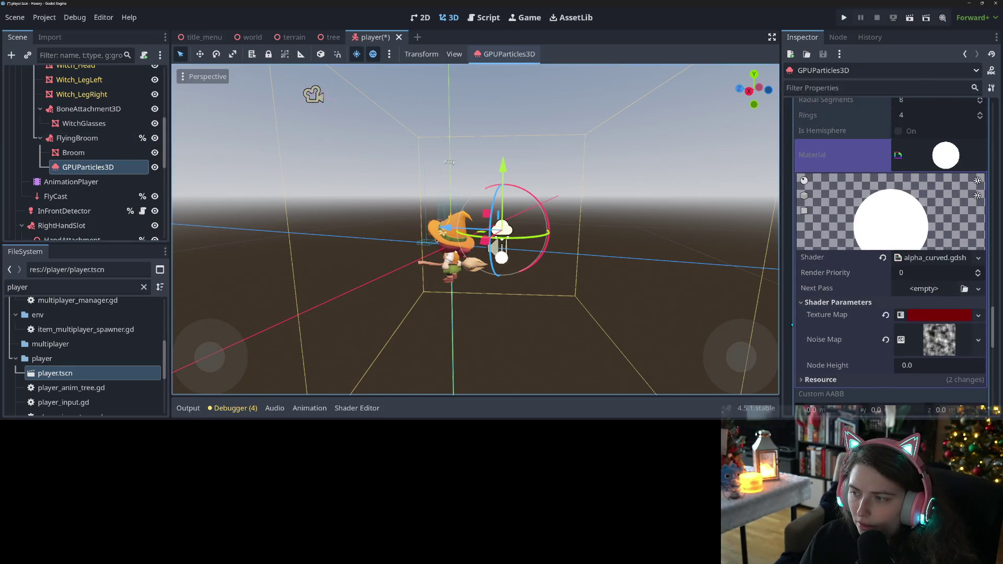
scroll(794, 325, up, 5)
scroll(809, 323, down, 8)
scroll(810, 322, down, 1)
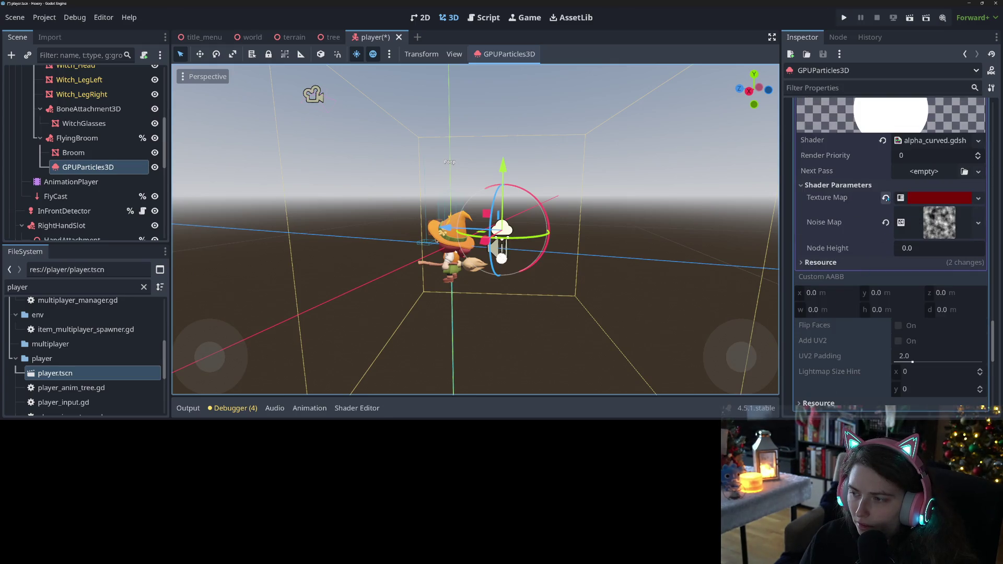
click(885, 198)
key(ctrl+z)
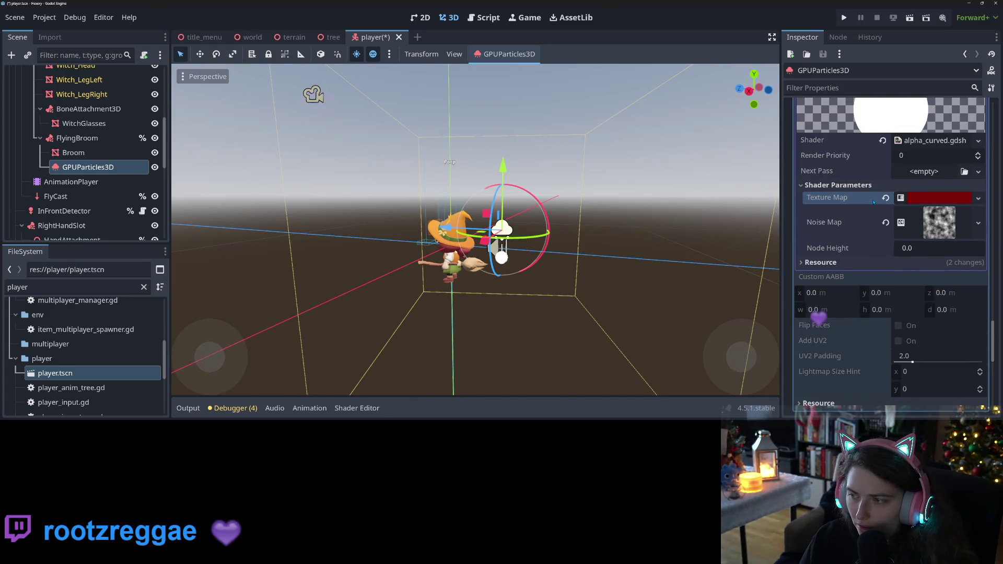
key(ctrl+s)
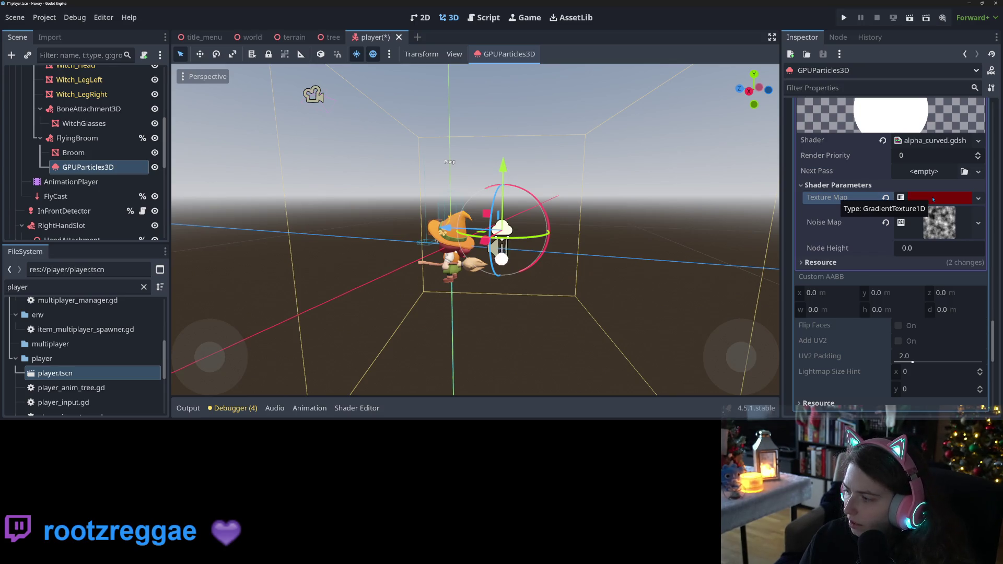
Orbit to a close, near-horizon view of the witch's particles and save the player scene again
scroll(564, 286, up, 3)
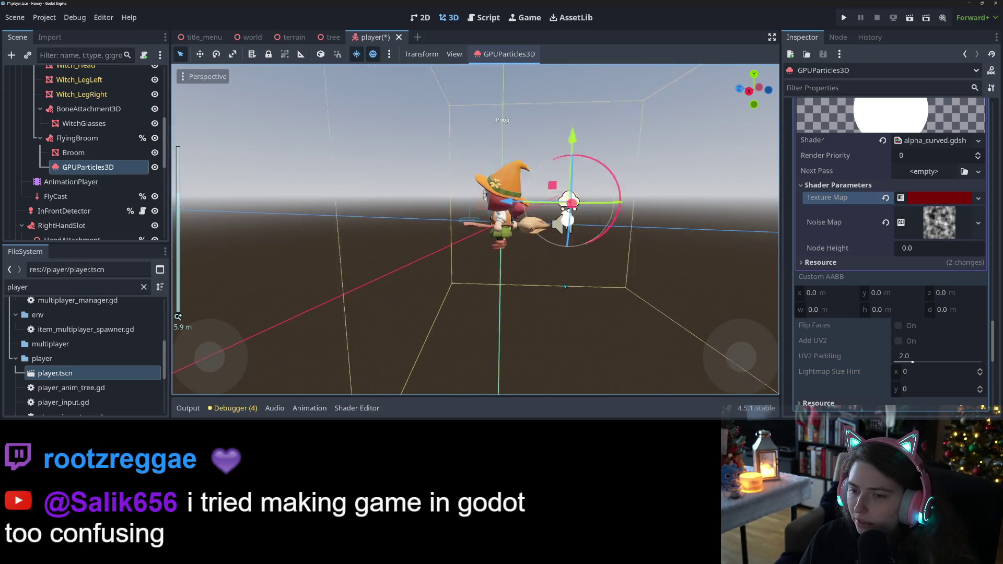
mouse_move(565, 286)
mouse_down()
mouse_move(606, 299)
mouse_move(542, 317)
mouse_move(225, 305)
mouse_move(210, 354)
mouse_move(770, 336)
mouse_up()
key(ctrl+s)
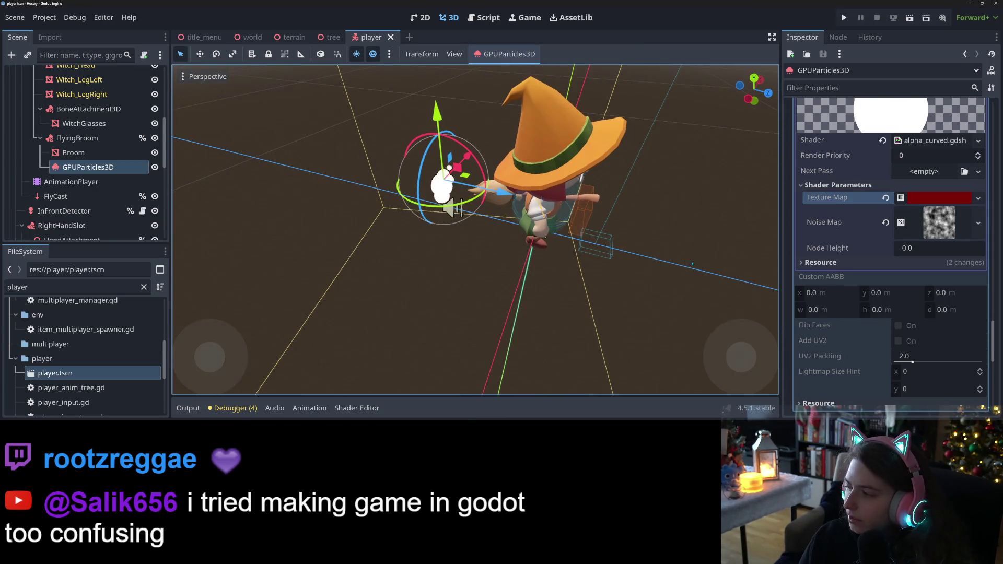
drag(741, 357, 700, 372)
scroll(833, 246, up, 5)
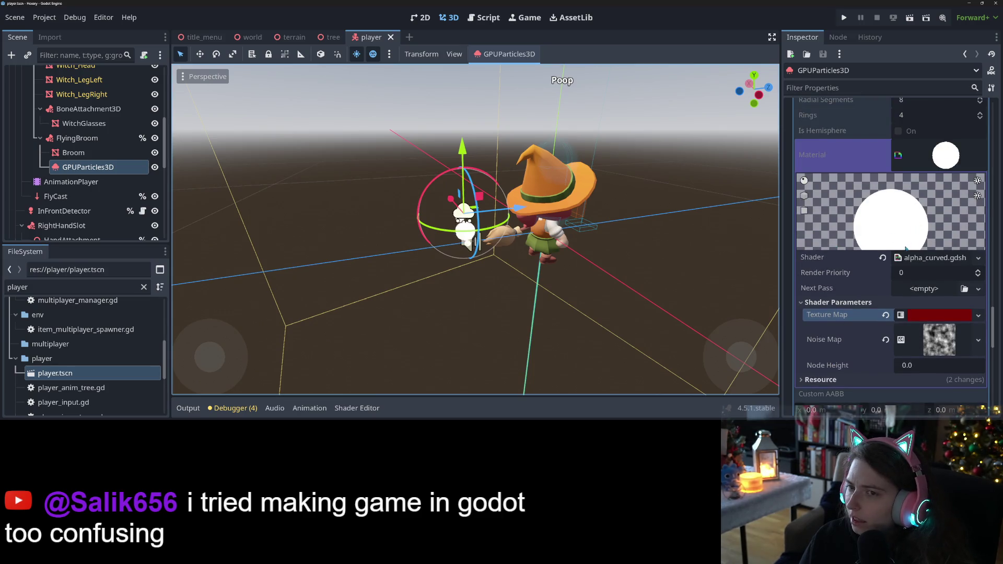
scroll(909, 265, up, 10)
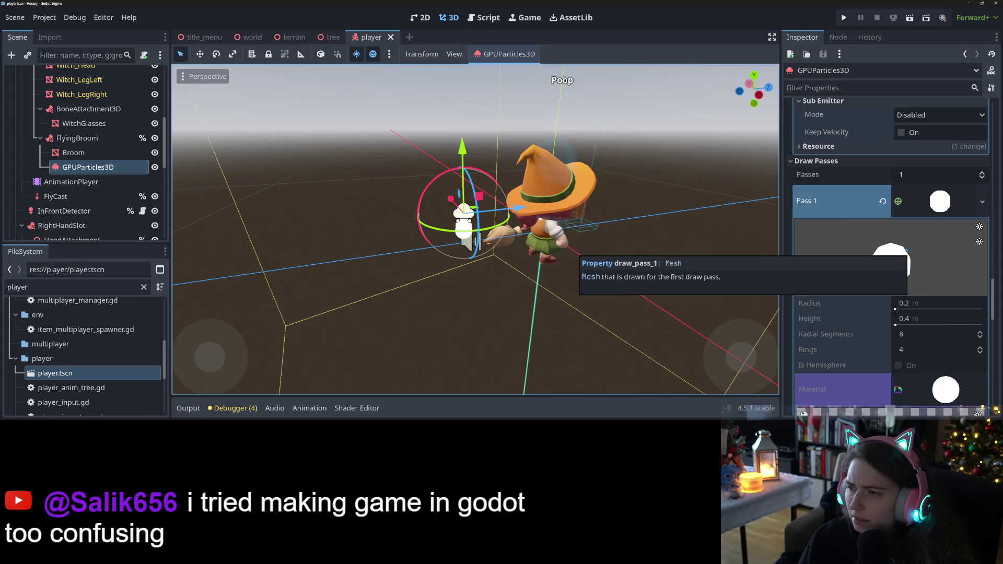
key(ctrl+s)
Return to the tree scene holding the LeafDisturbance particles
scroll(864, 211, up, 8)
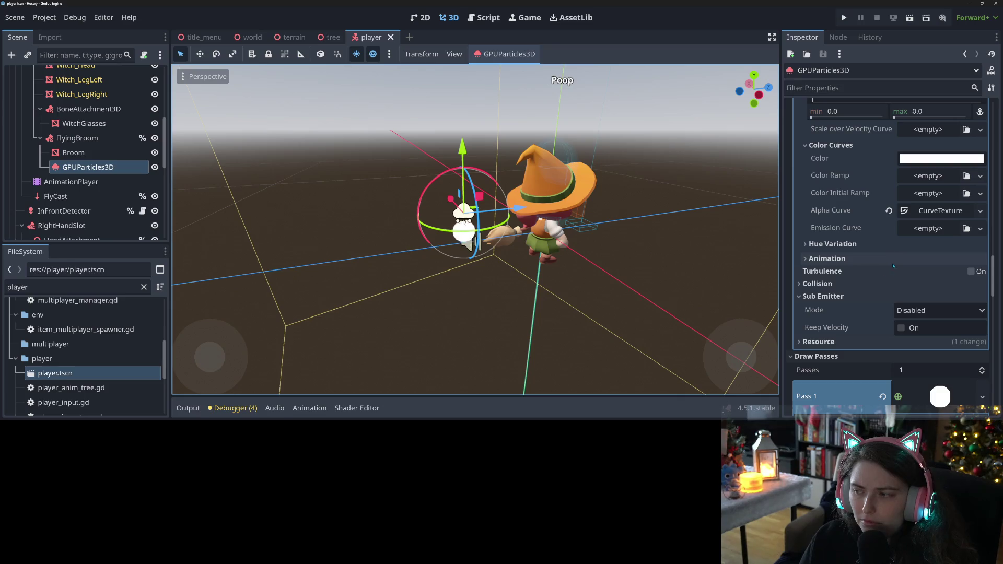
scroll(894, 266, up, 3)
scroll(853, 308, up, 7)
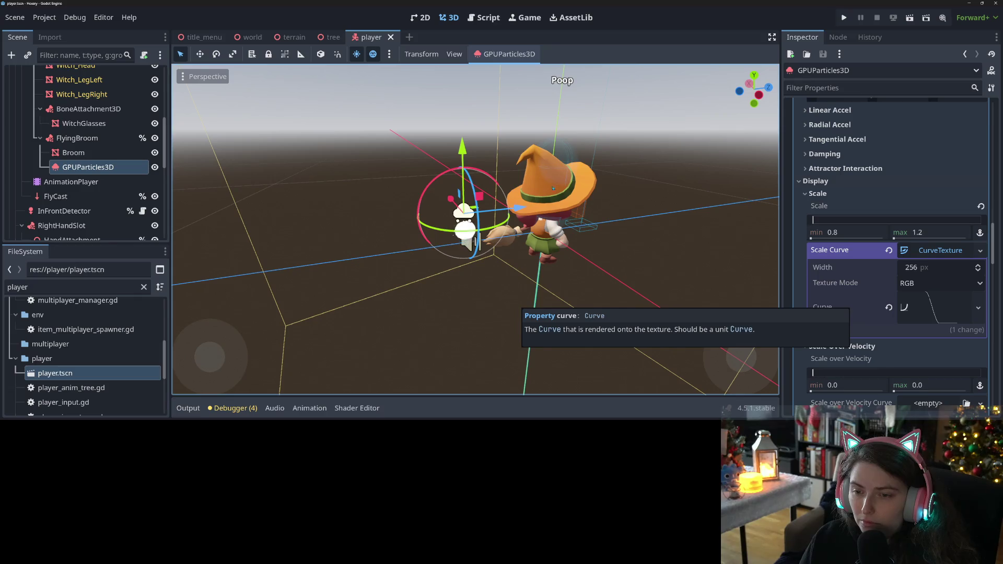
click(330, 37)
scroll(694, 301, down, 3)
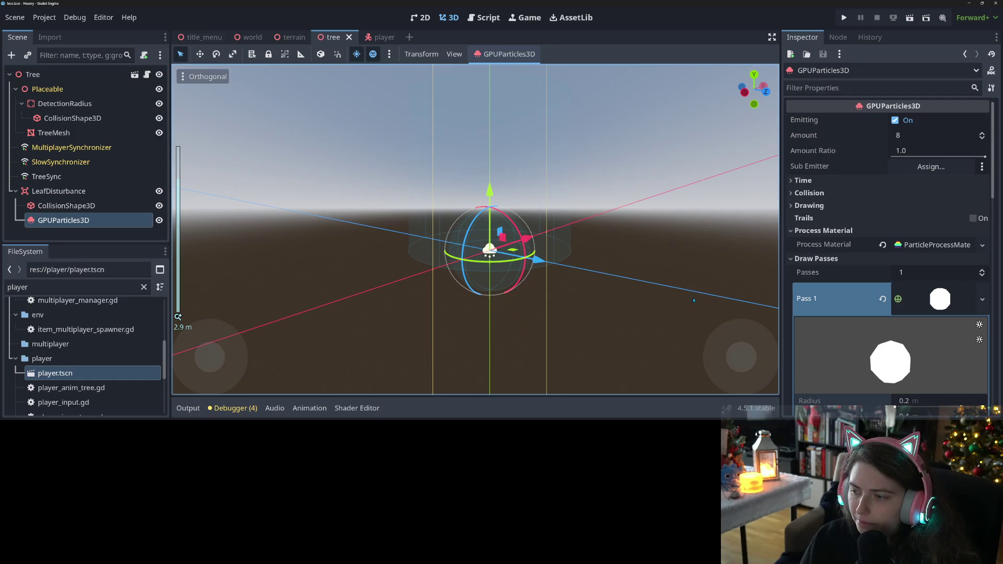
Make the leaf particles' Pass 1 sphere mesh unique and clear its Material property
scroll(944, 343, down, 5)
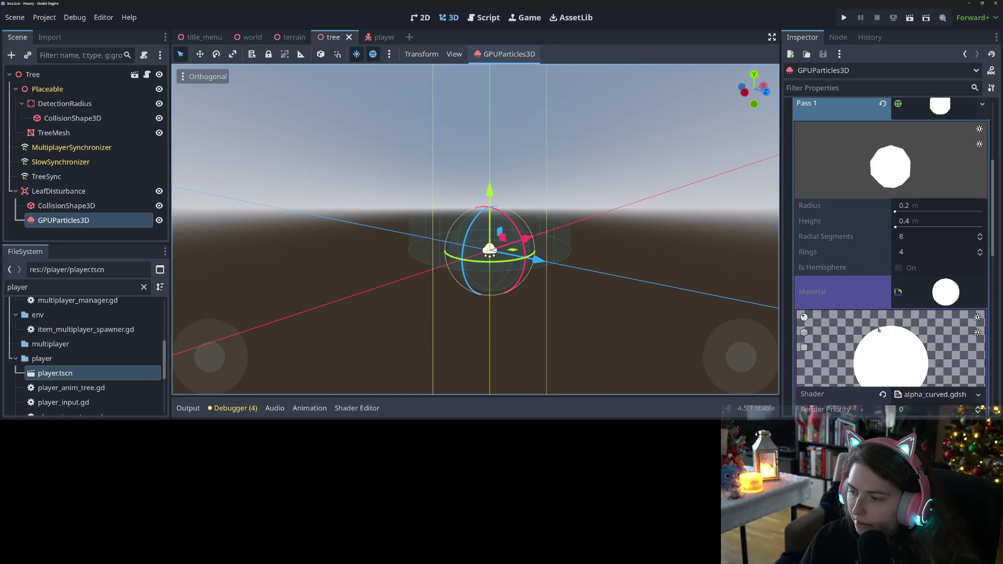
scroll(940, 261, up, 3)
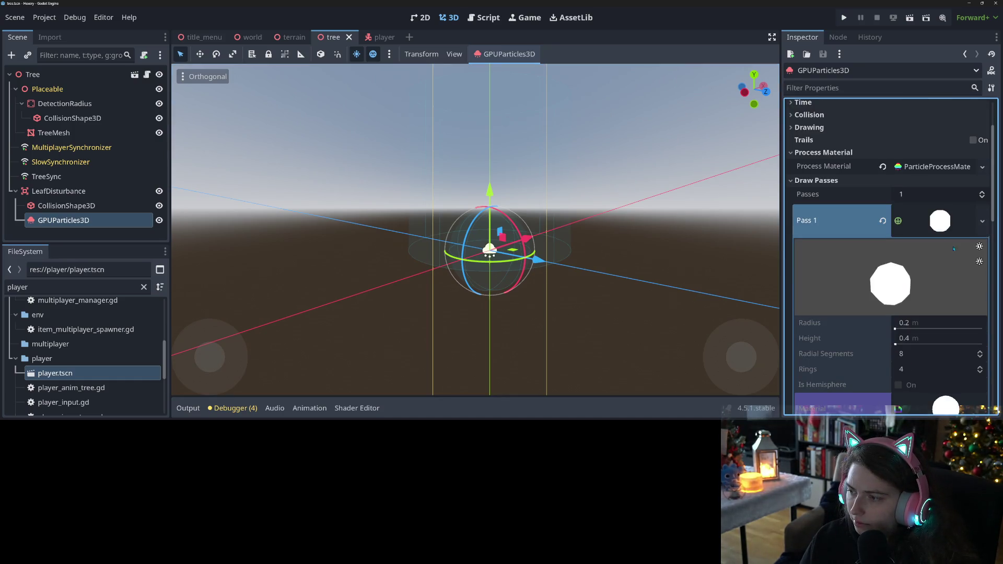
click(982, 222)
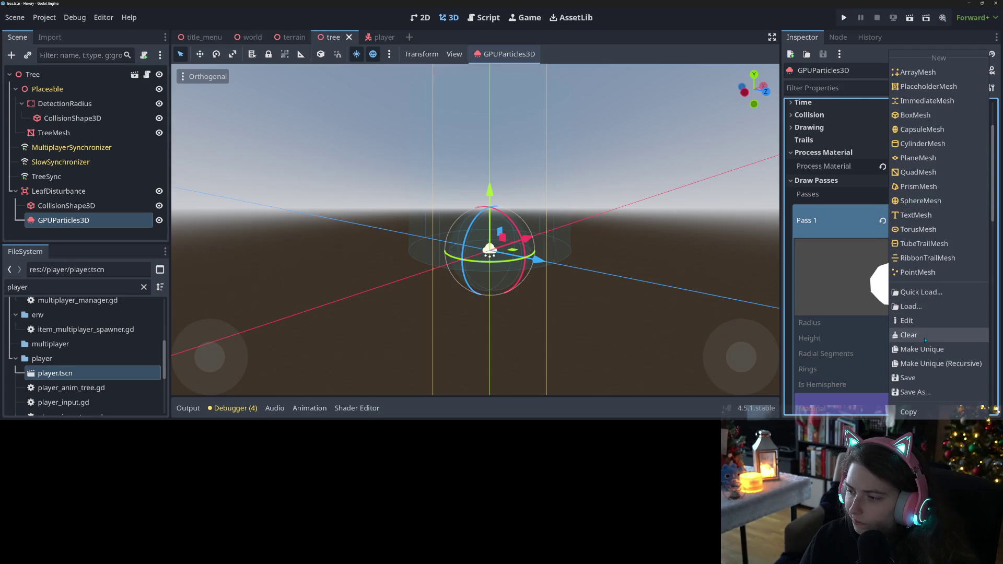
click(935, 345)
scroll(742, 356, down, 2)
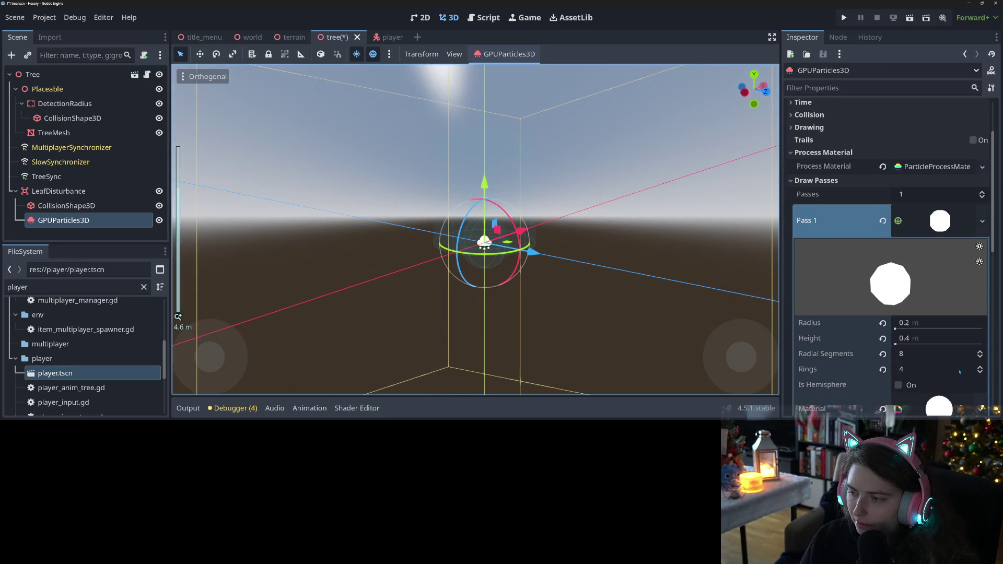
scroll(888, 313, down, 3)
click(881, 293)
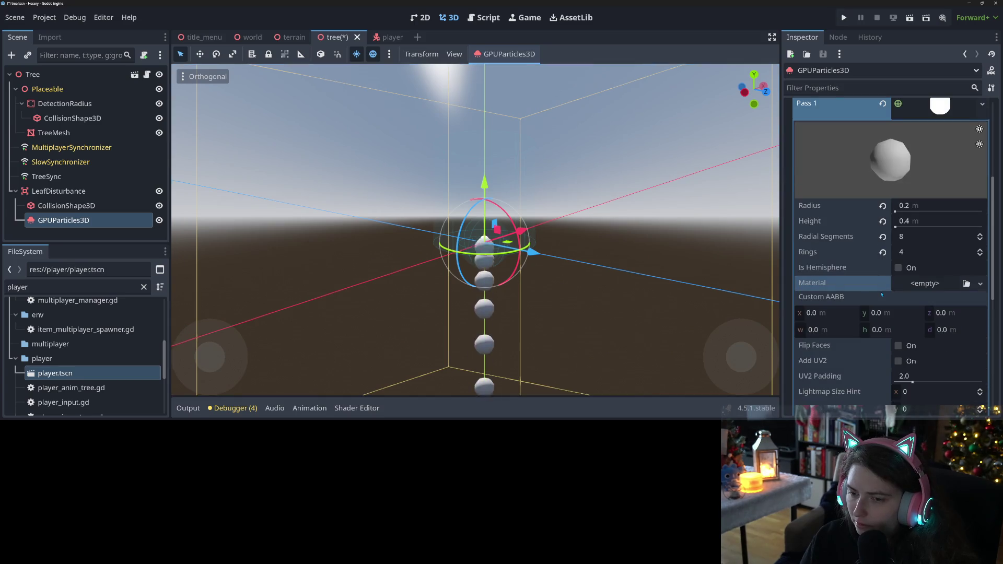
scroll(835, 275, up, 4)
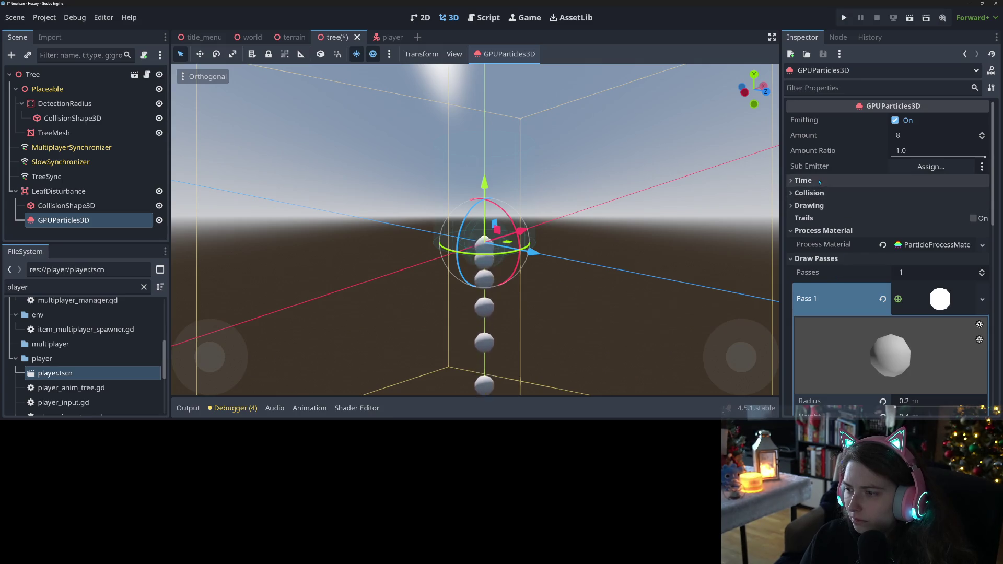
Copy the broom's GPUParticles3D node in the player scene, restoring it after an accidental delete
click(819, 182)
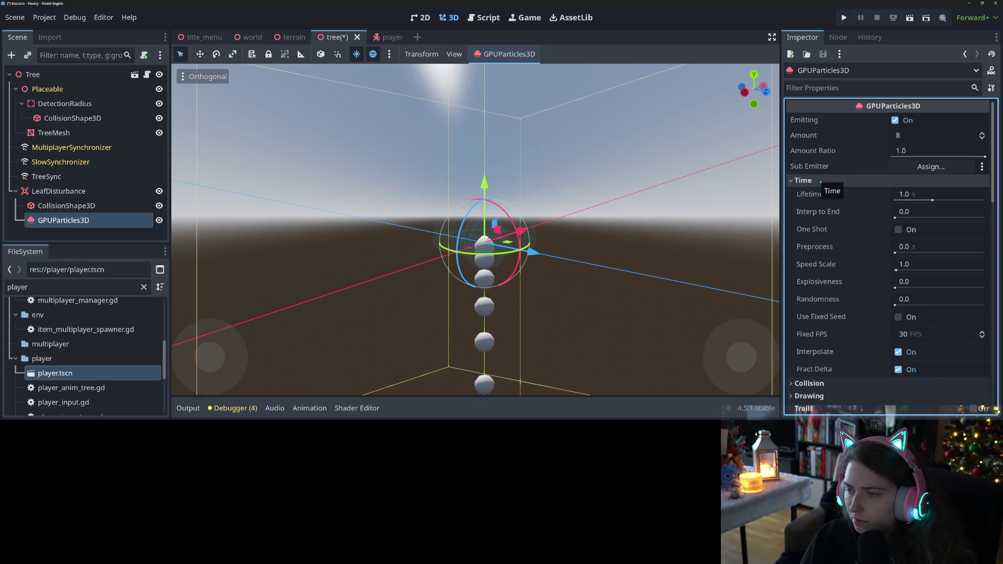
click(386, 37)
click(79, 193)
click(87, 167)
key(Delete)
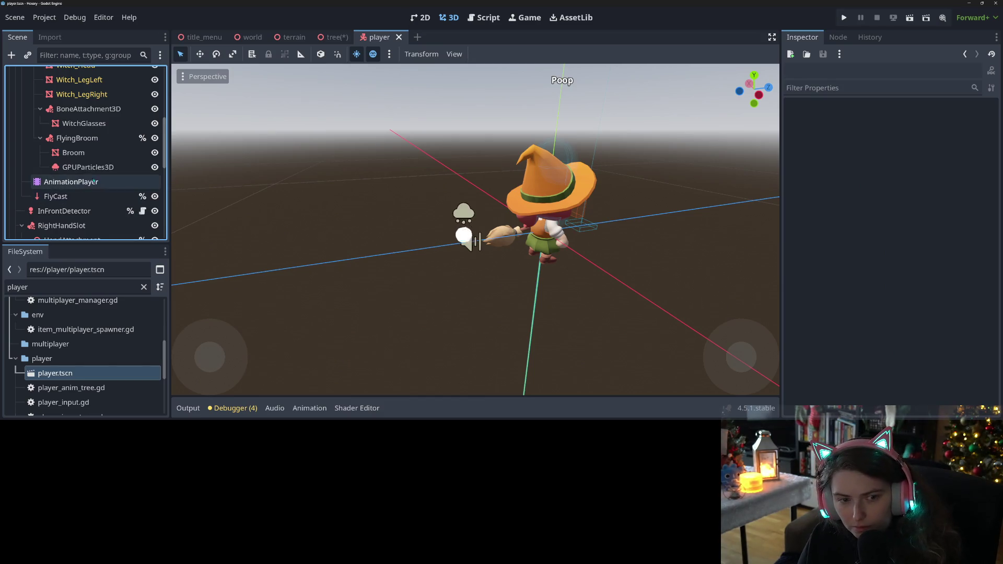
key(ctrl+z)
right_click(99, 167)
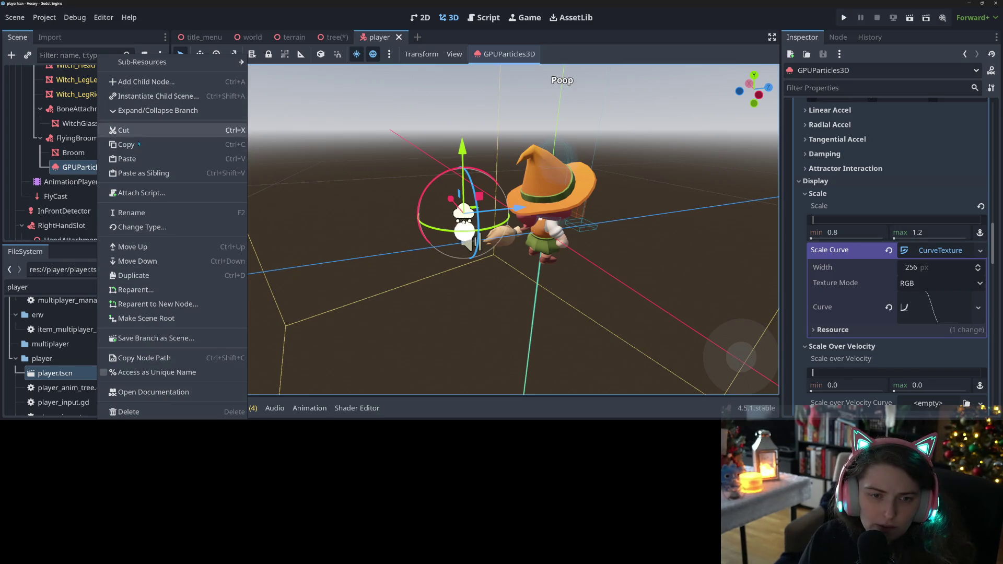
click(291, 108)
Delete the tree's old GPUParticles3D and paste the broom's emitter under LeafDisturbance
click(335, 37)
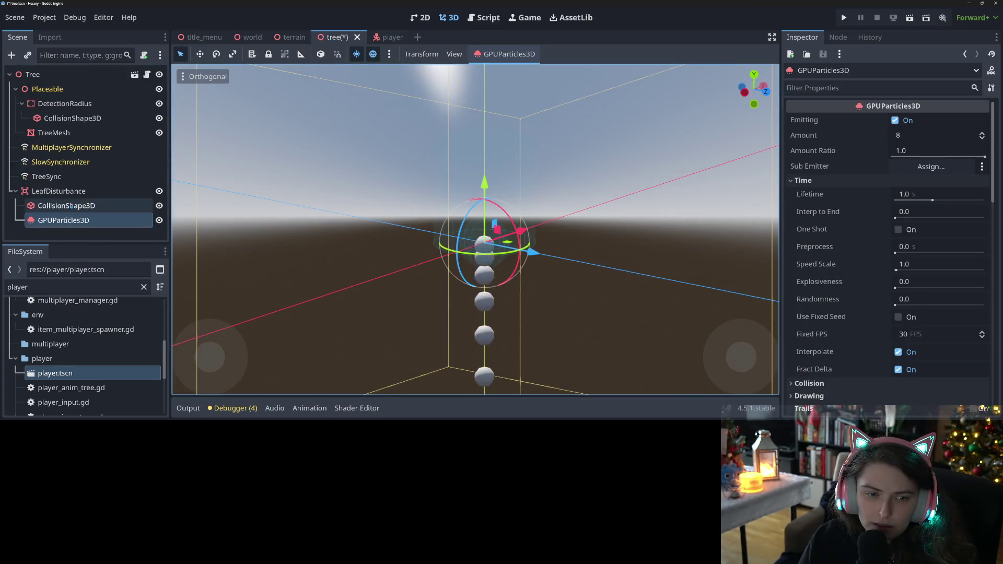
key(Delete)
key(Return)
right_click(61, 191)
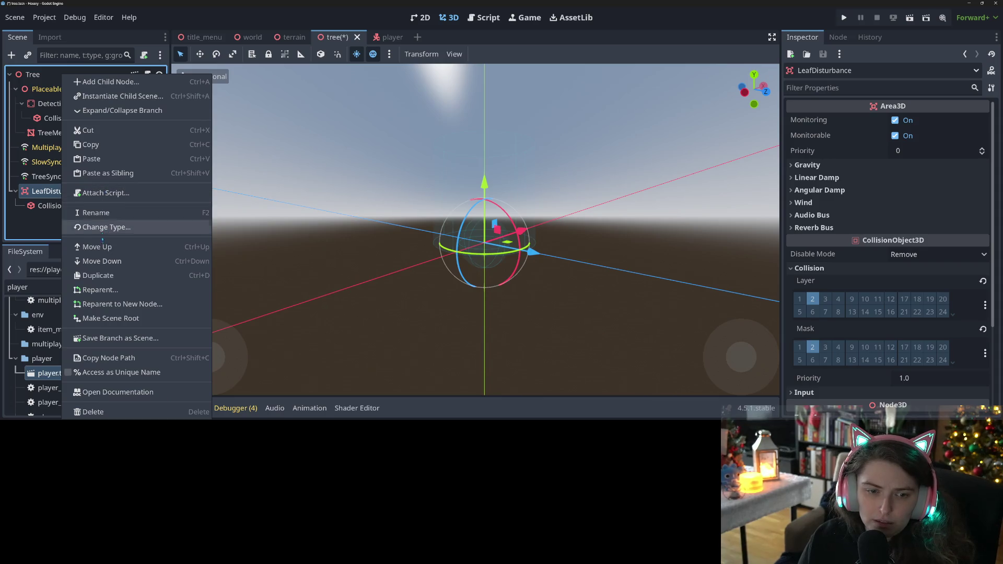
click(92, 159)
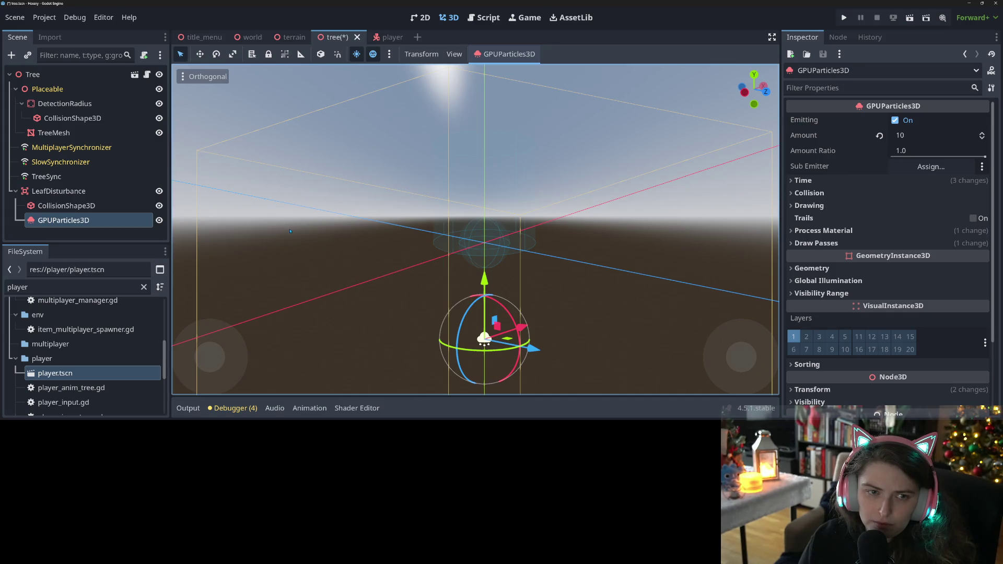
Inspect the pasted emitter under LeafDisturbance in the viewport and save the tree scene
scroll(388, 300, up, 2)
scroll(389, 299, up, 8)
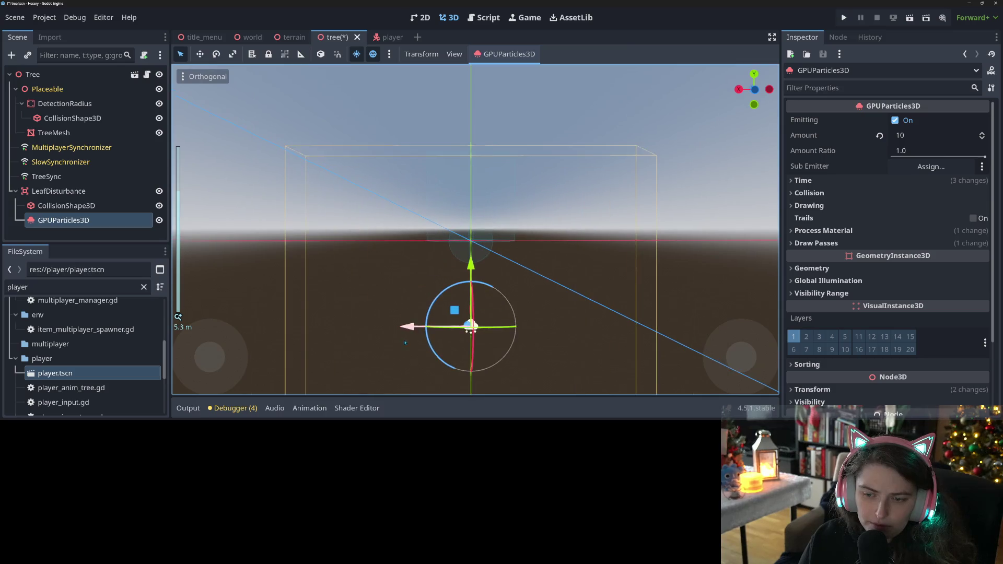
mouse_move(415, 355)
mouse_down()
mouse_move(564, 343)
mouse_move(560, 370)
mouse_up()
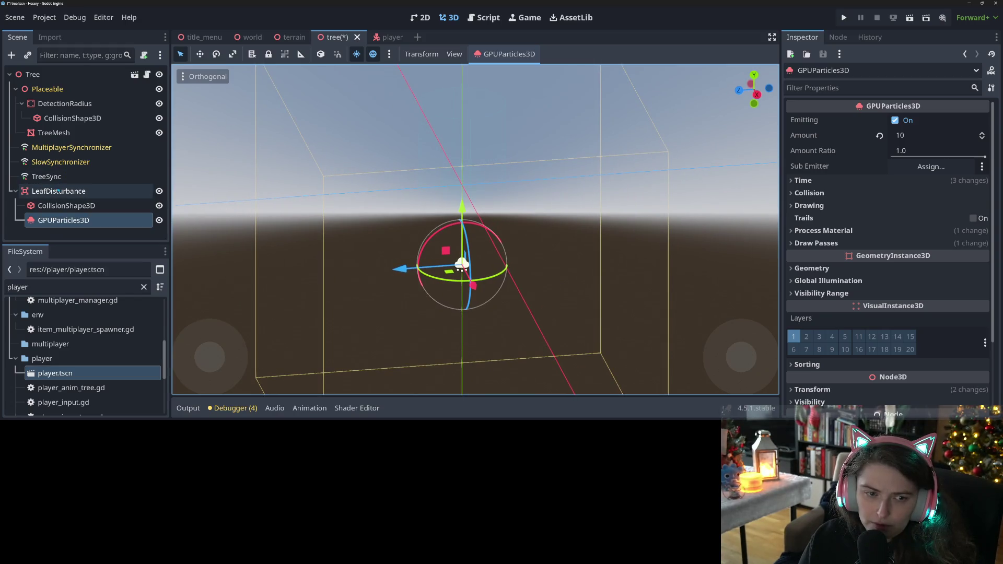
click(58, 191)
mouse_move(522, 220)
mouse_down()
mouse_move(587, 197)
mouse_move(592, 214)
mouse_move(542, 195)
mouse_up()
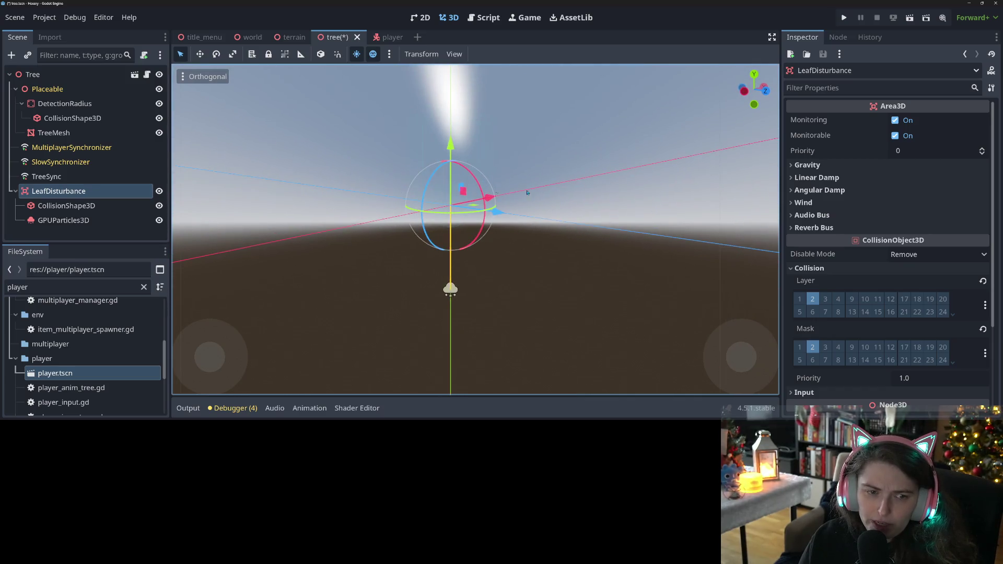
click(54, 236)
key(ctrl+s)
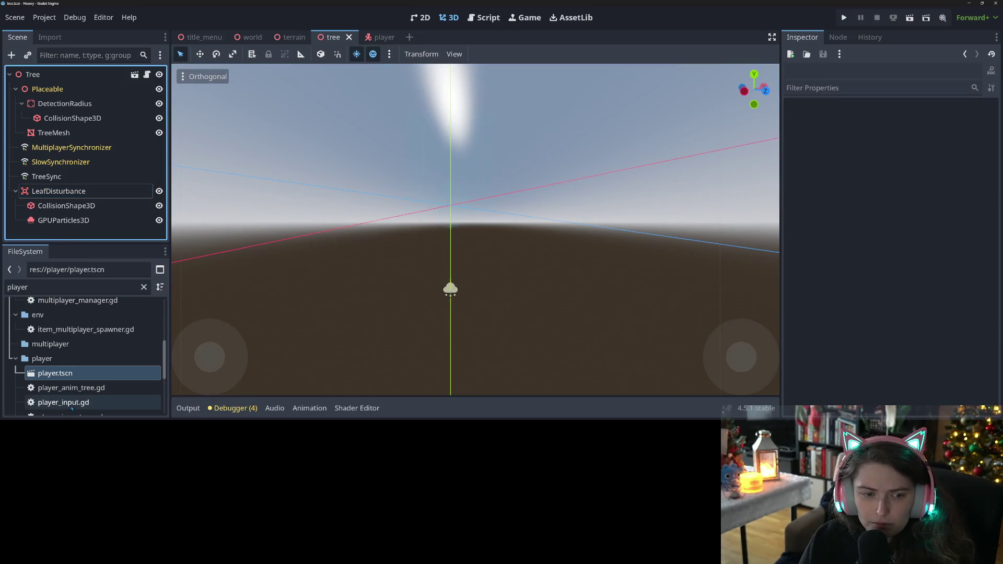
Open tree_2a.tscn from items/tree to confirm it contains LeafDisturbance, then return to the tree scene
scroll(60, 388, down, 5)
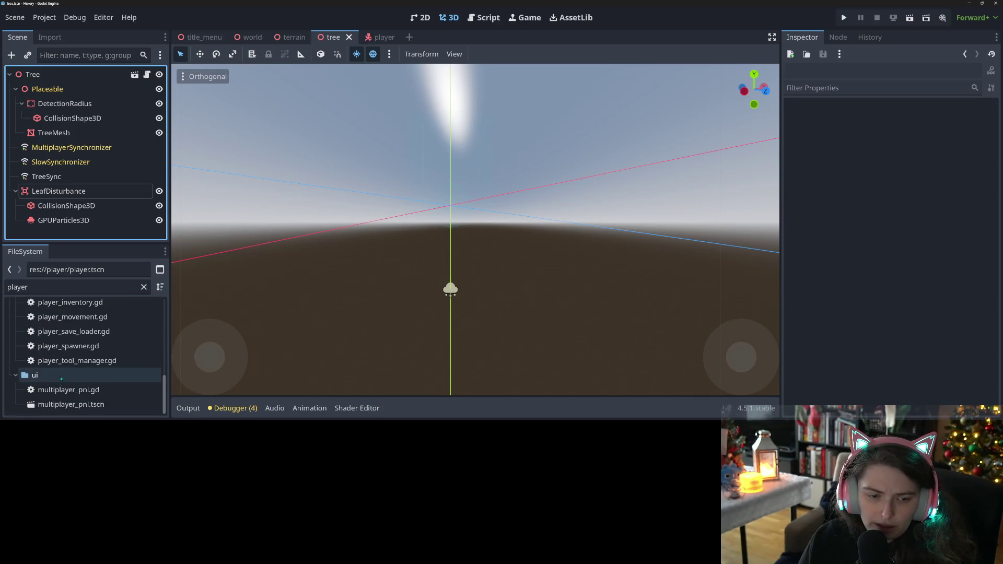
click(143, 287)
scroll(105, 364, up, 3)
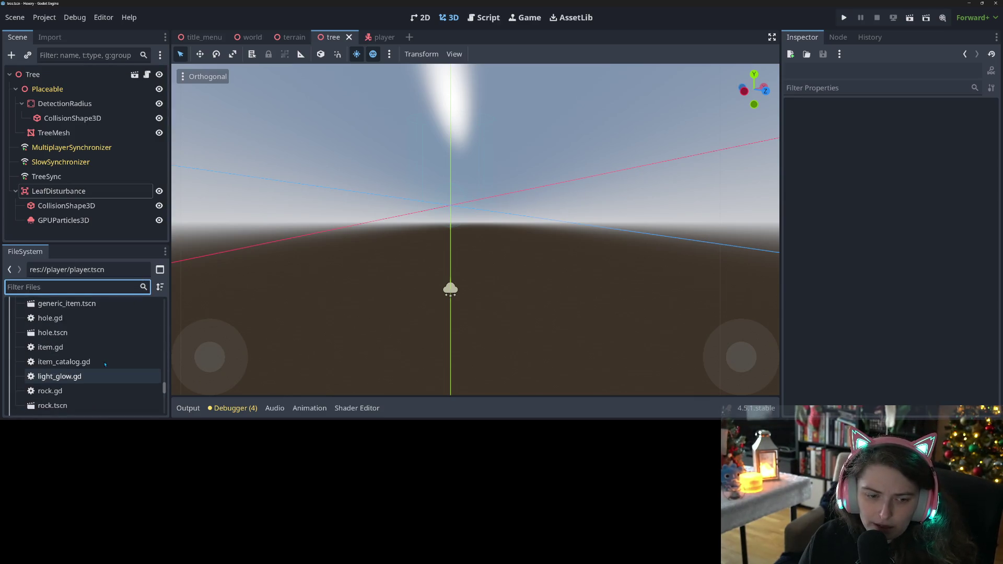
scroll(84, 376, down, 10)
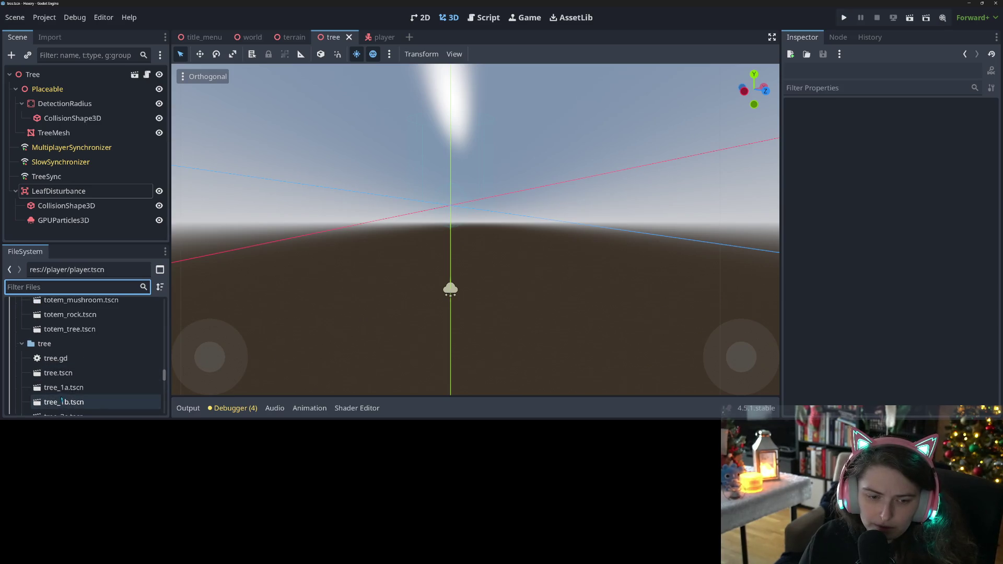
scroll(73, 387, down, 2)
double_click(81, 364)
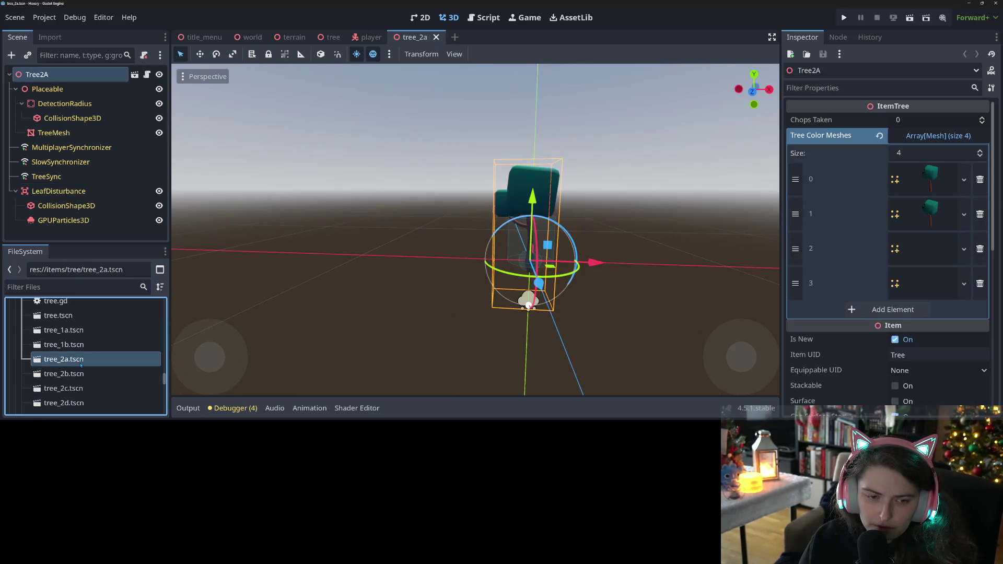
mouse_move(286, 307)
mouse_down()
mouse_move(472, 310)
mouse_move(345, 310)
mouse_up()
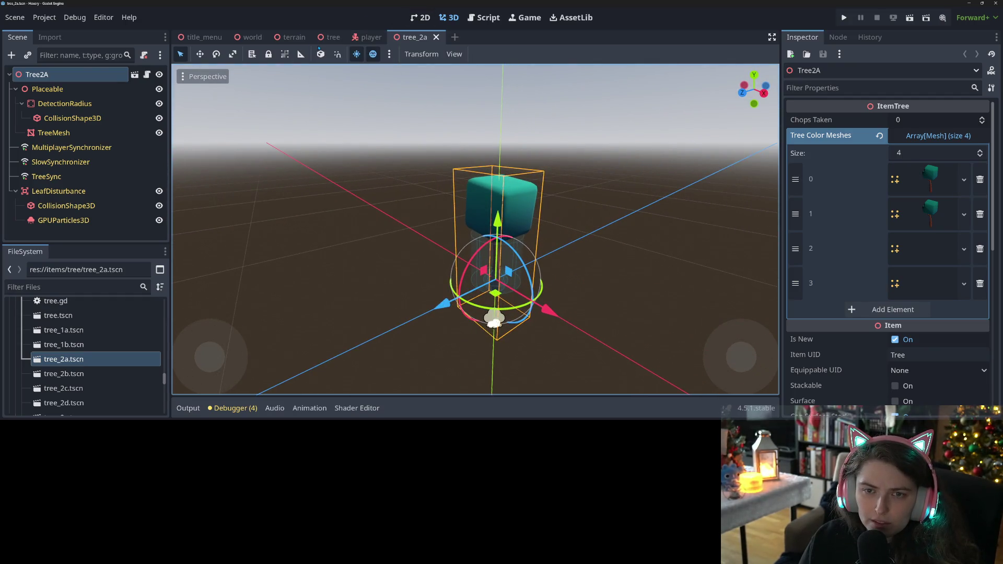
click(332, 37)
scroll(468, 324, up, 3)
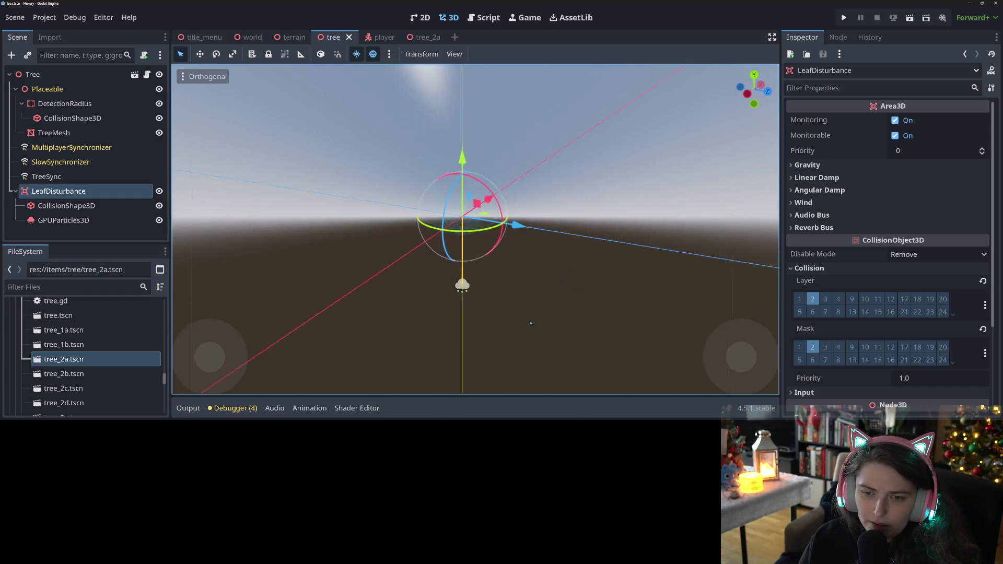
Inspect the tree in the tree_2a scene, then return to the tree scene
click(425, 37)
mouse_move(493, 324)
mouse_down()
mouse_move(599, 315)
mouse_move(444, 315)
mouse_up()
click(329, 37)
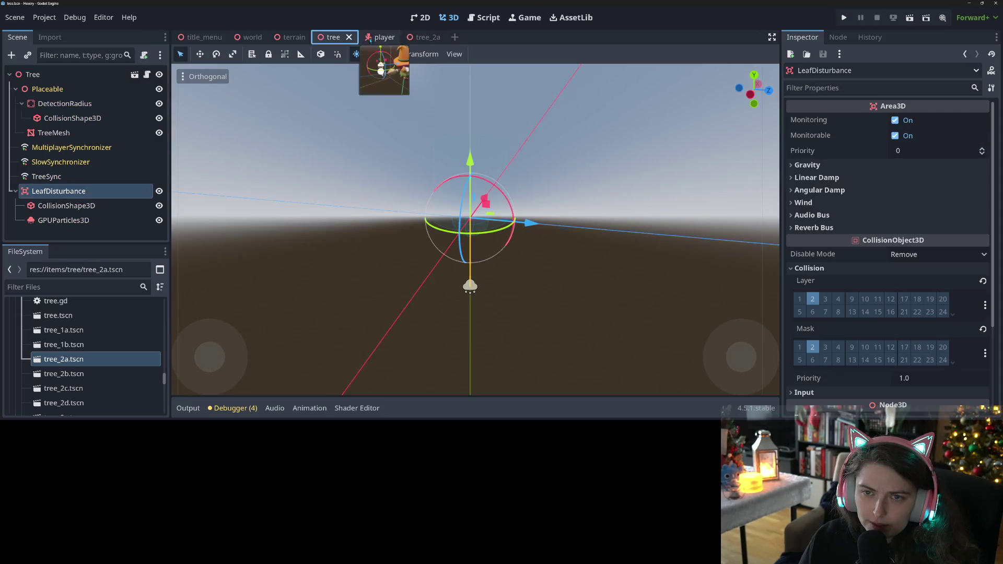
click(130, 221)
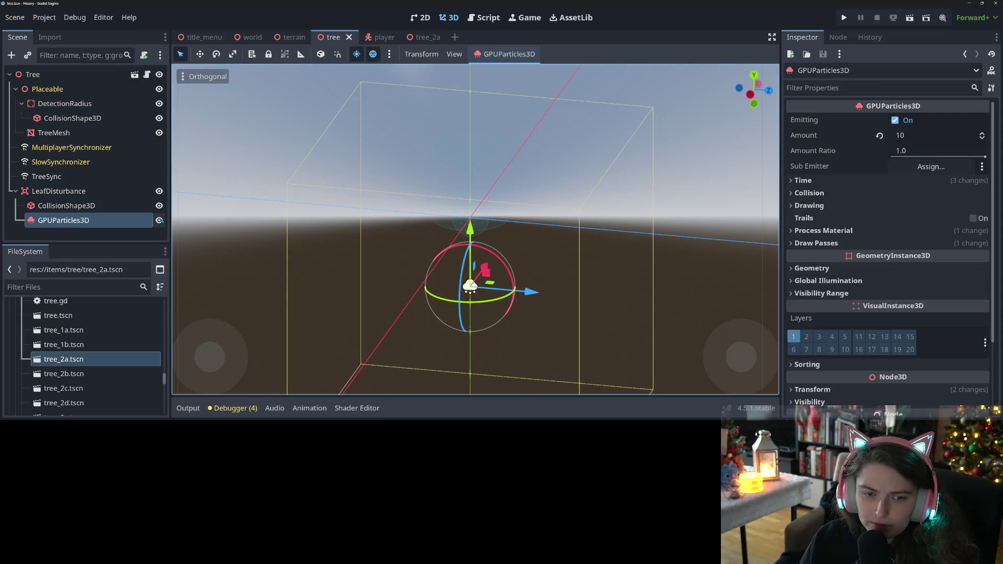
Attach a new script res://items/tree/leaf_disturbance.gd to LeafDisturbance and select its template code
click(90, 194)
right_click(91, 193)
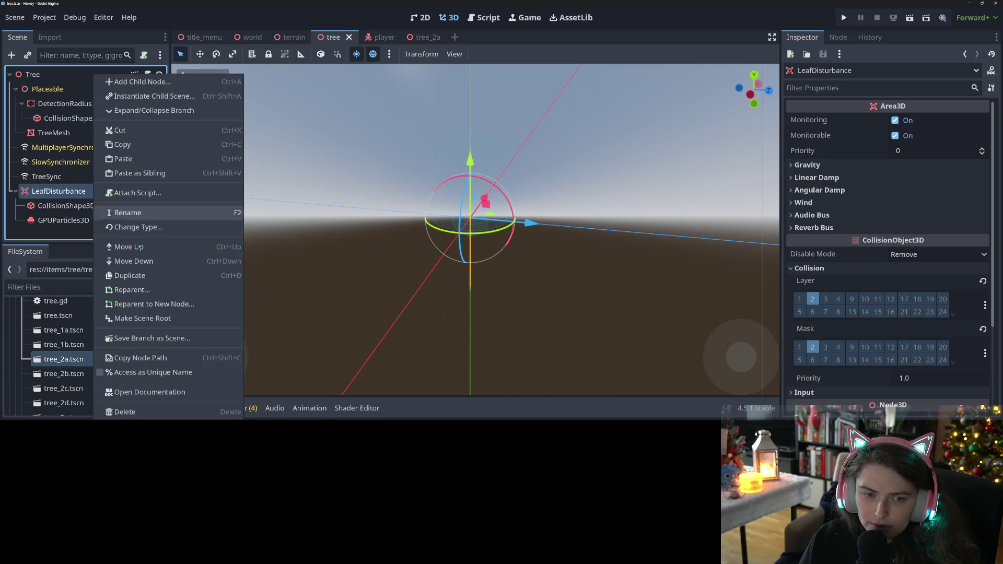
click(151, 194)
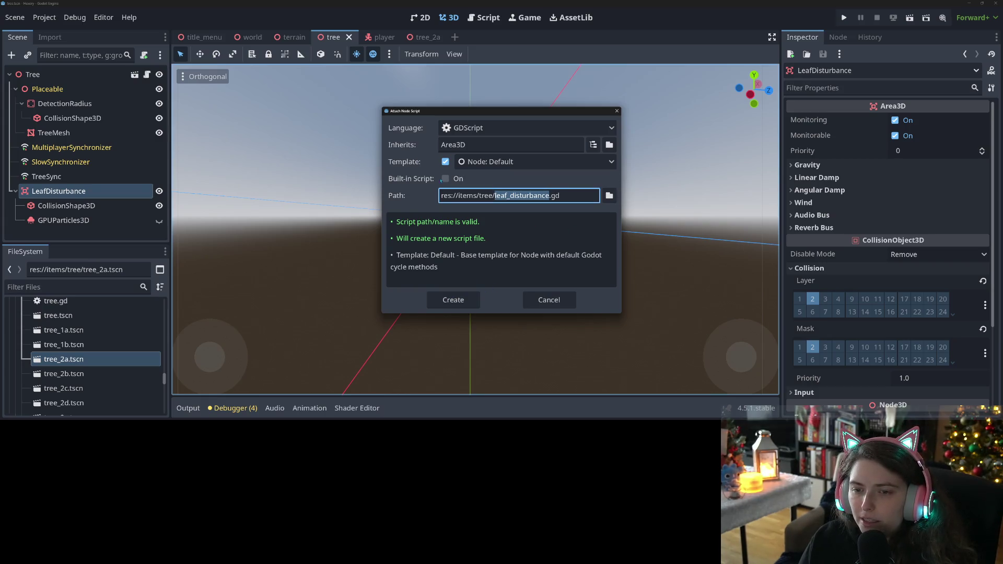
drag(494, 196, 481, 196)
click(452, 300)
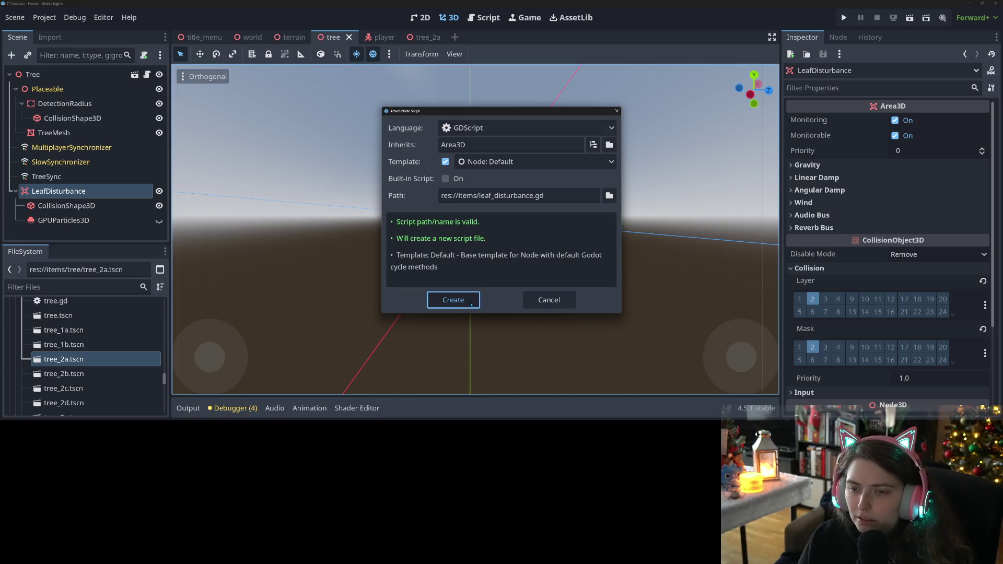
click(496, 289)
key(shift+Up)
key(shift+Up)
key(shift+Up)
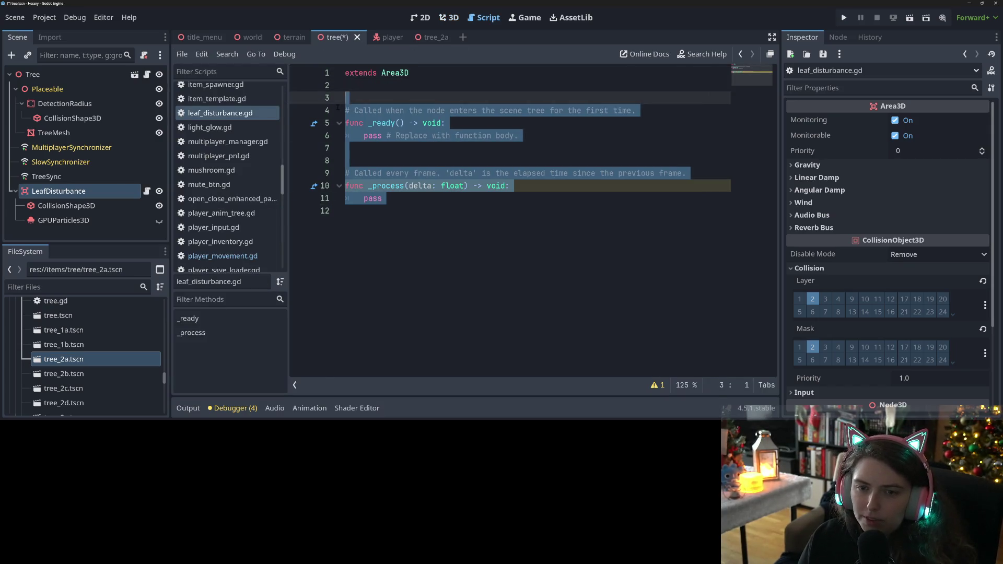
Delete the template functions and review the signals LeafDisturbance can emit
key(BackSpace)
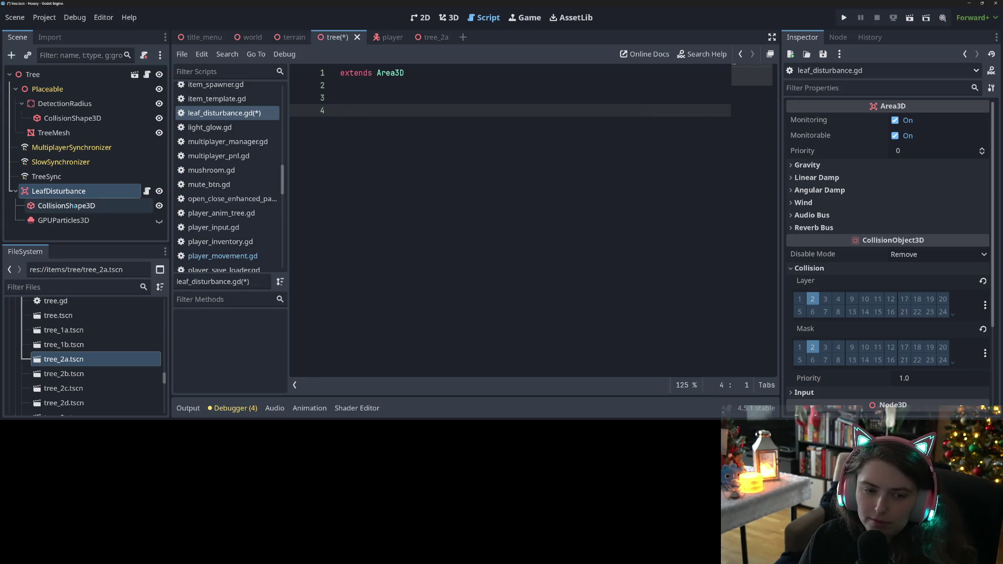
click(75, 206)
click(58, 191)
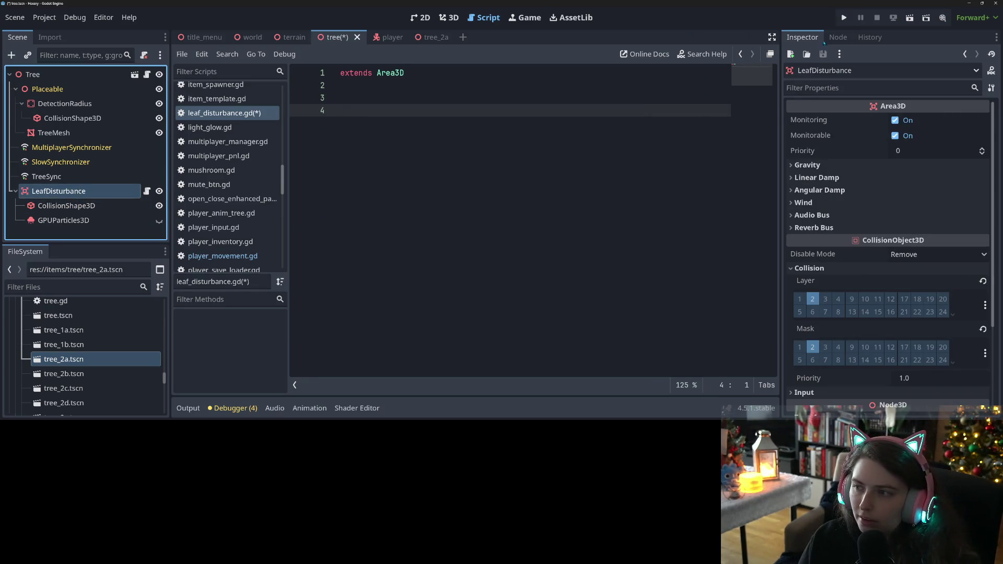
click(837, 37)
click(362, 124)
Write func _ready() connecting body_entered to _on_body_entered
text(func _re)
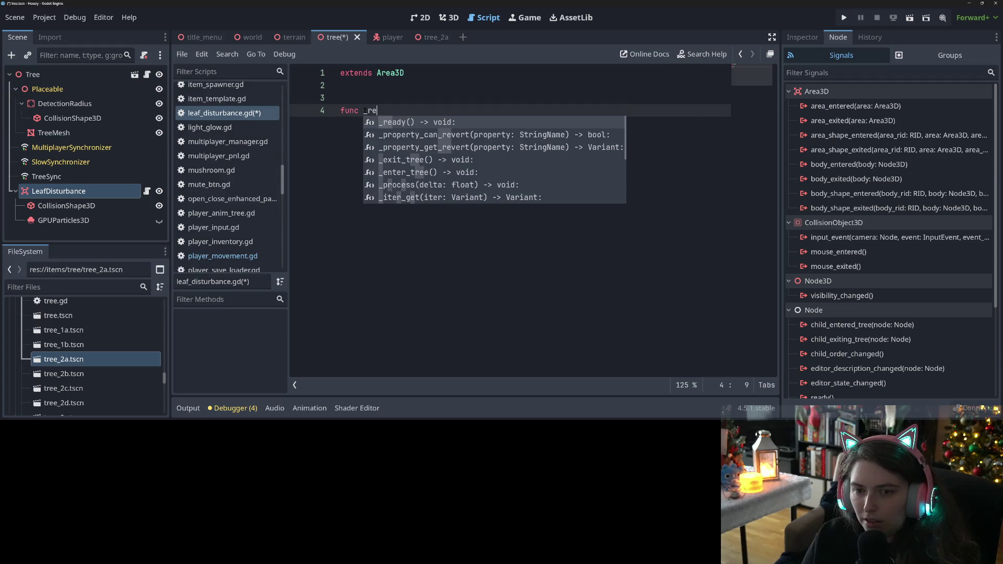
key(Return)
key(Return)
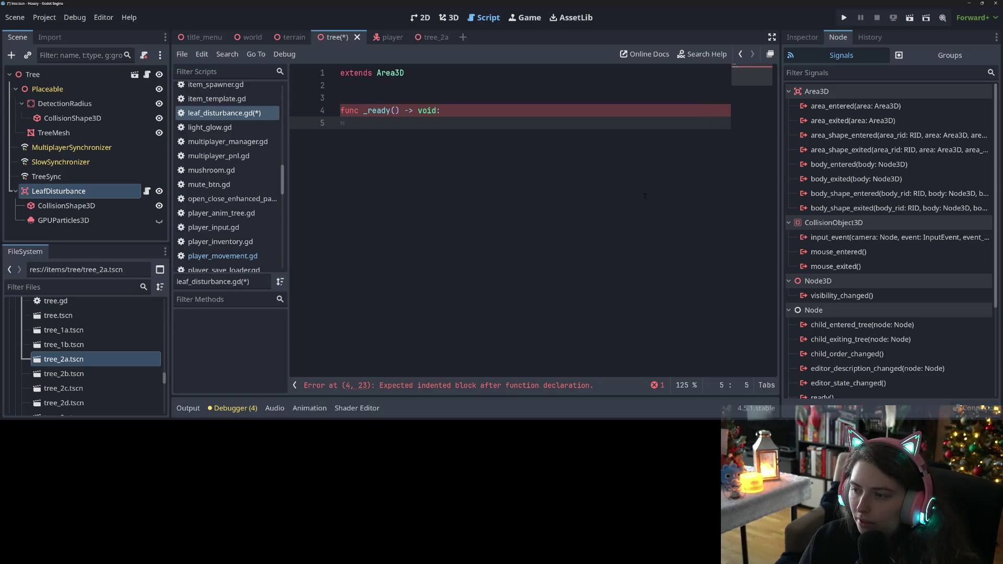
text(body_entered.)
key(Return)
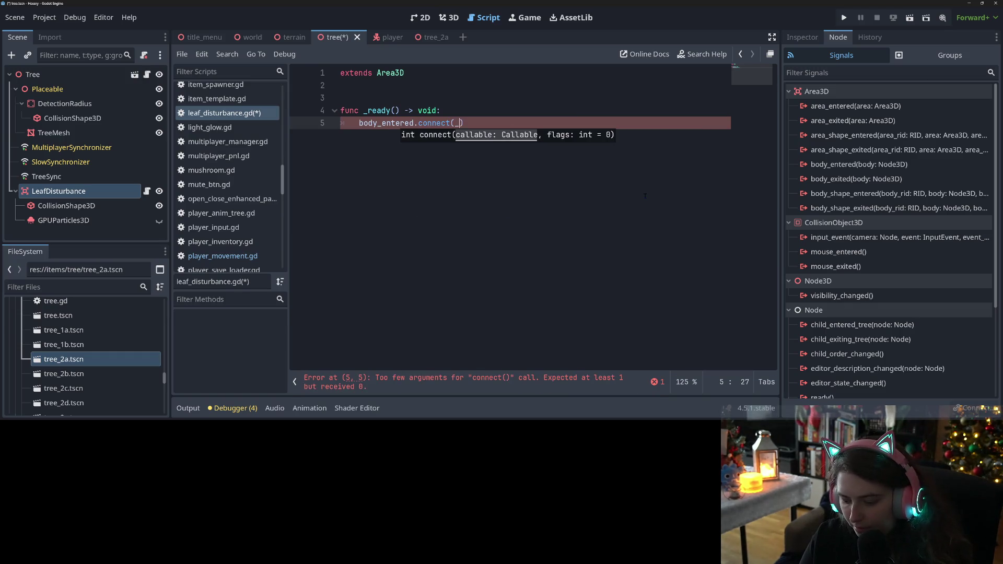
text(on_body_en)
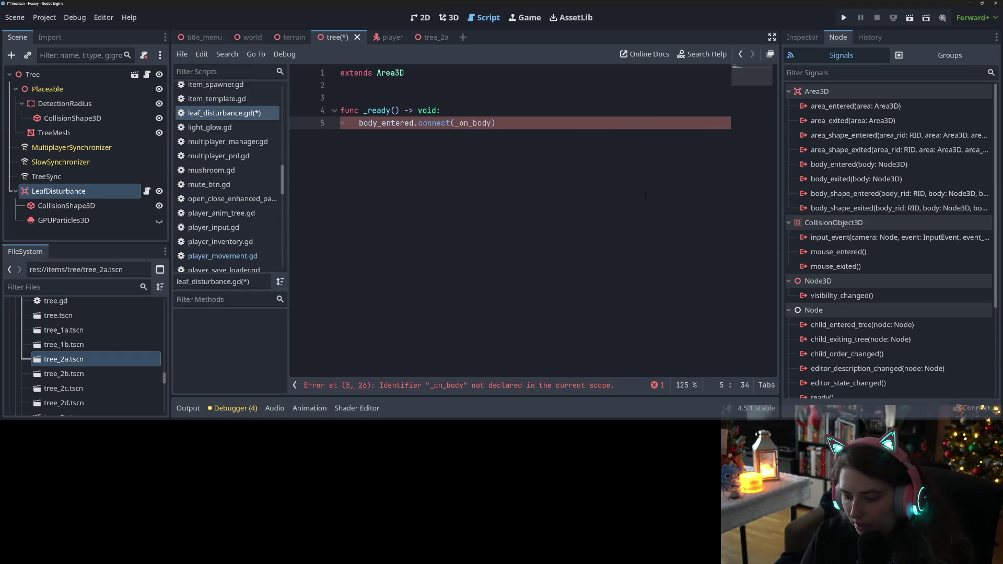
text(tered))
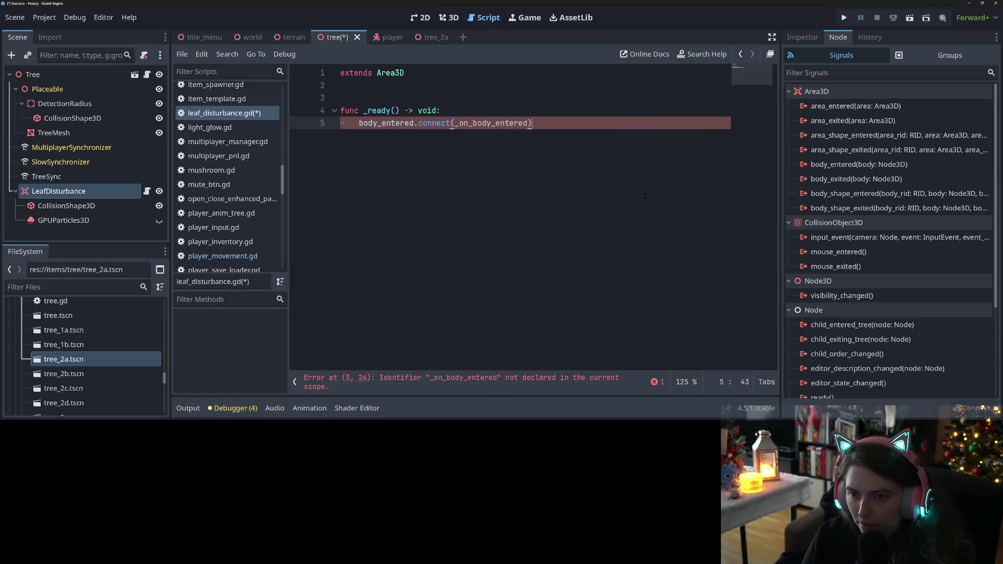
key(Return)
Connect body_exited to _on_body_exited and add blank lines for a handler
text(body)
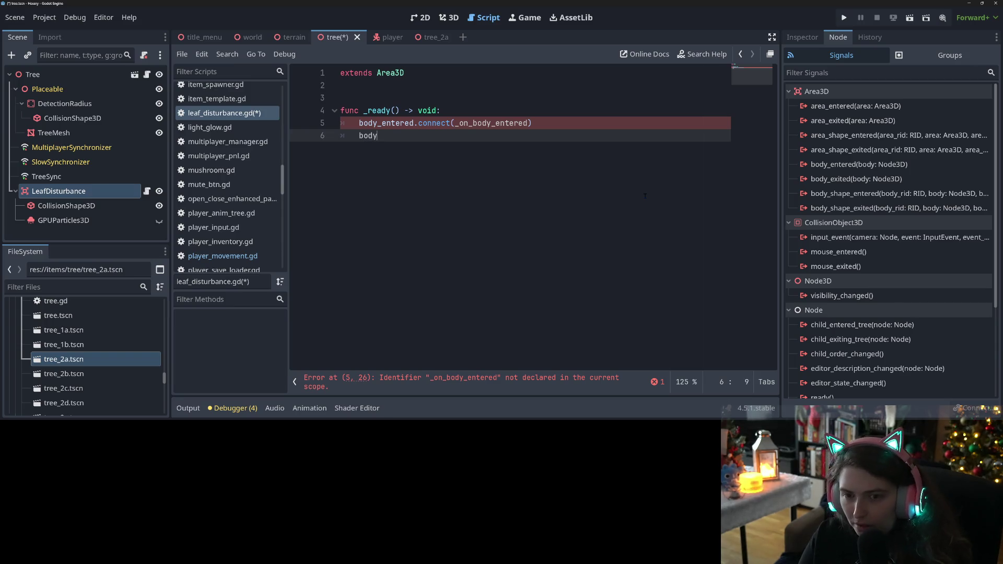
key(Down)
key(Return)
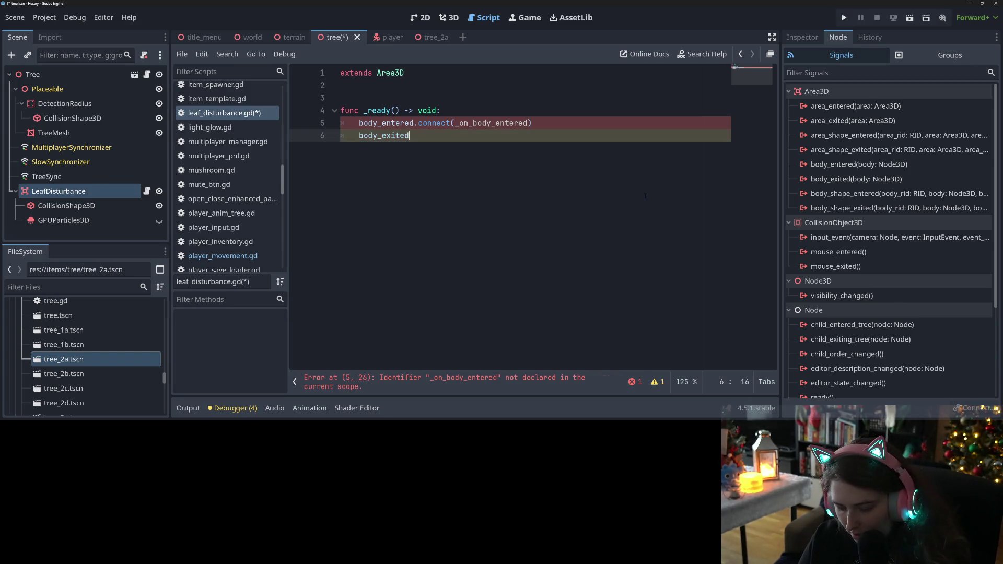
key(Return)
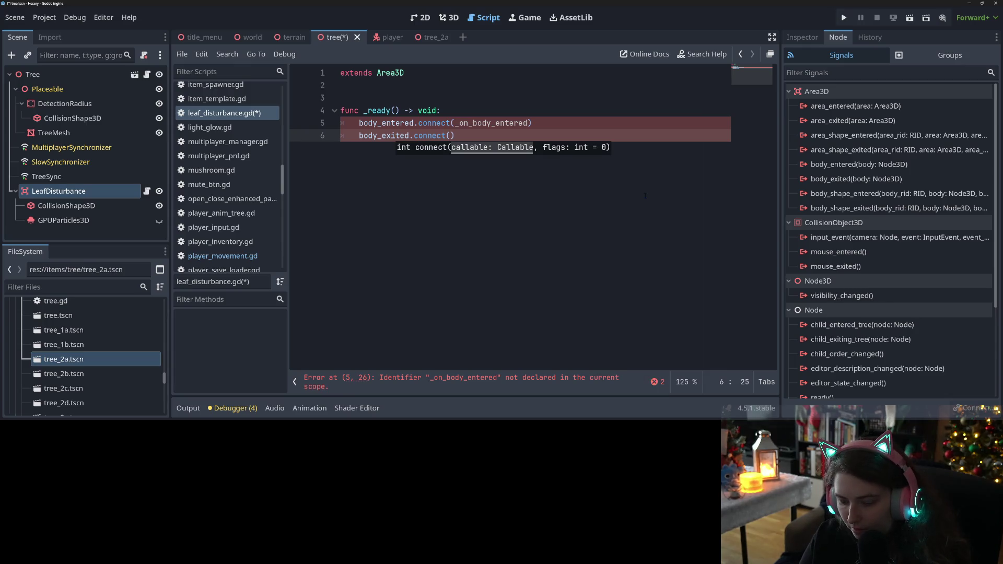
text(_on_body_ex)
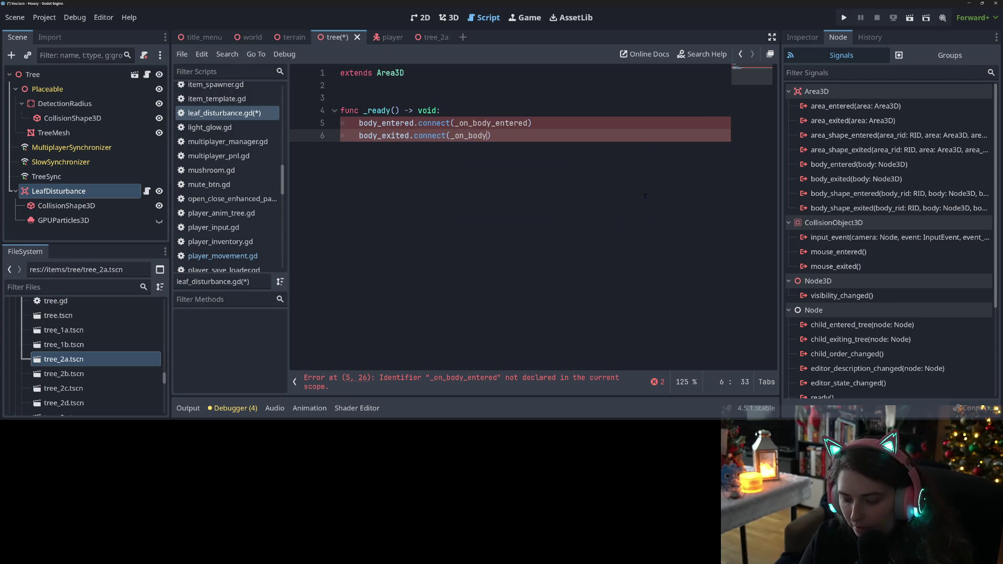
text(ited)
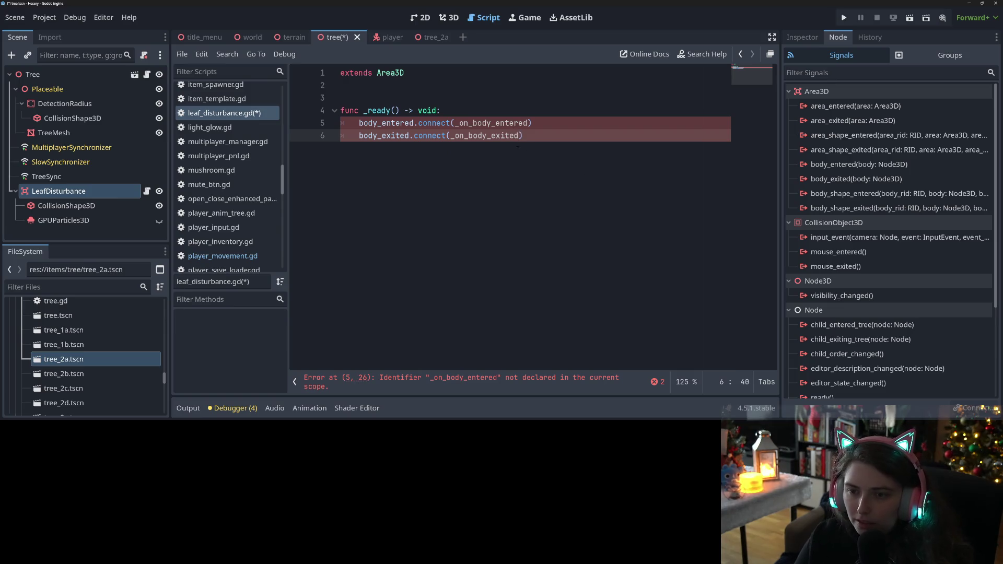
double_click(504, 129)
key(ctrl+c)
click(591, 156)
key(Return)
key(Return)
Write func _on_body_entered(body : Node3D) -> void: with a pass body
text(c)
key(ctrl+v)
text(()
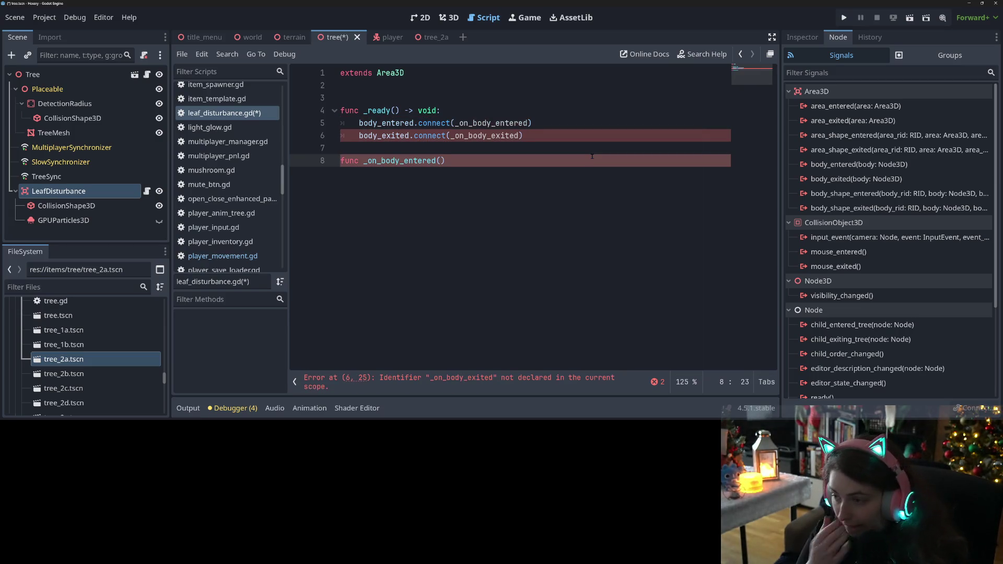
text(bodu)
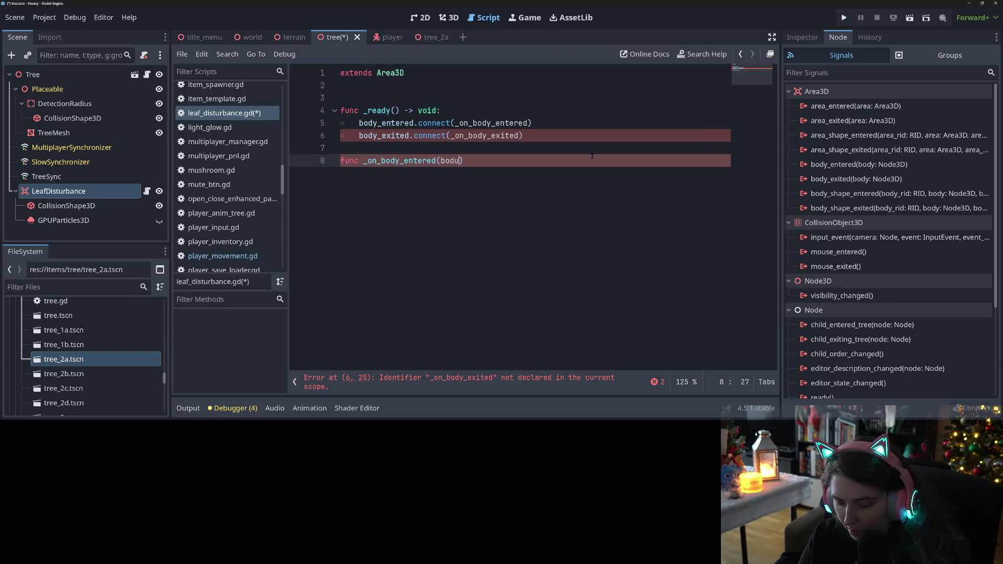
key(BackSpace)
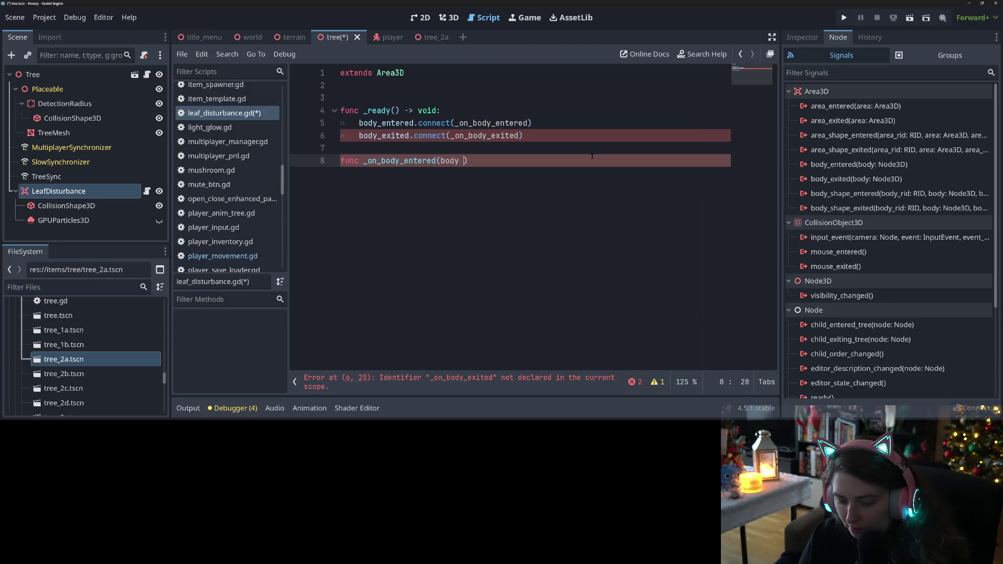
text(: Node)
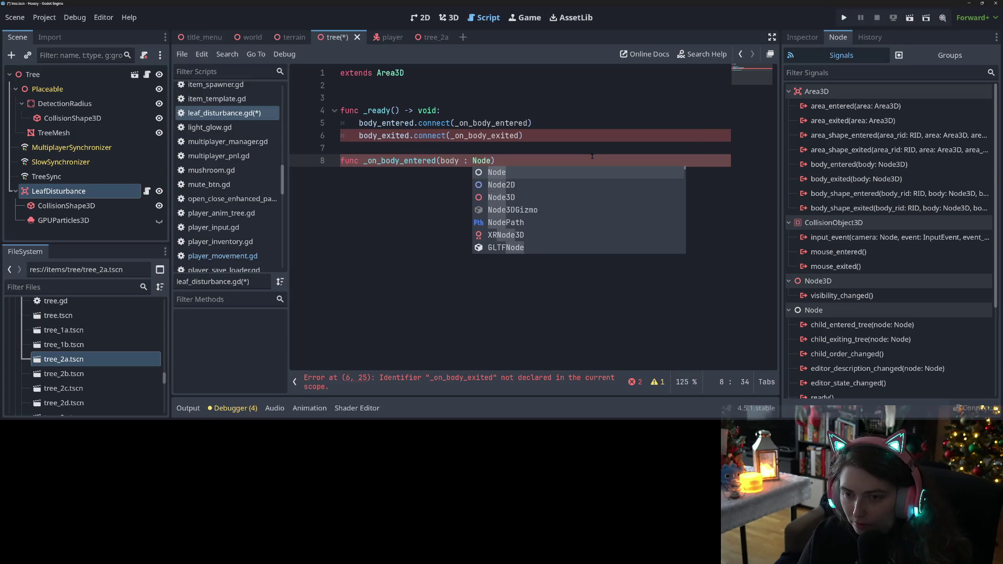
text(3d)
key(Return)
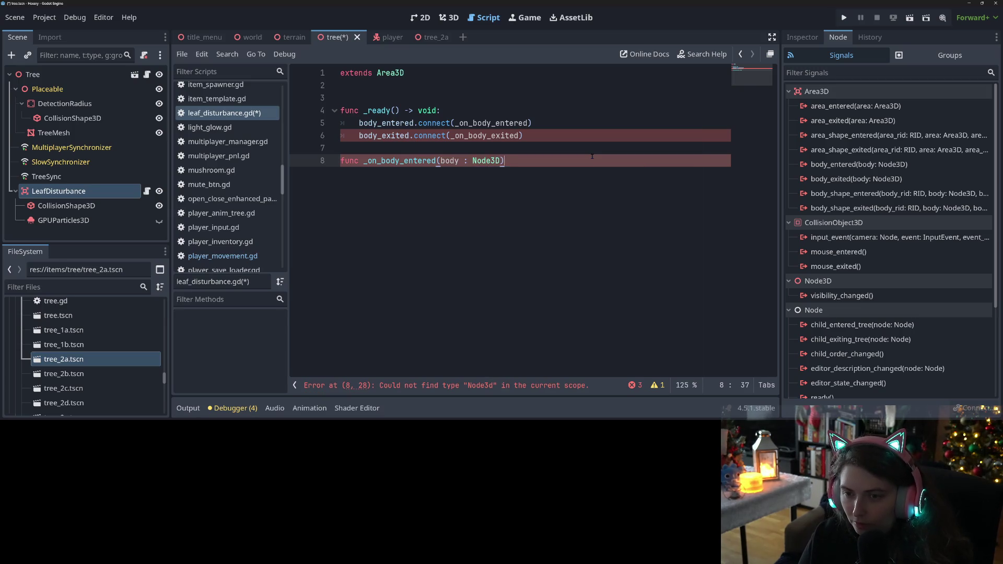
text( -> void)
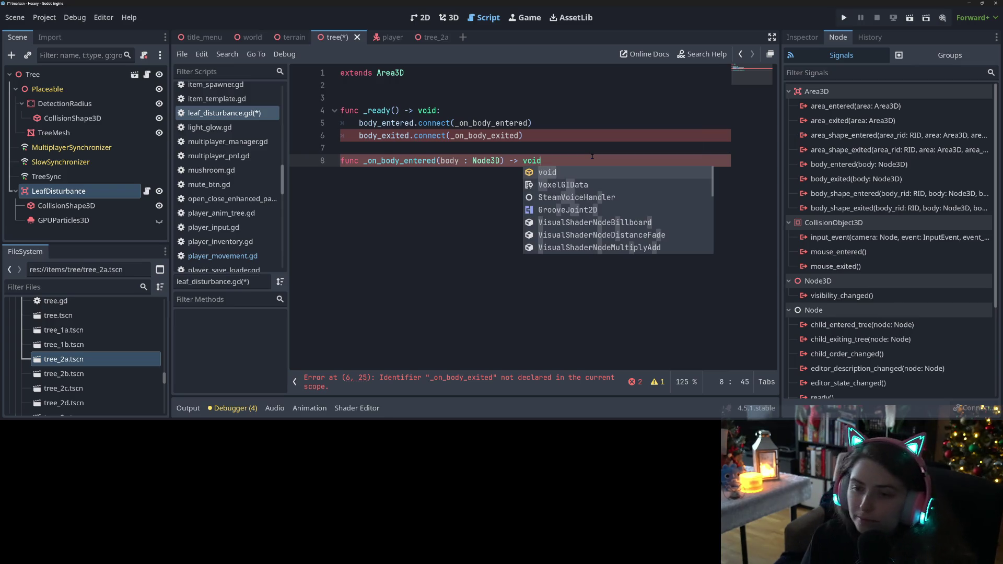
text(:)
key(Return)
text(pass)
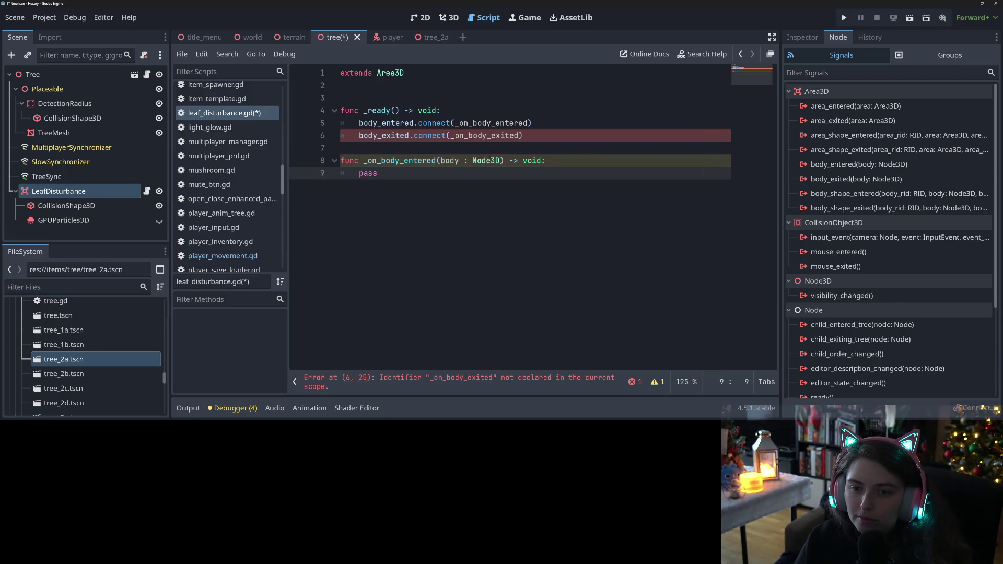
Duplicate the handler below and rename the copy to _on_body_exited
drag(403, 174, 315, 164)
key(ctrl+c)
click(477, 212)
key(Return)
key(Return)
key(ctrl+v)
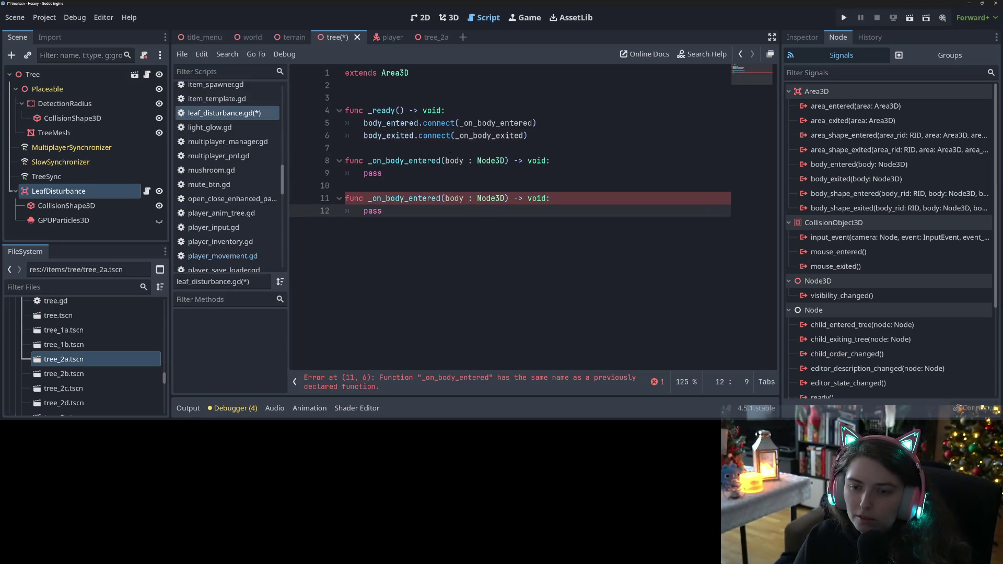
double_click(481, 137)
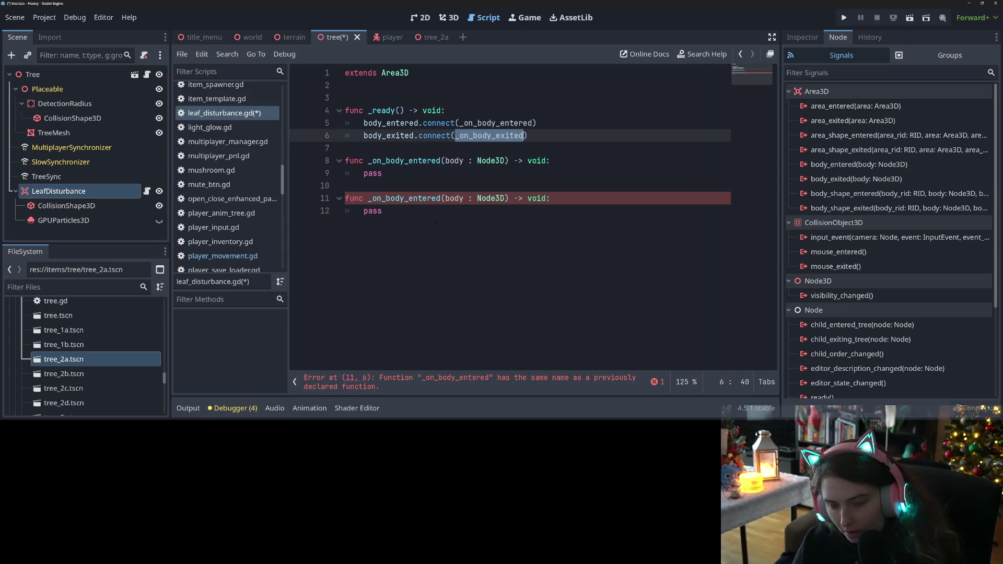
key(ctrl+c)
double_click(405, 199)
key(ctrl+v)
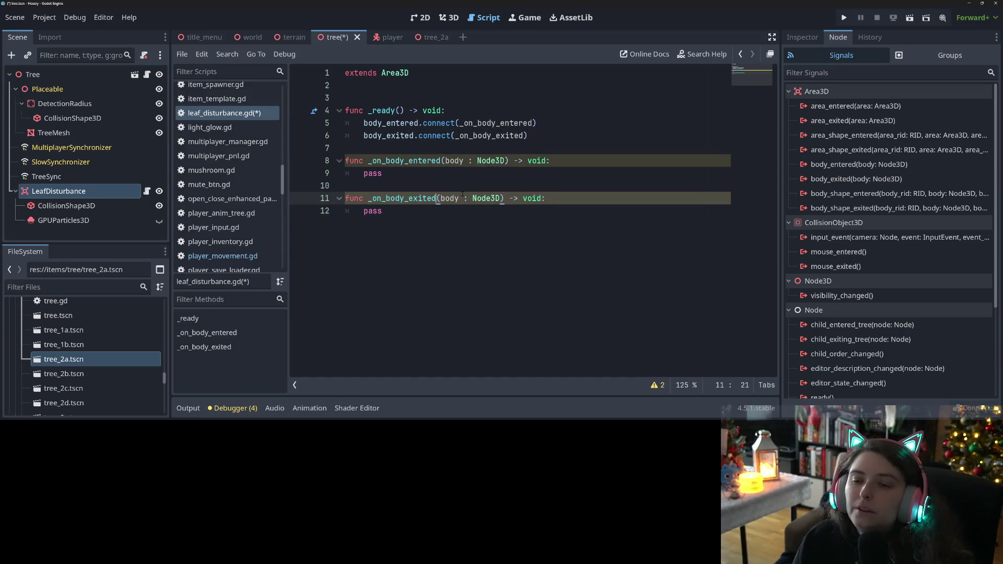
Prefix both handler parameters with an underscore (_body) and save
click(445, 161)
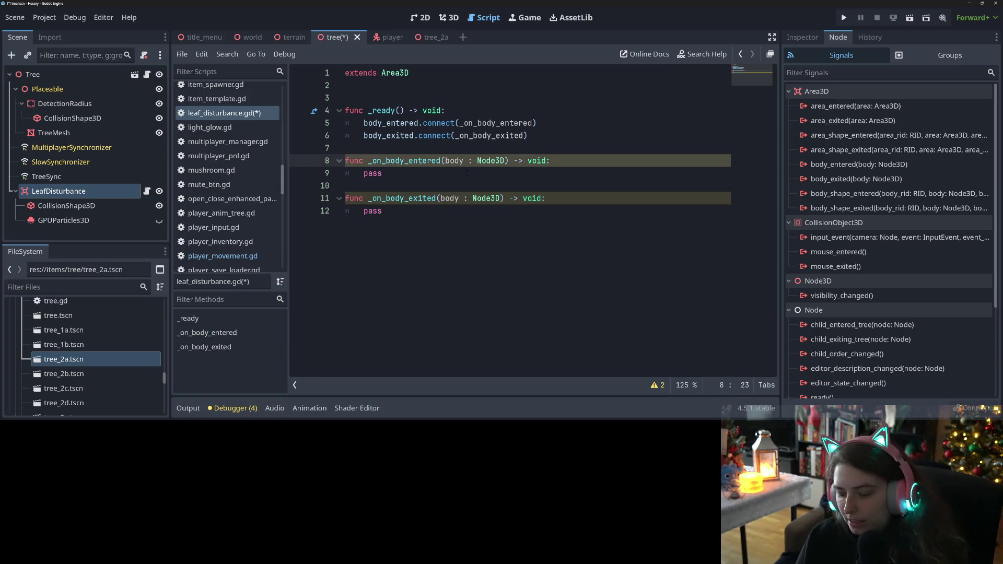
text(_)
click(445, 199)
text(_)
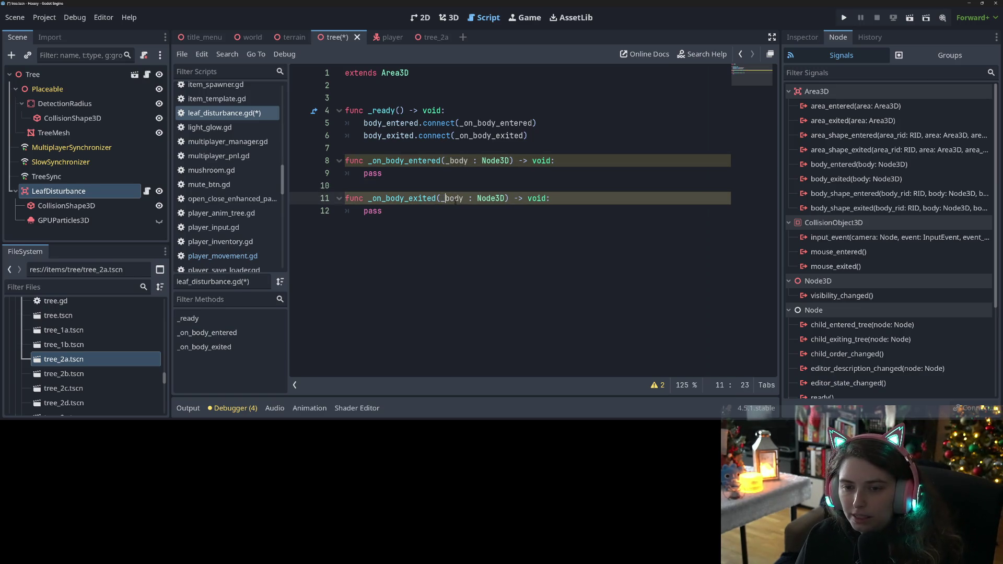
key(ctrl+s)
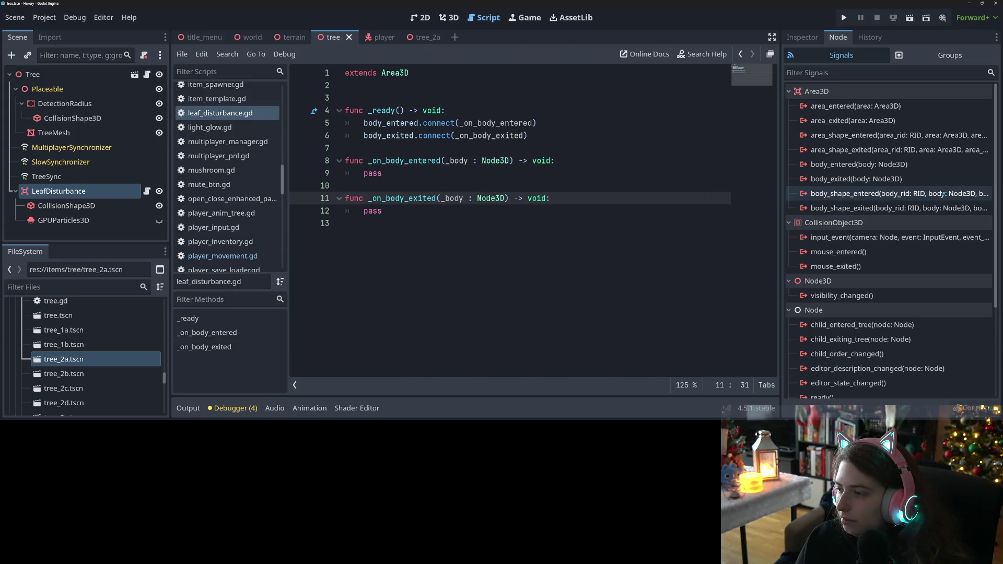
Remove the underscores so both handlers take body again
mouse_move(919, 193)
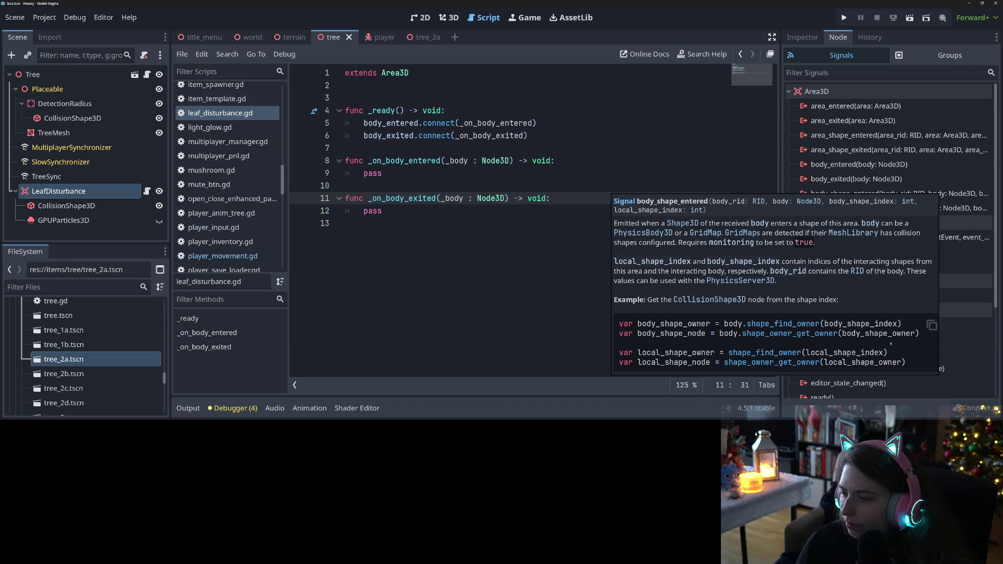
click(482, 211)
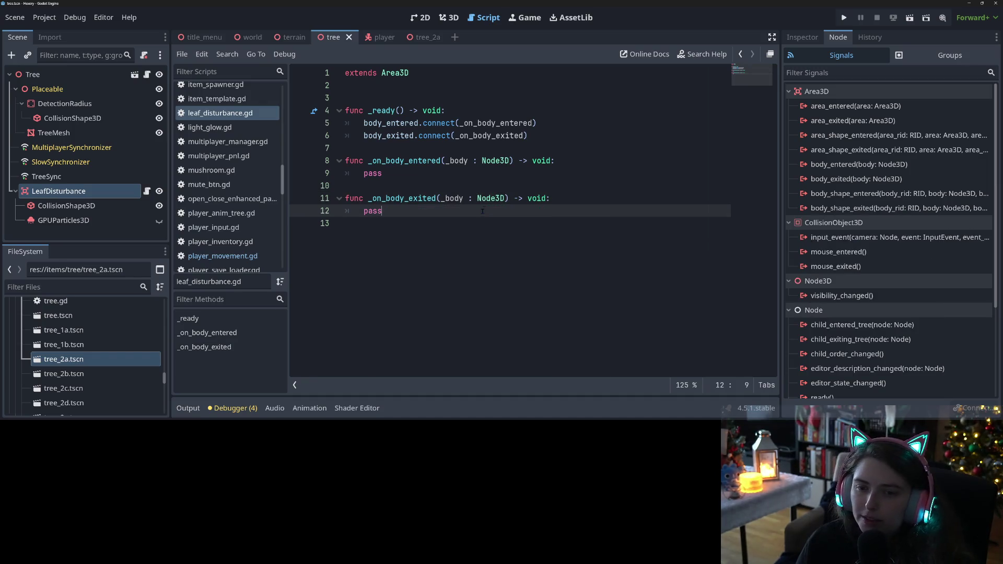
click(450, 148)
click(450, 160)
key(BackSpace)
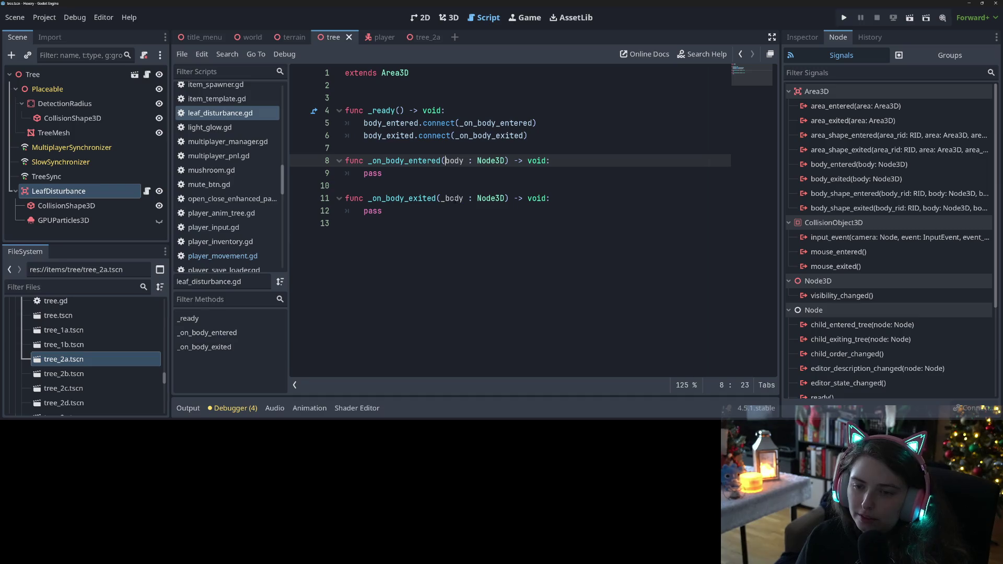
click(444, 198)
key(BackSpace)
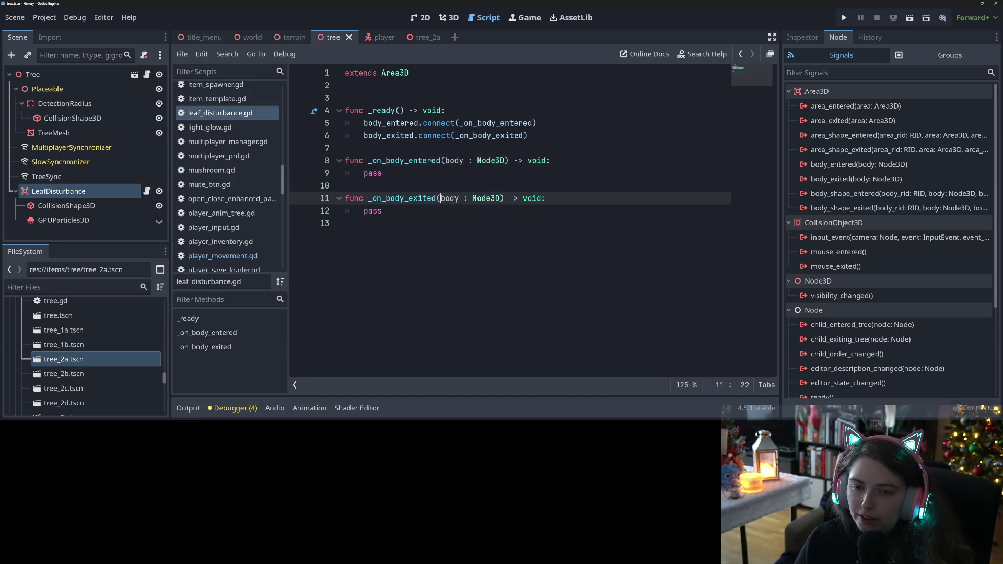
Replace pass in both handlers with var hit_point = body.global_position
double_click(367, 173)
text(var )
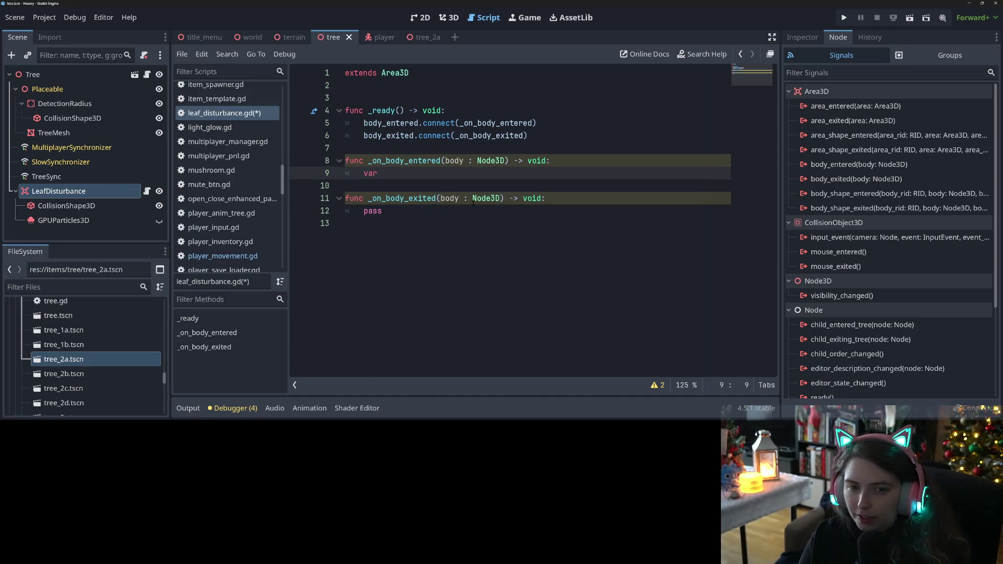
text(hit_point)
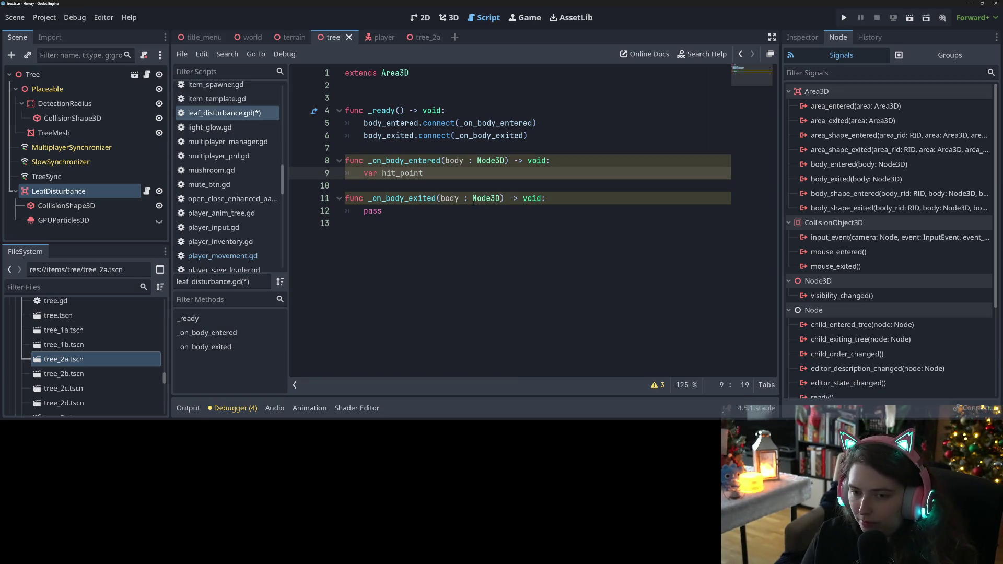
text( = body)
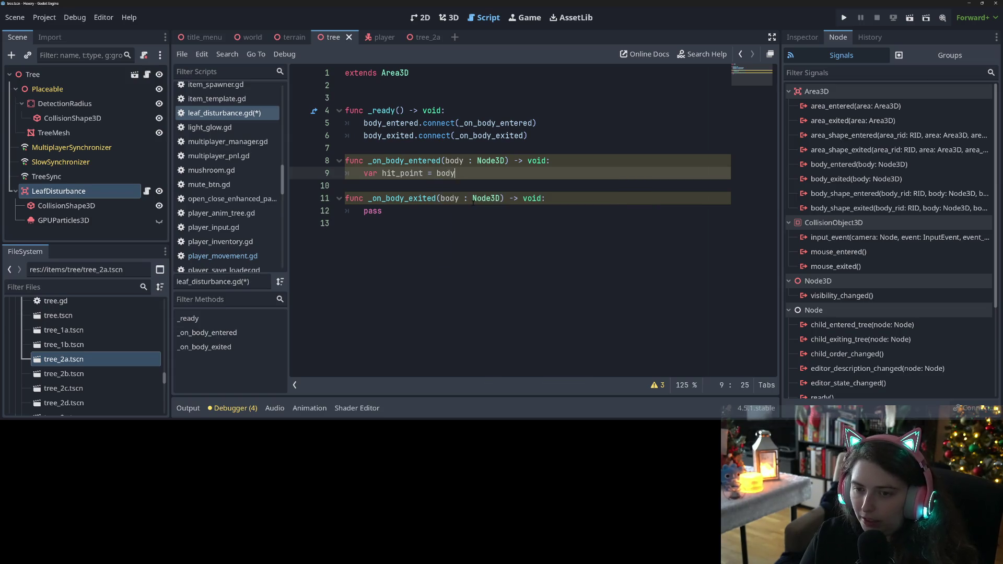
text(.glo)
key(Down)
key(Return)
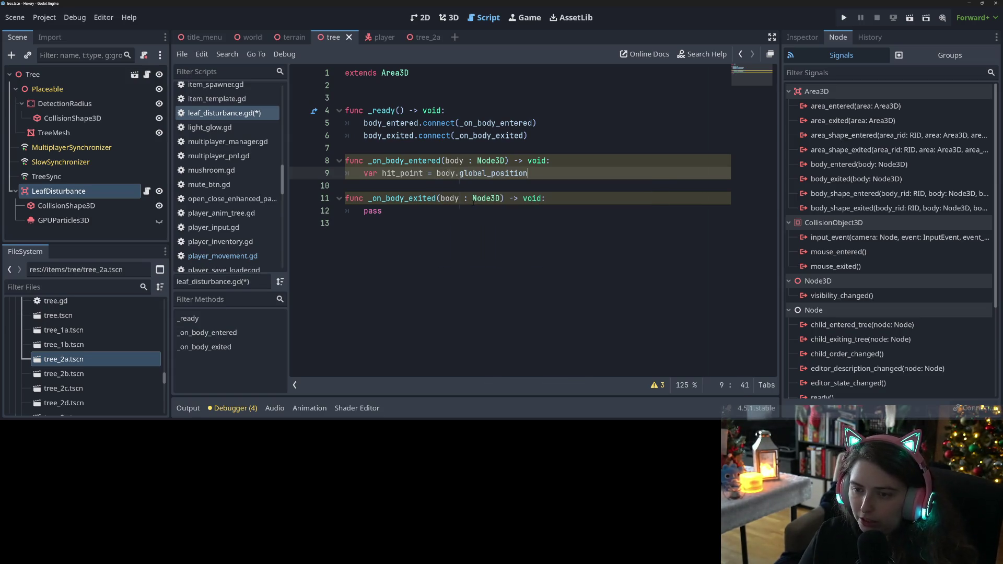
drag(363, 174, 529, 174)
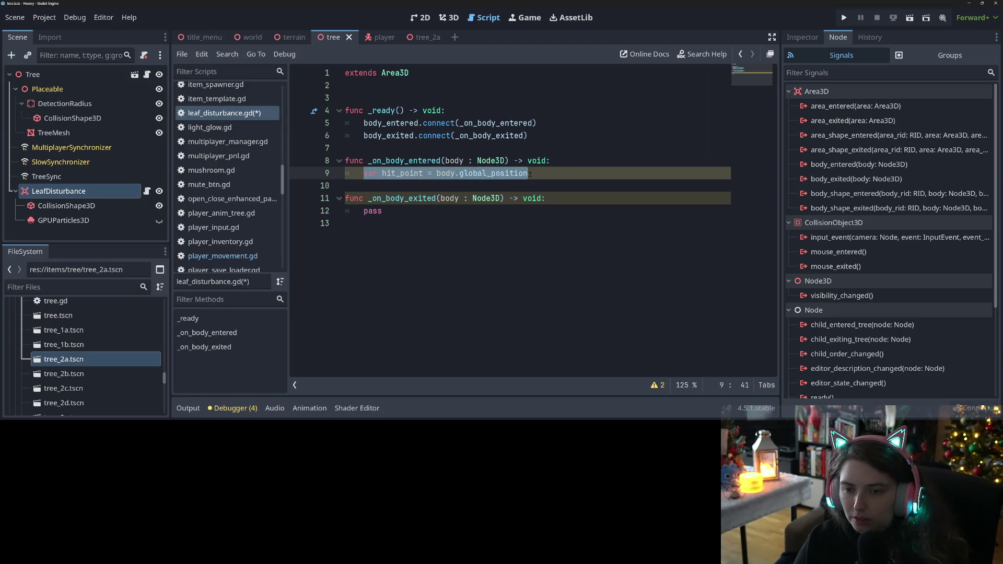
key(ctrl+c)
double_click(372, 211)
key(ctrl+v)
Start a new func _spawn_leaves(body : Node3D) -> void: below the handlers
click(417, 273)
key(Return)
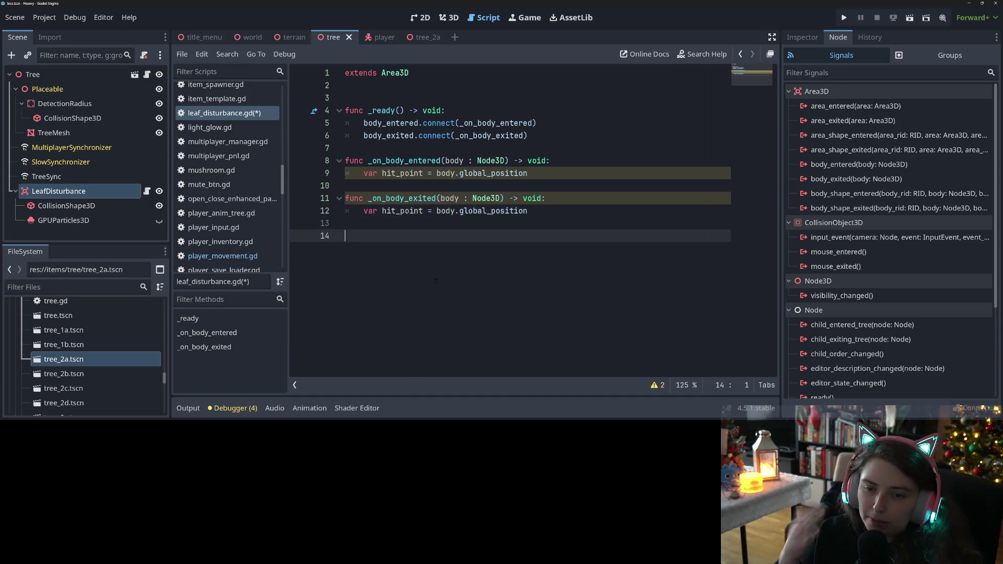
text(nc _spawn_)
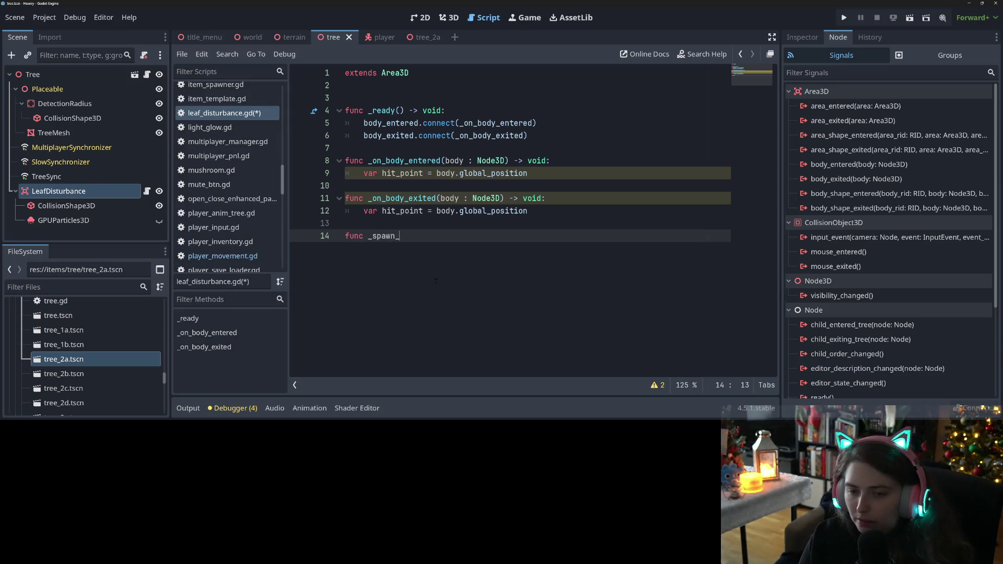
text(leave)
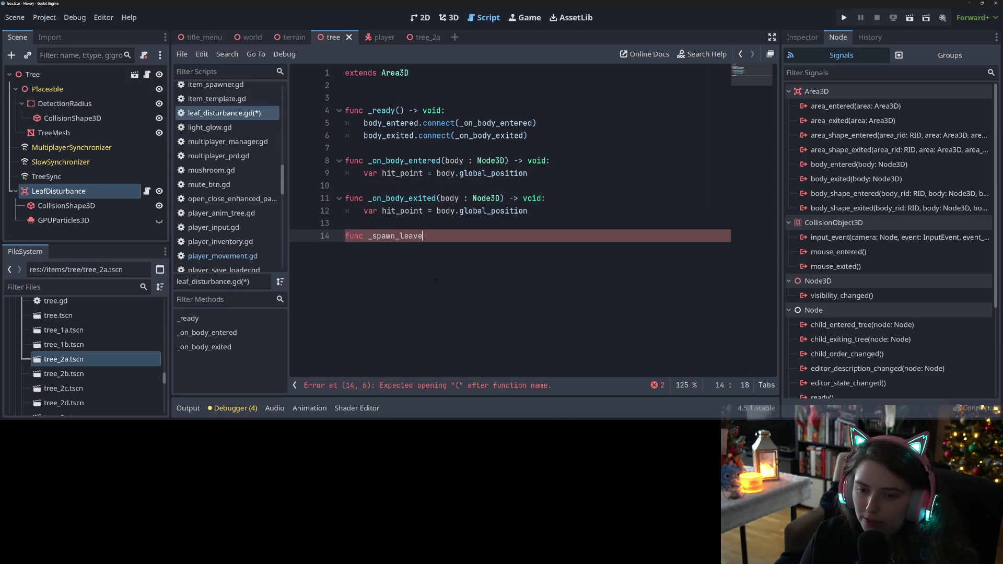
text(s(body : N)
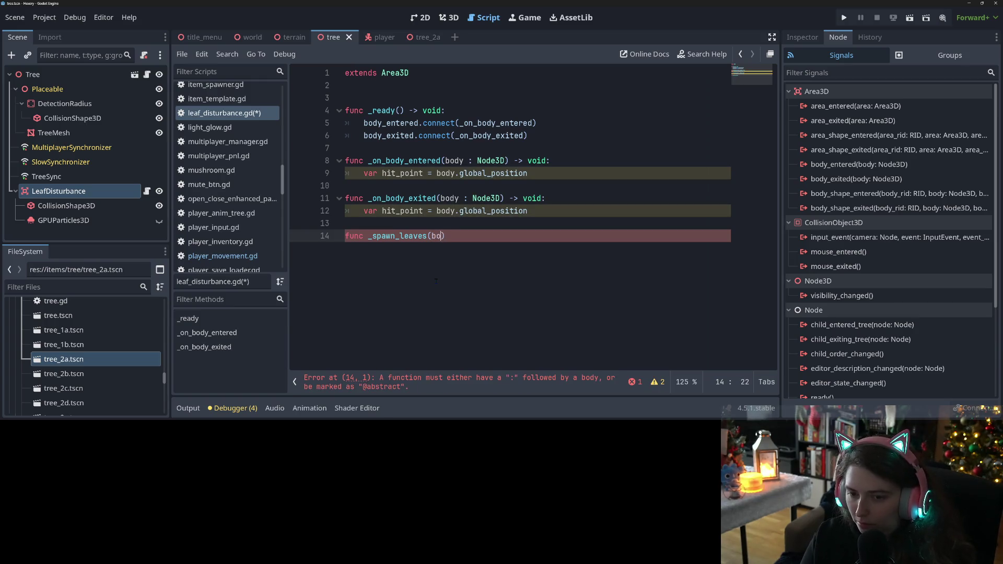
text(ode3D)
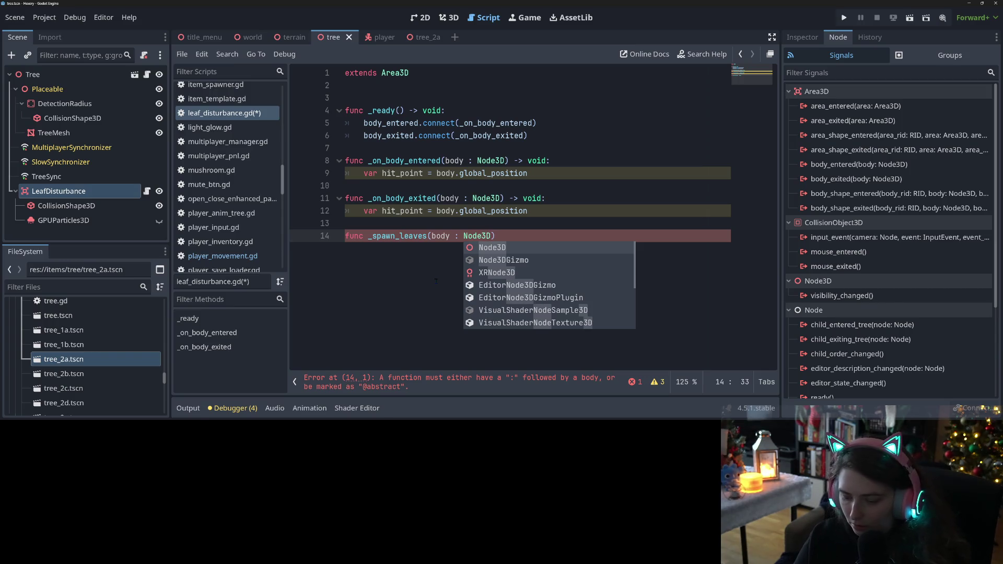
text() -> void:)
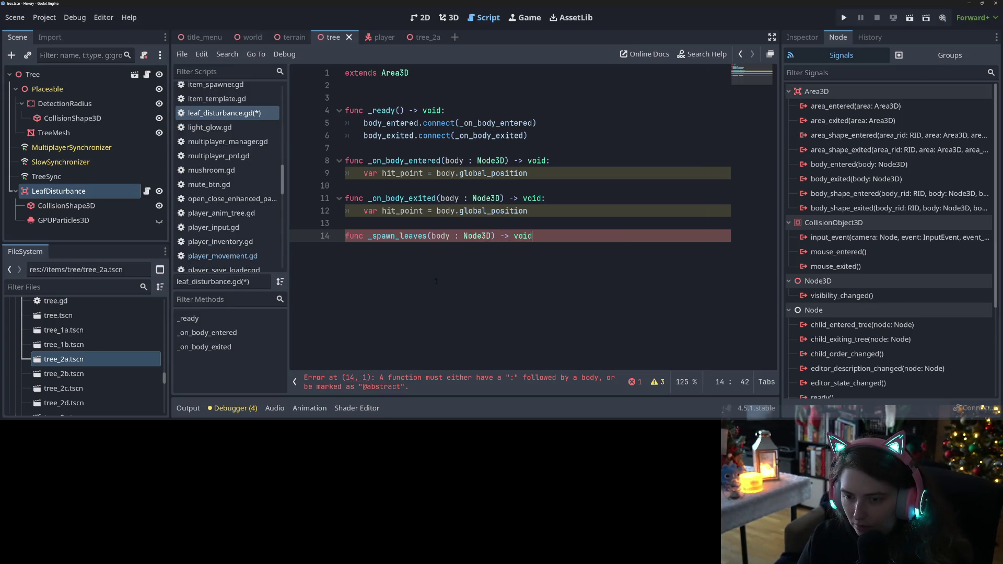
Copy the hit_point line into the body of _spawn_leaves
key(Return)
mouse_move(364, 210)
mouse_down()
mouse_move(549, 201)
mouse_move(559, 218)
mouse_up()
key(ctrl+c)
click(460, 256)
key(ctrl+v)
Replace both handlers' hit_point lines with _spawn_leaves(body) calls and save
double_click(406, 241)
key(ctrl+c)
drag(364, 210, 530, 212)
key(ctrl+v)
text((body)
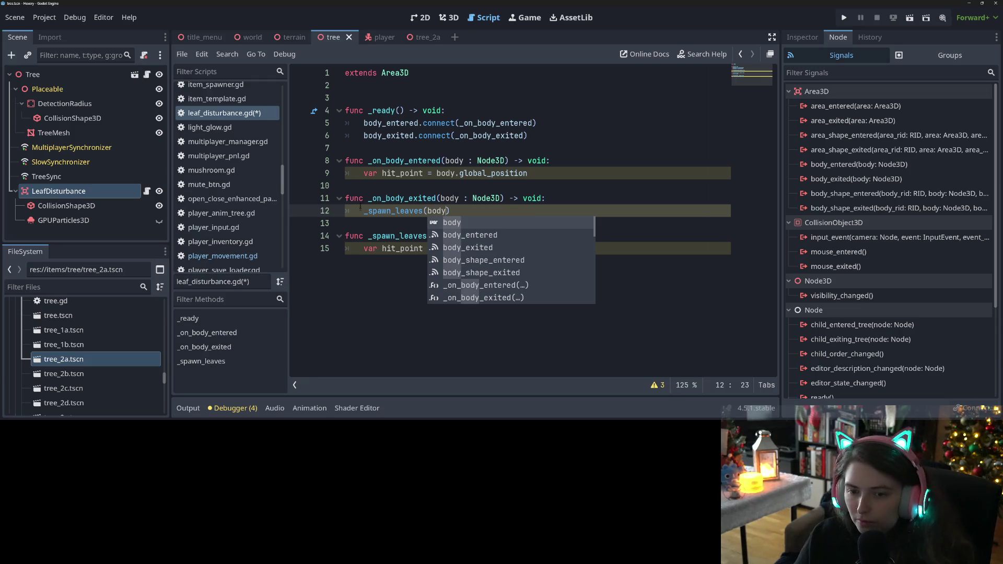
drag(364, 210, 451, 210)
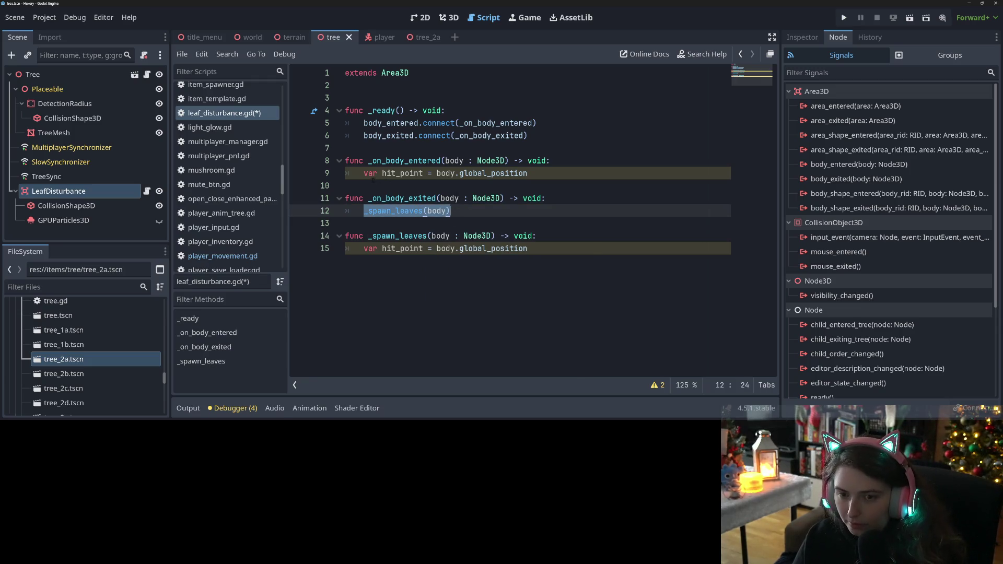
key(ctrl+c)
drag(362, 173, 547, 173)
key(ctrl+v)
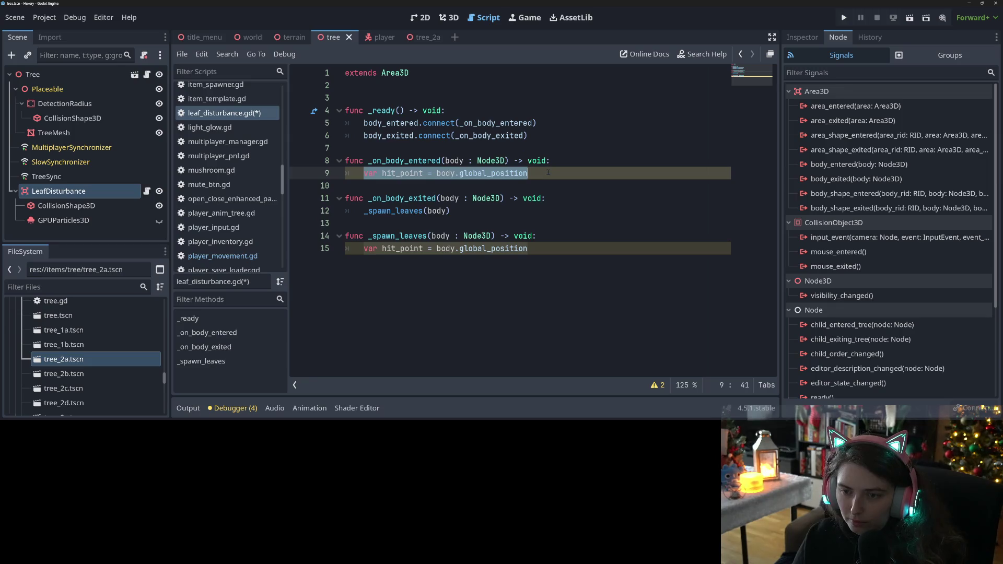
key(ctrl+s)
Begin a dir variable inside _spawn_leaves, then erase it
click(469, 186)
click(452, 173)
click(443, 245)
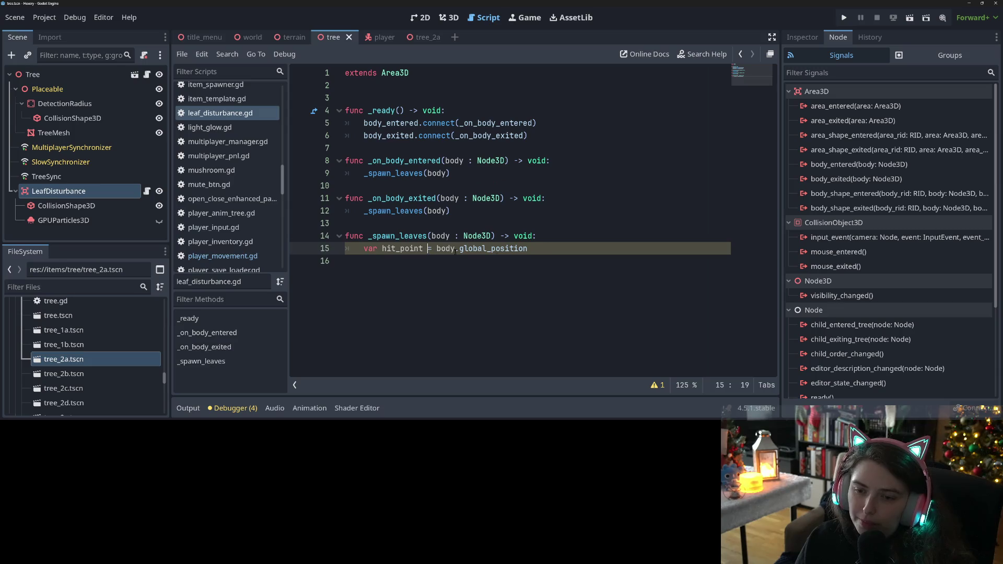
click(547, 257)
text(var dir)
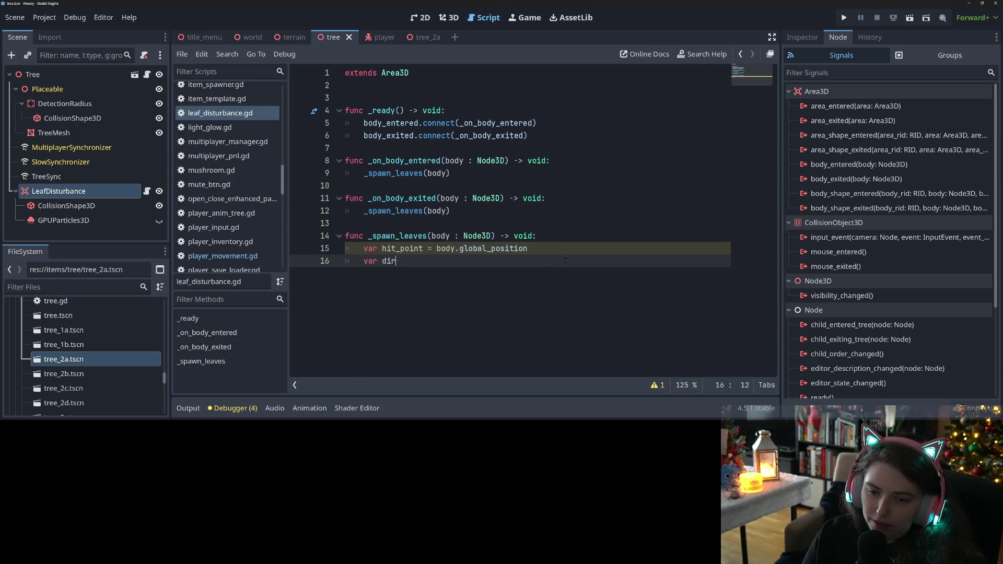
key(BackSpace)
key(BackSpace)
key(BackSpace)
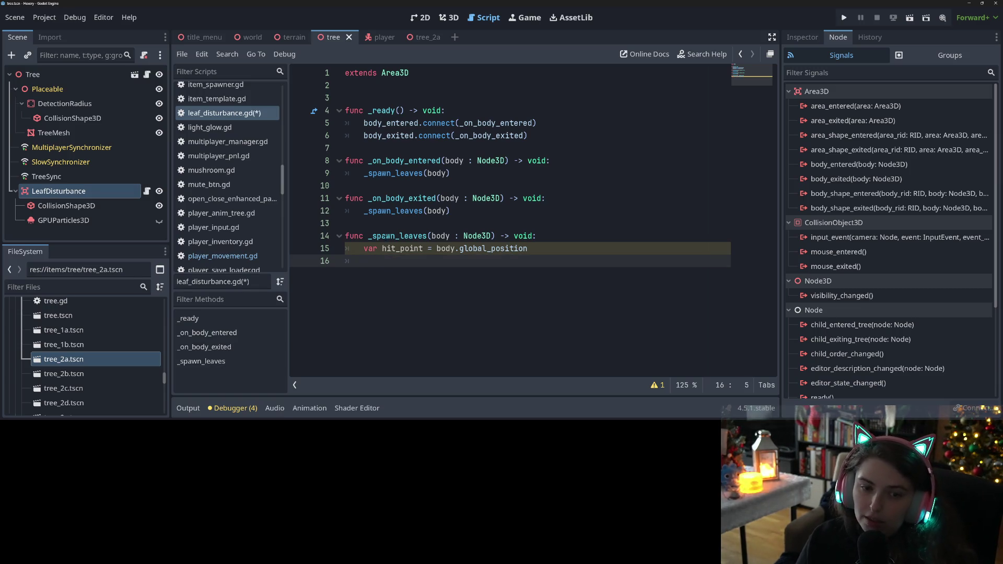
Duplicate the GPUParticles3D node and rename the original to LeavesEnter
click(119, 222)
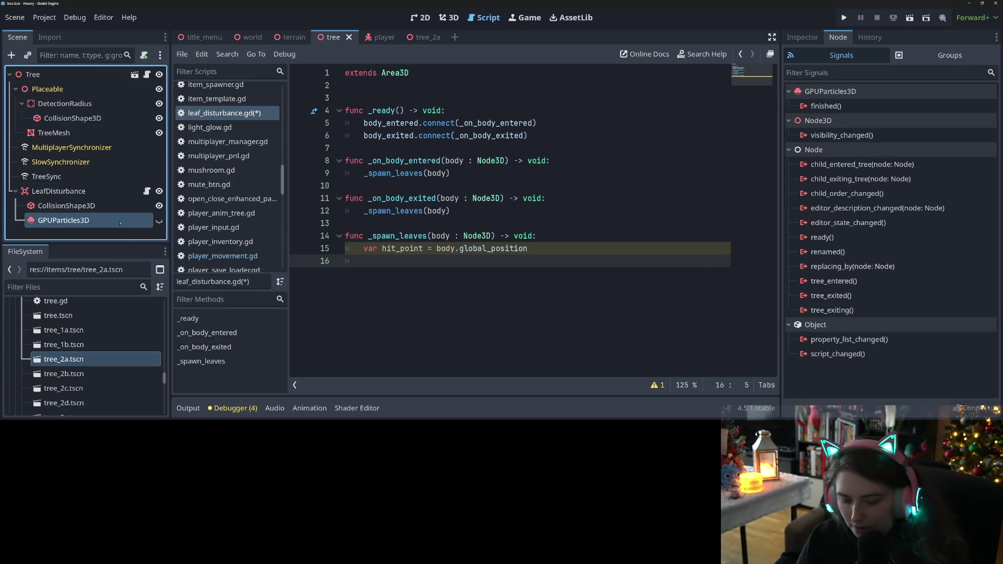
key(ctrl+d)
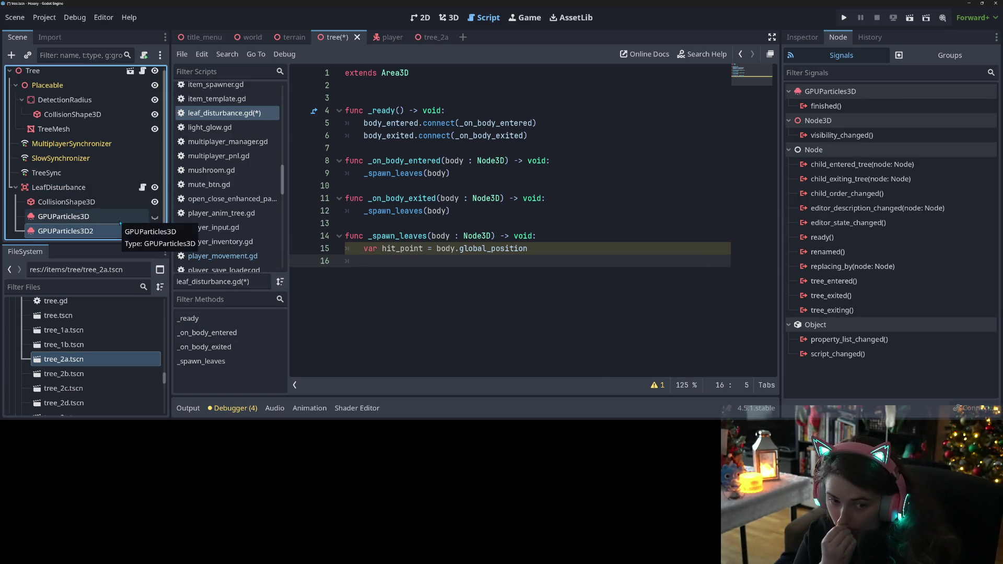
right_click(119, 217)
click(156, 212)
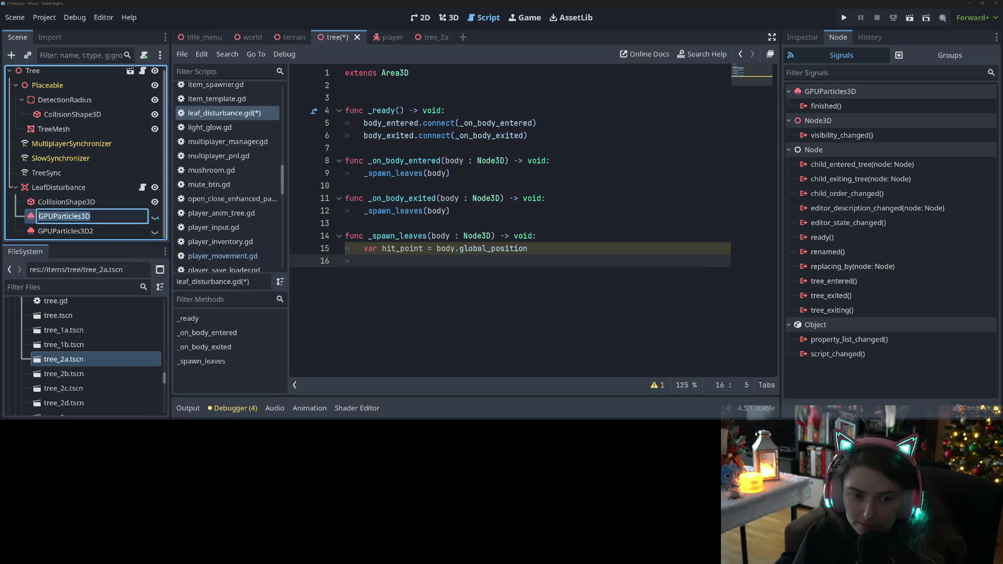
text(LeavesEnter)
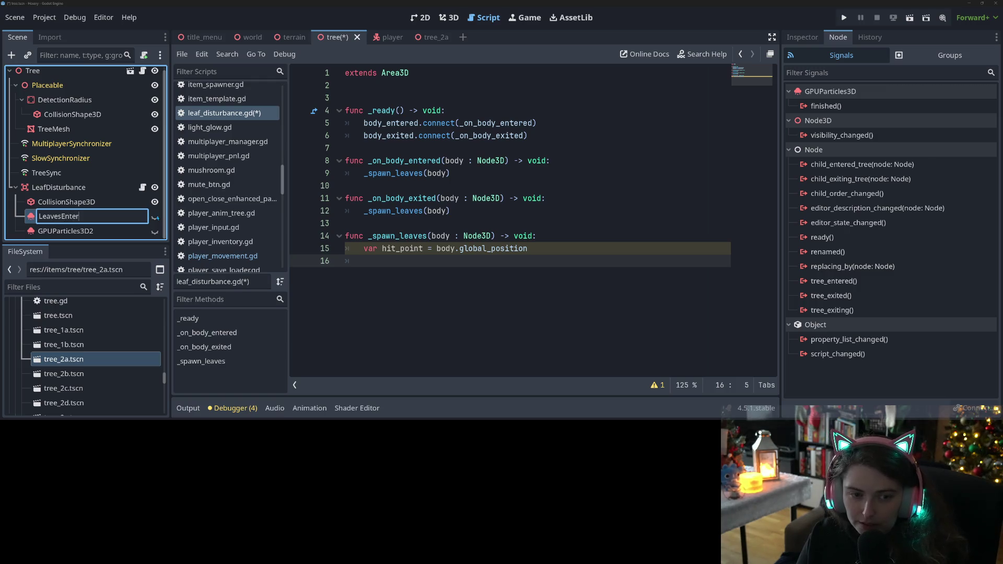
key(Return)
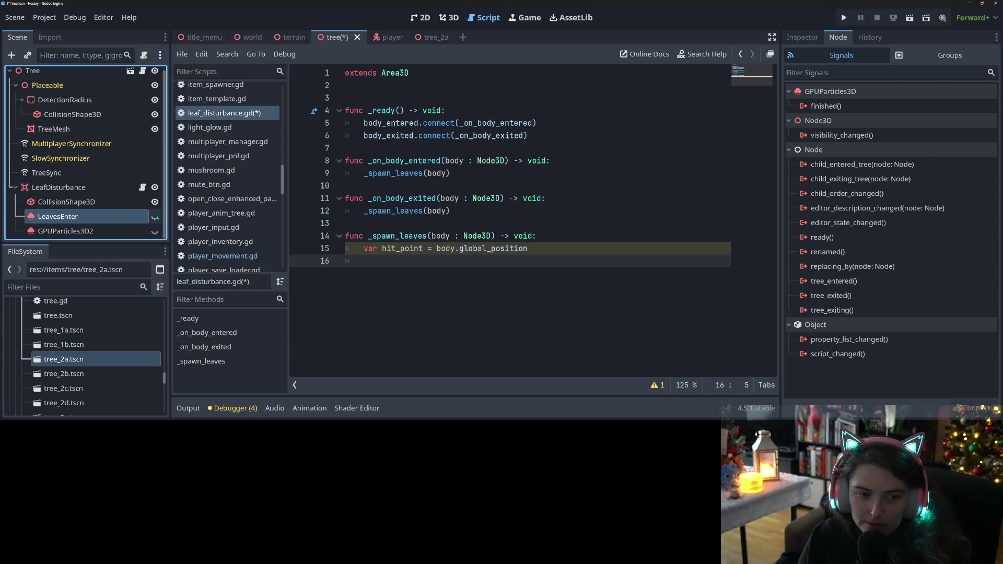
Rename the duplicate GPUParticles3D2 to LeavesExit and save
right_click(120, 230)
click(159, 214)
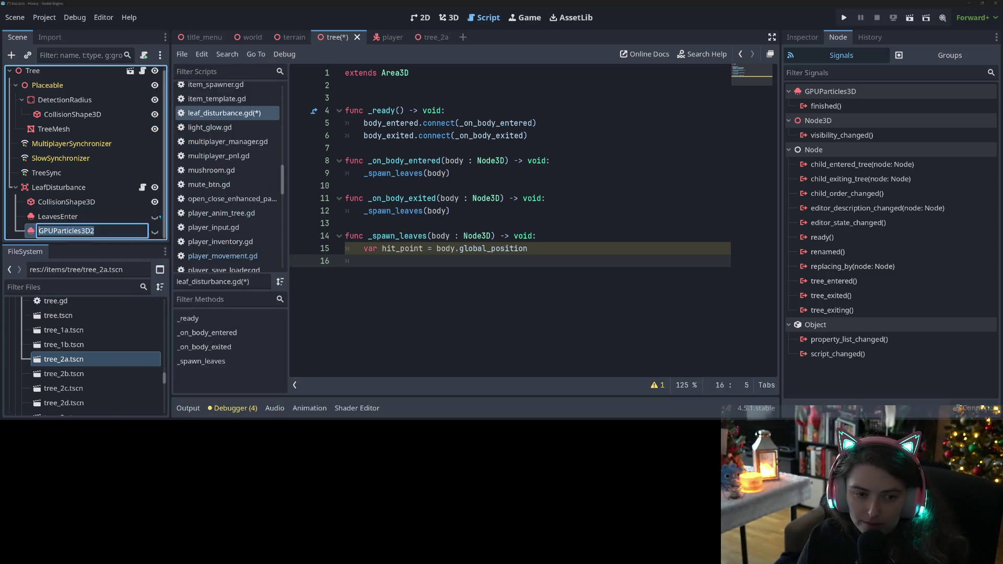
text(Leaved)
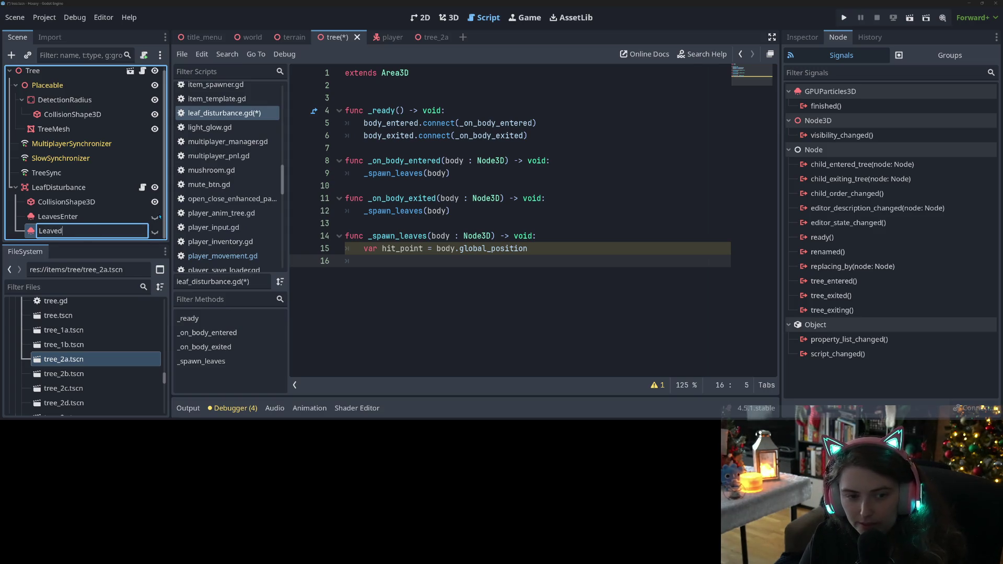
text(it)
key(Return)
key(ctrl+s)
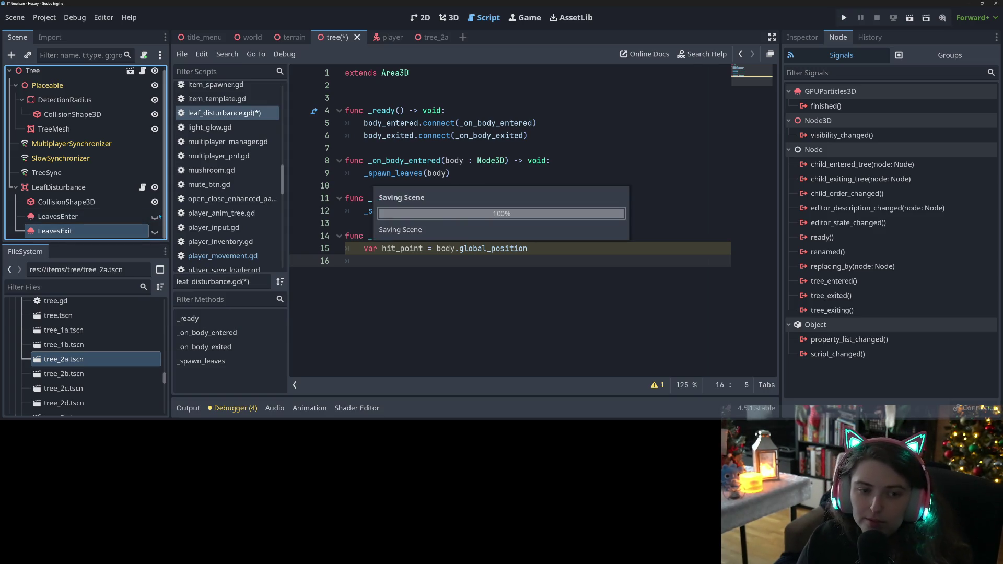
click(401, 249)
click(401, 262)
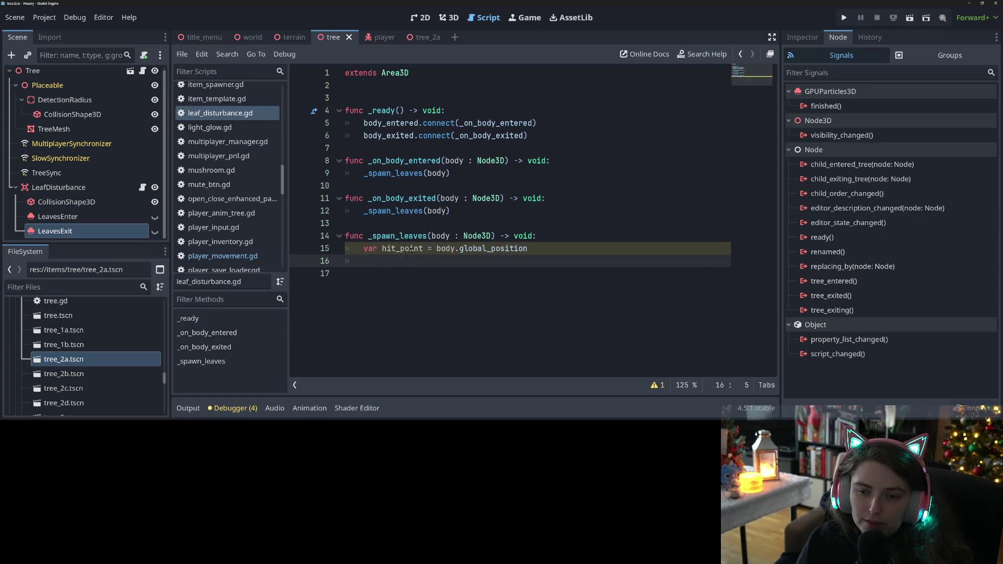
Pass $LeavesEnter and $LeavesExit to the two _spawn_leaves calls and save
click(443, 174)
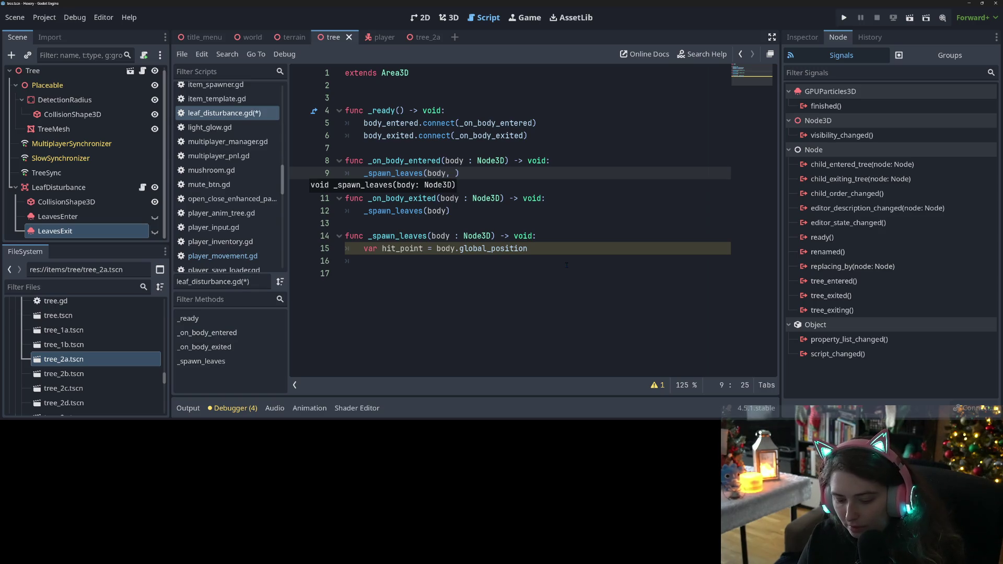
text($Leaves)
key(Return)
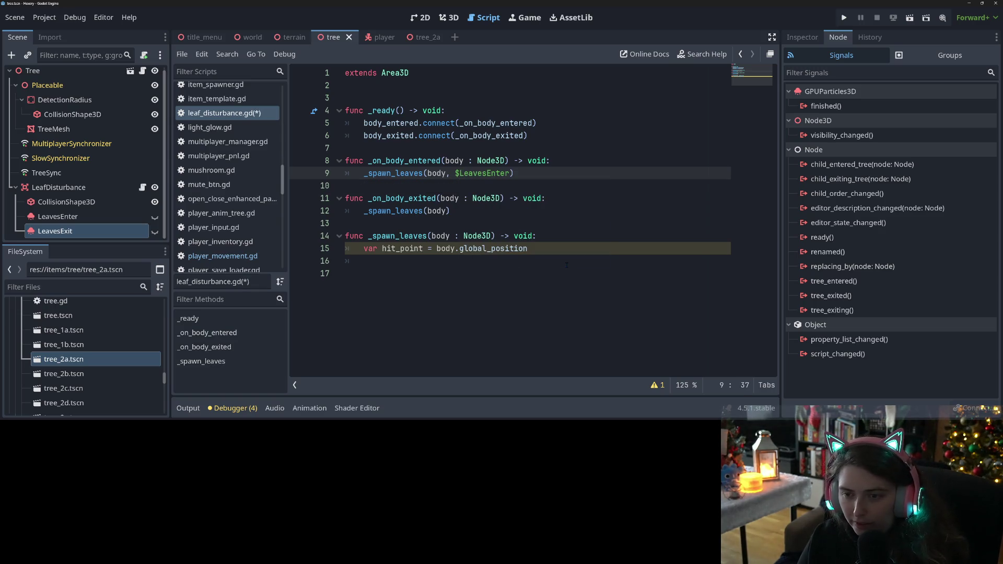
click(447, 210)
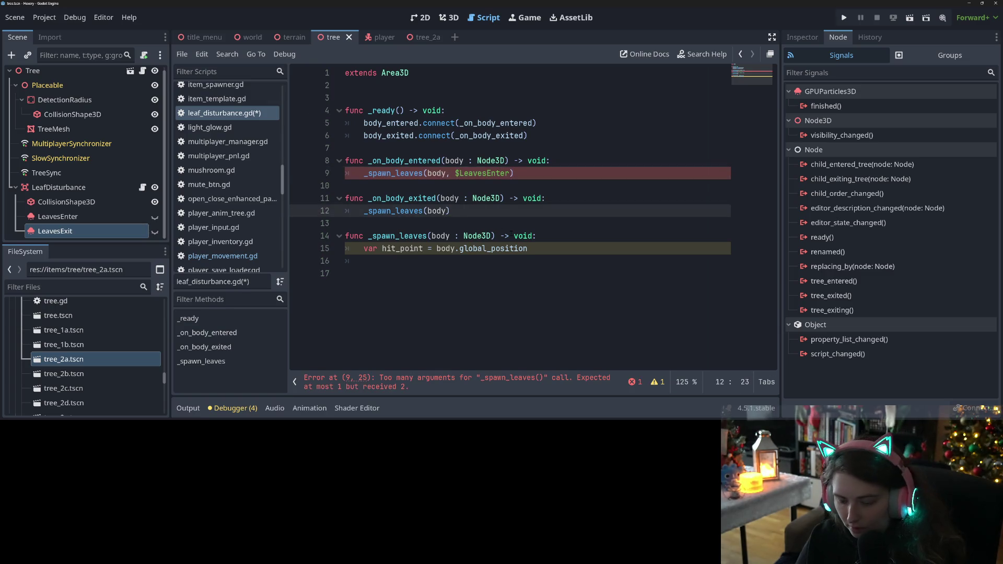
text(, $Leaves)
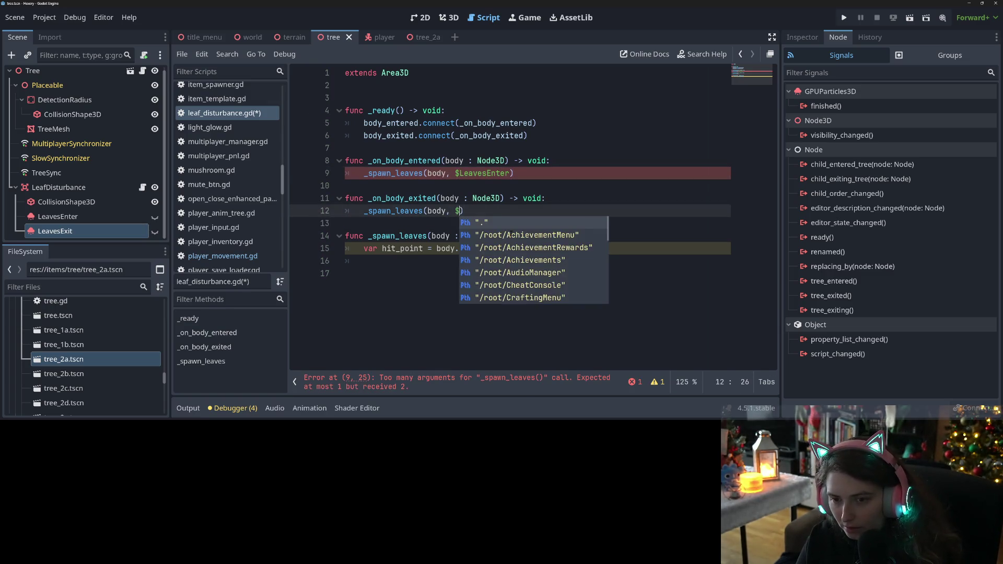
key(Down)
key(Return)
key(ctrl+s)
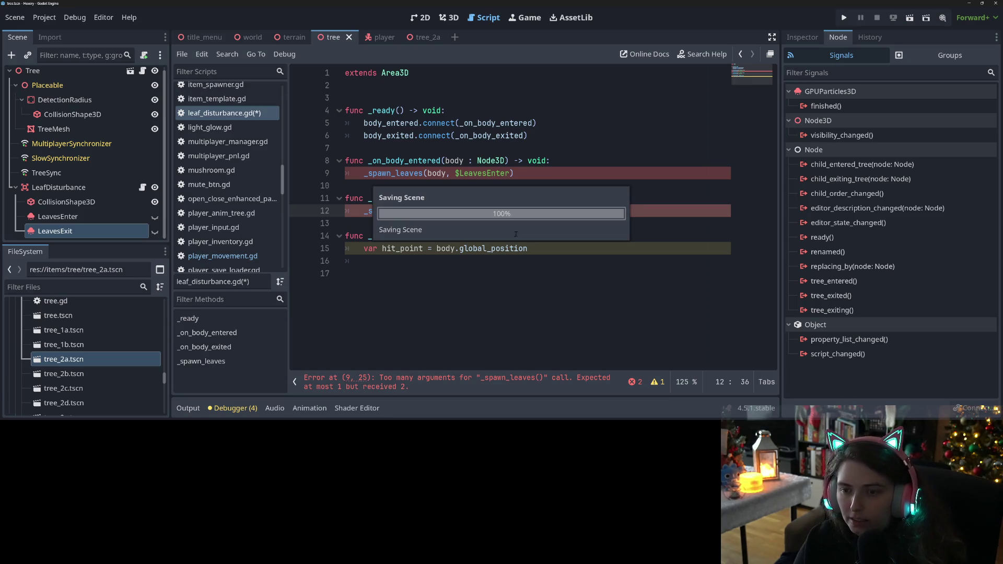
Add an emitter : GPUParticles3D parameter to _spawn_leaves and save
click(493, 236)
text(, )
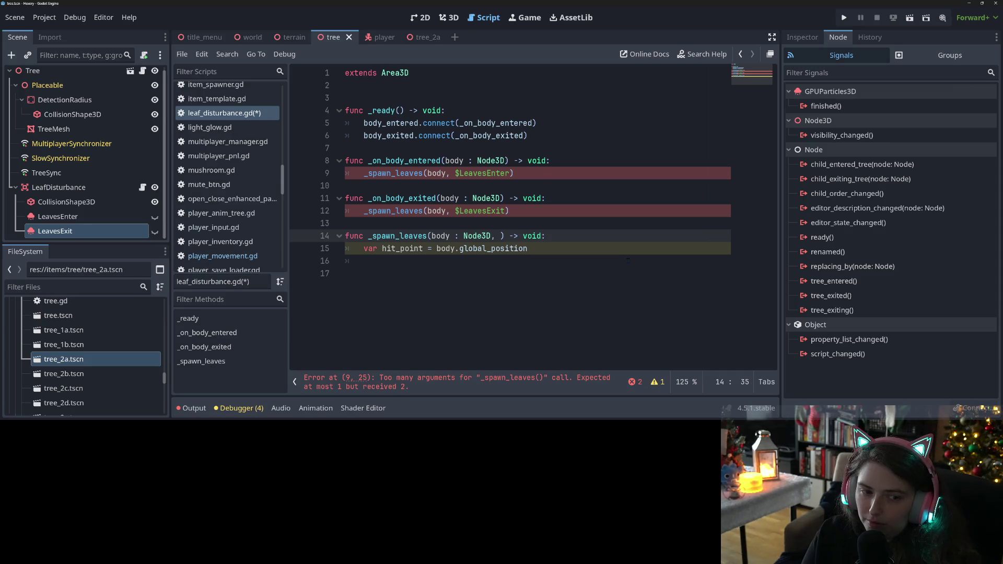
text(emitter : No)
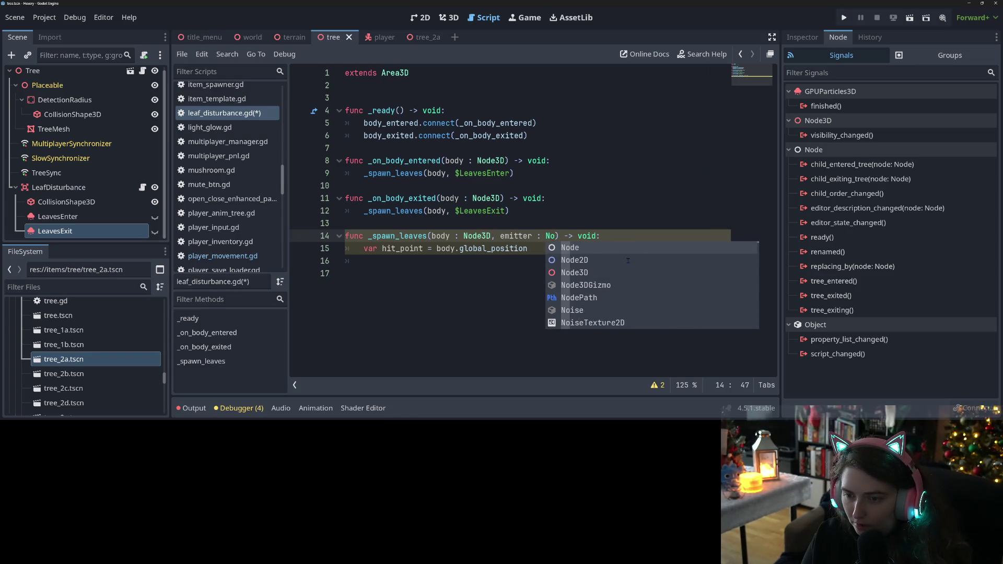
key(Escape)
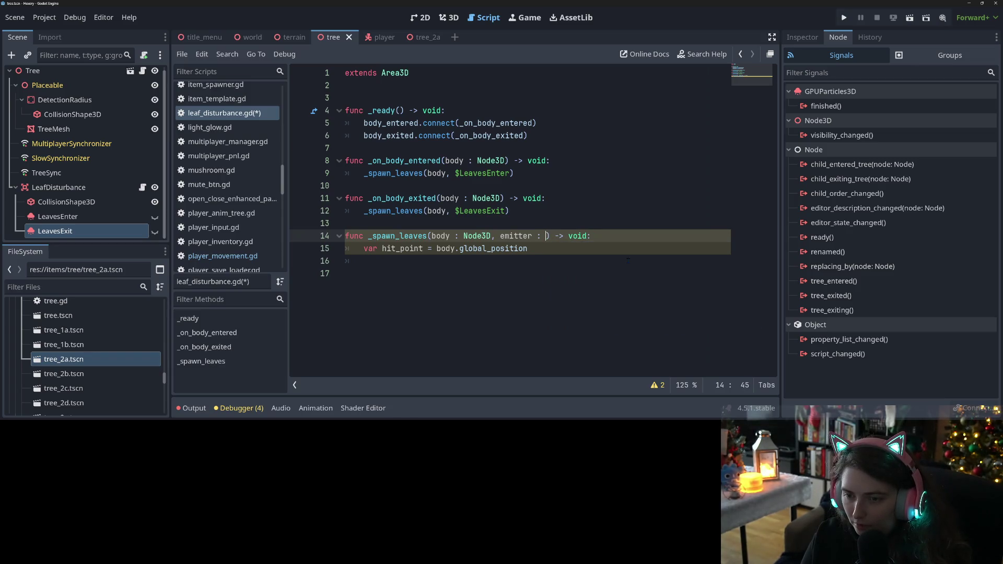
text(G)
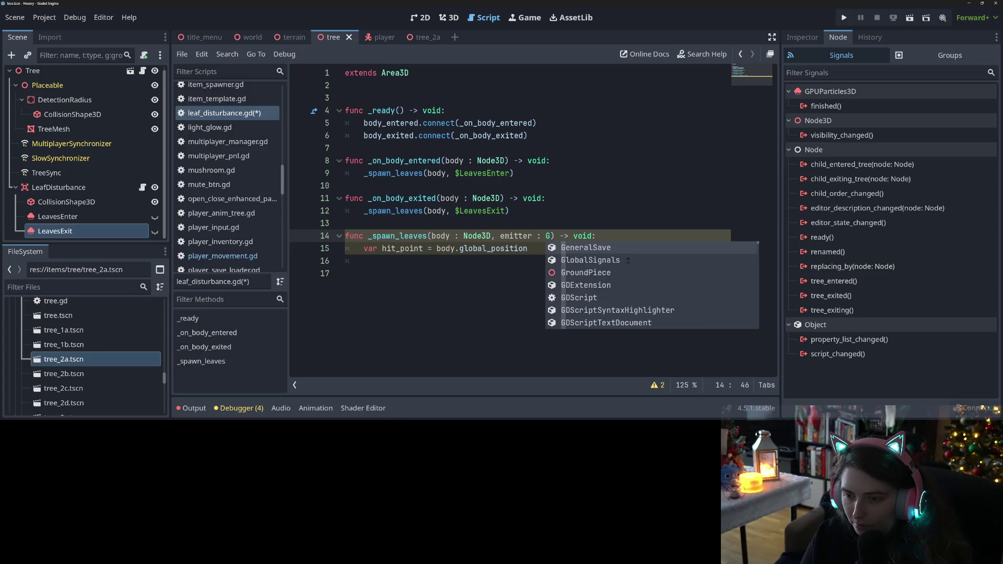
text(P)
click(628, 260)
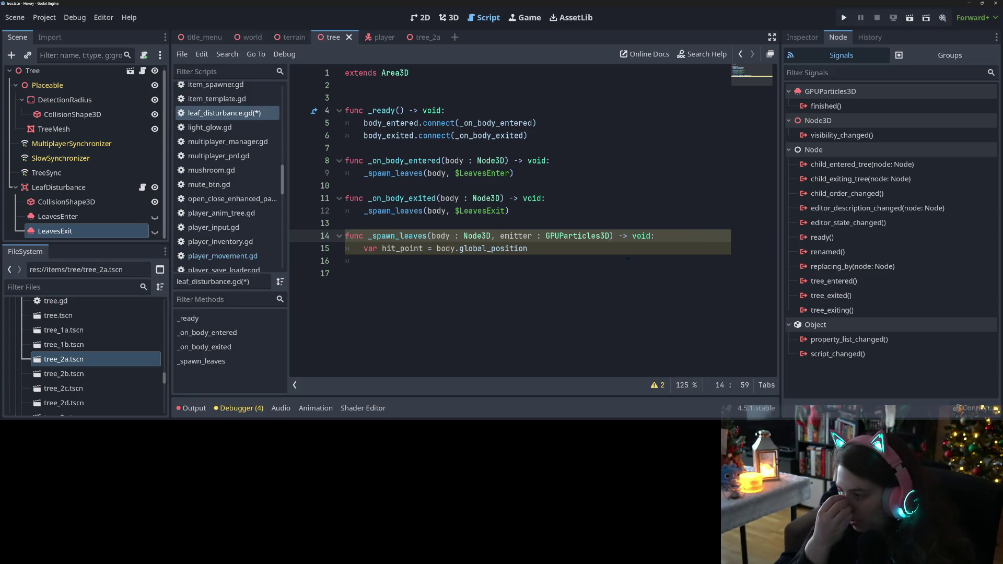
key(ctrl+s)
Set emitter.global_position = hit_point inside _spawn_leaves
click(458, 263)
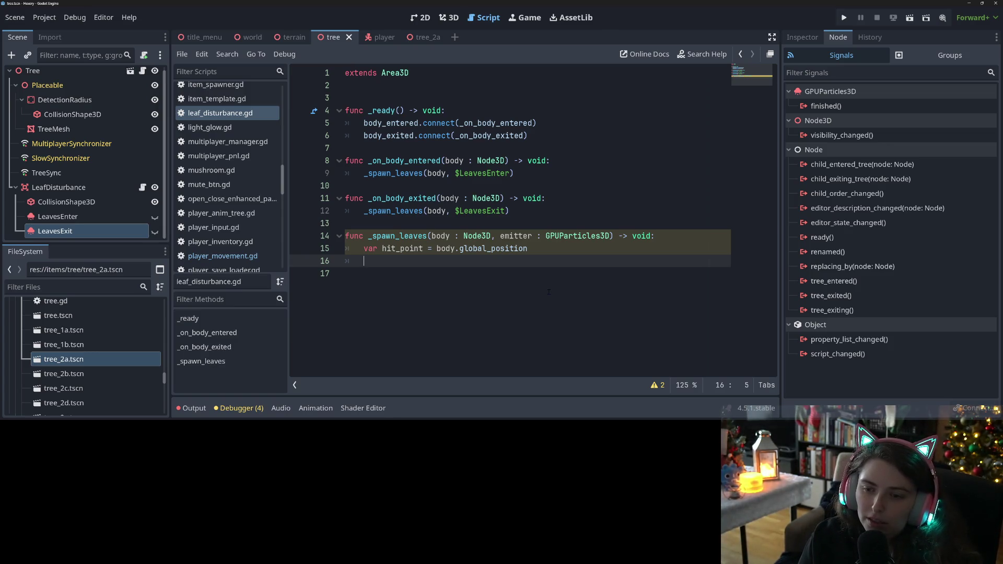
text(em)
key(Return)
text(emitter.pos)
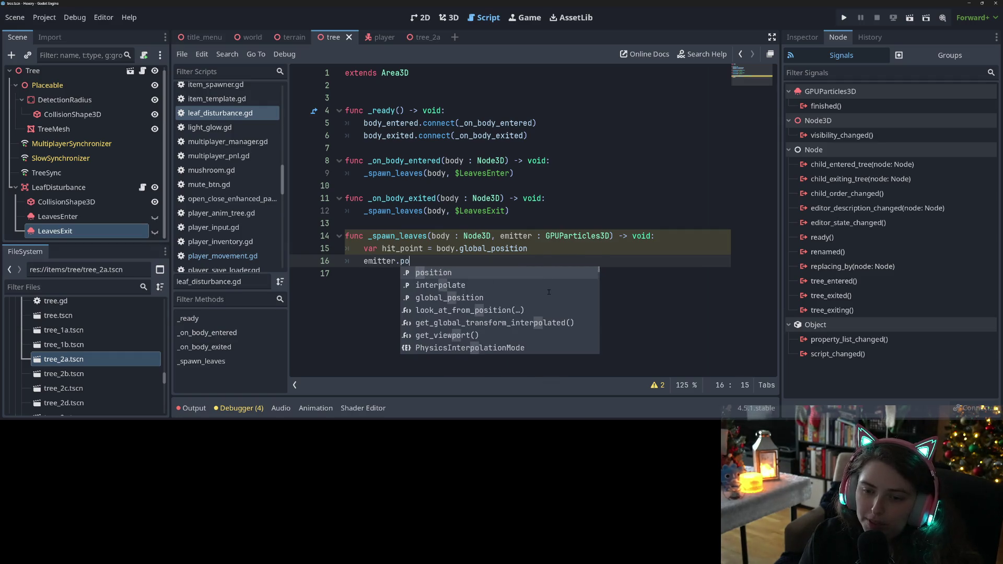
key(Return)
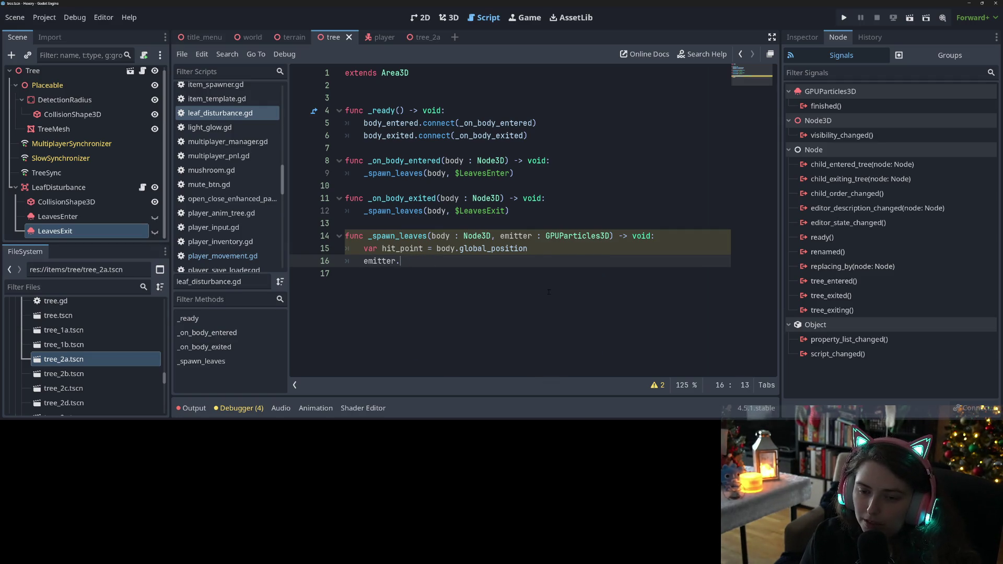
text(glo)
key(Down)
key(Return)
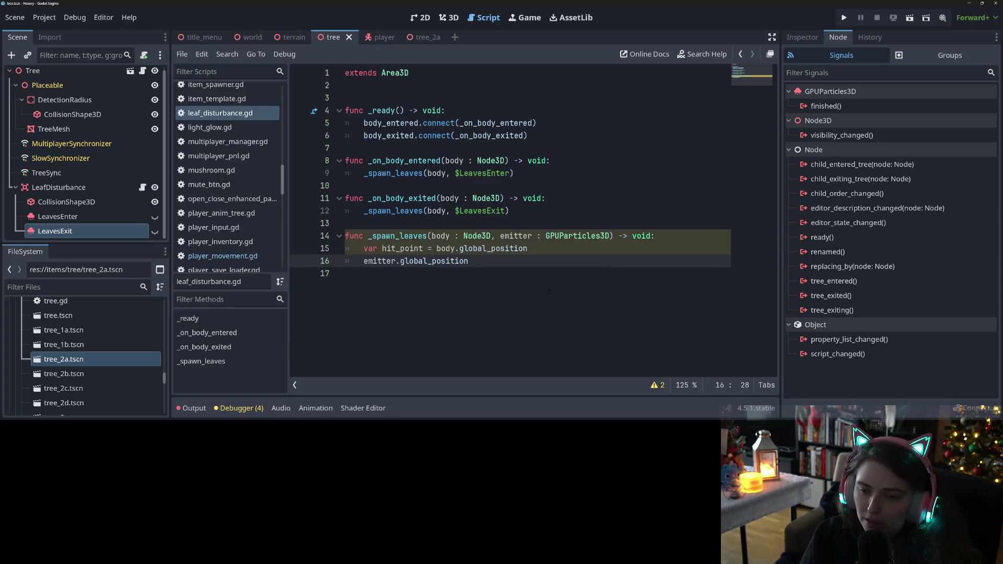
key(Down)
key(Down)
key(Return)
key(Return)
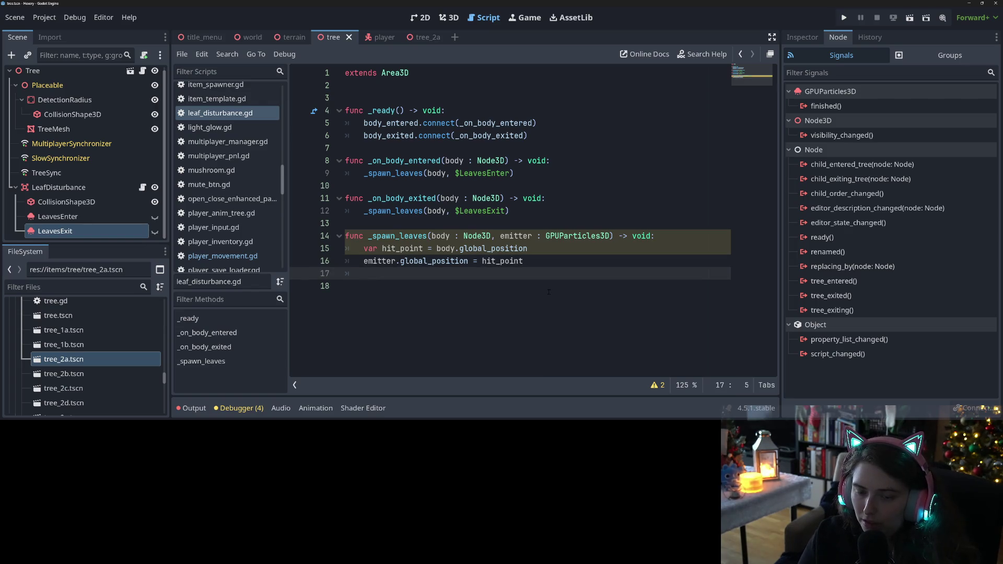
Add emitter.play = true to _spawn_leaves and save the script
text(emitter.)
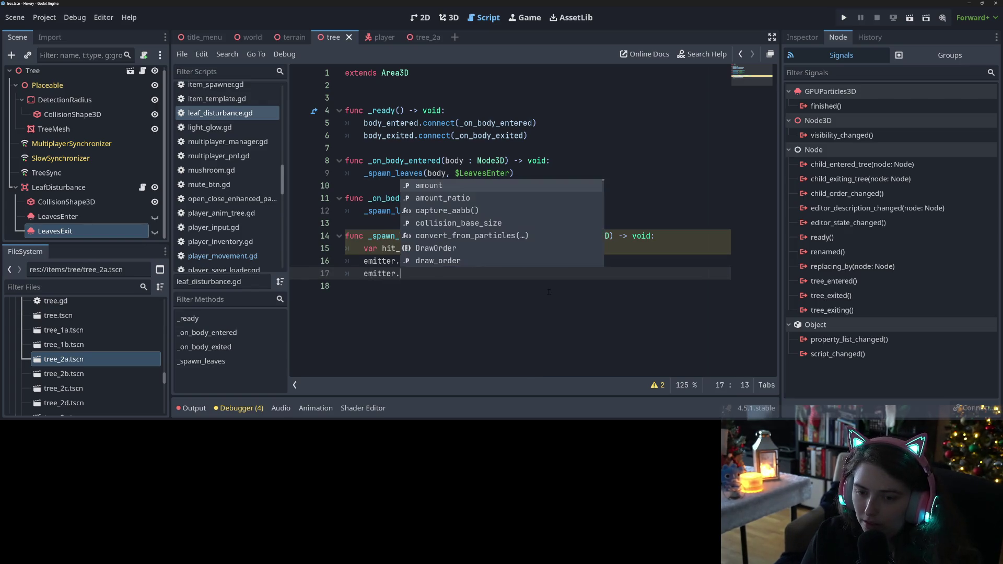
text(play)
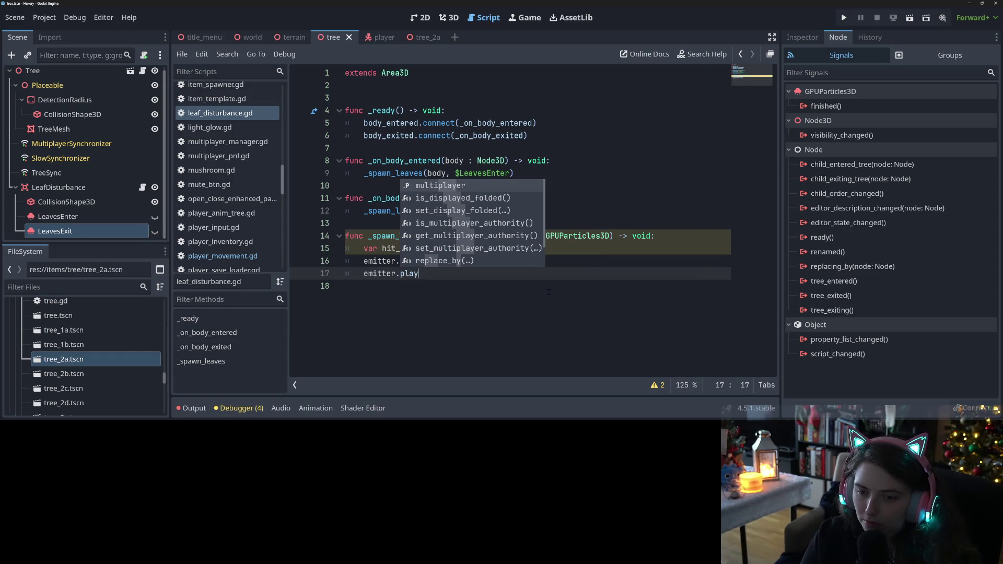
click(525, 292)
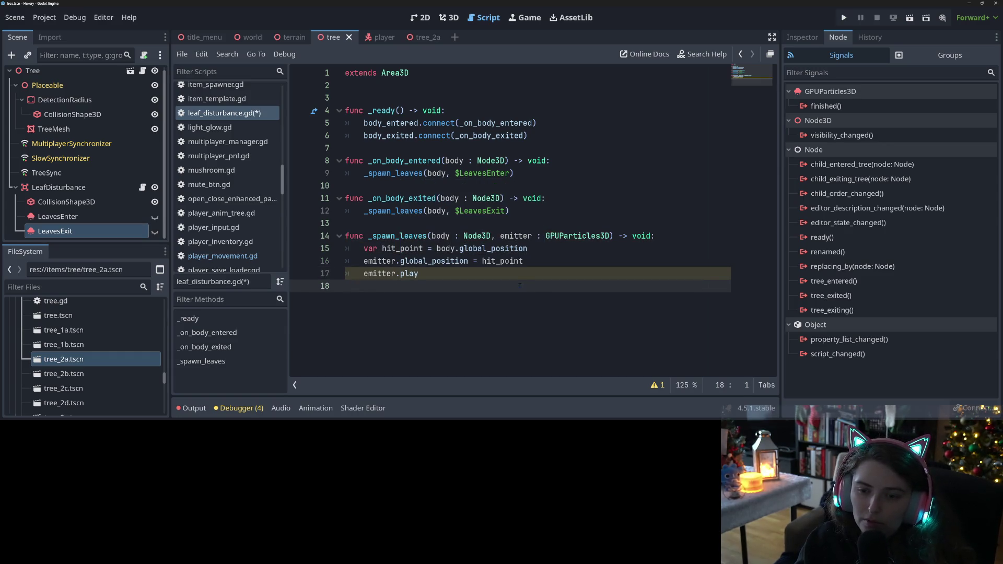
click(521, 278)
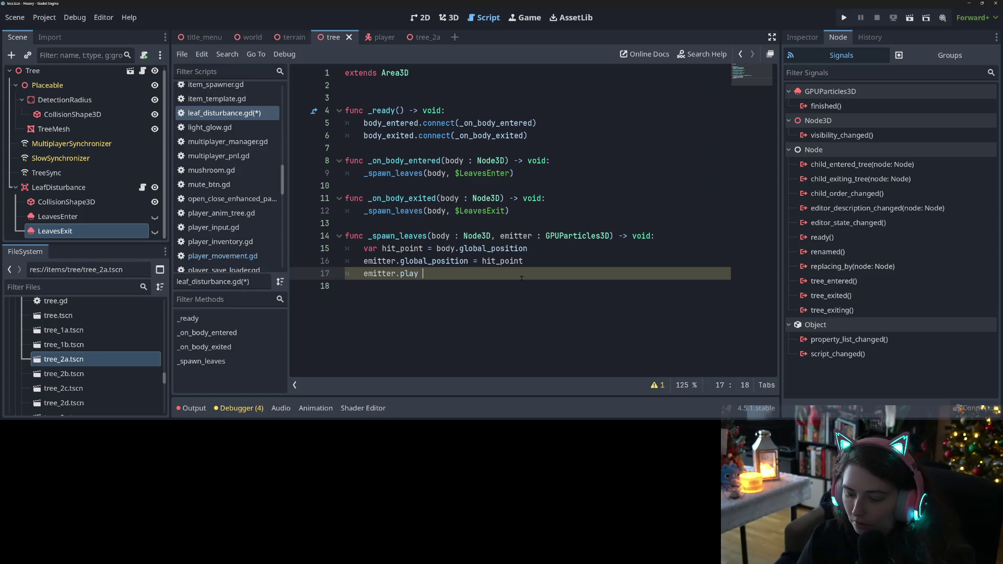
text(= true)
key(ctrl+s)
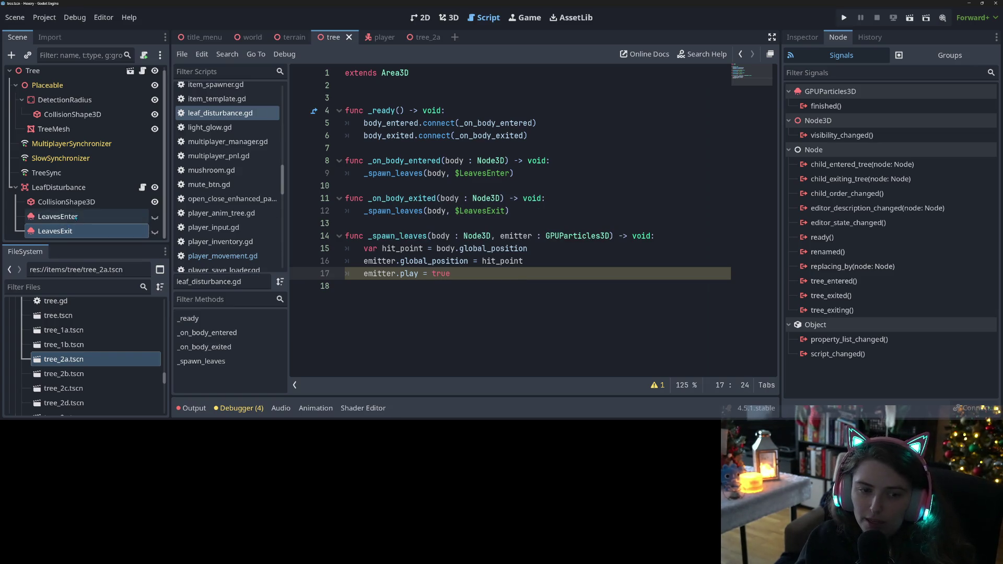
ctrl+click(57, 217)
Turn Emitting off and One Shot on for both LeavesEnter and LeavesExit, then save
click(809, 41)
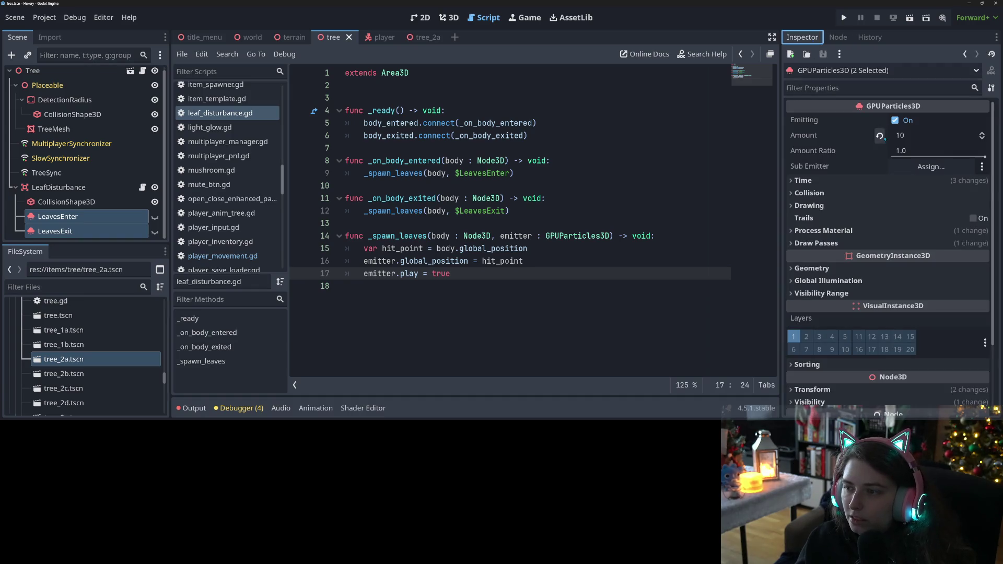
click(895, 121)
click(803, 180)
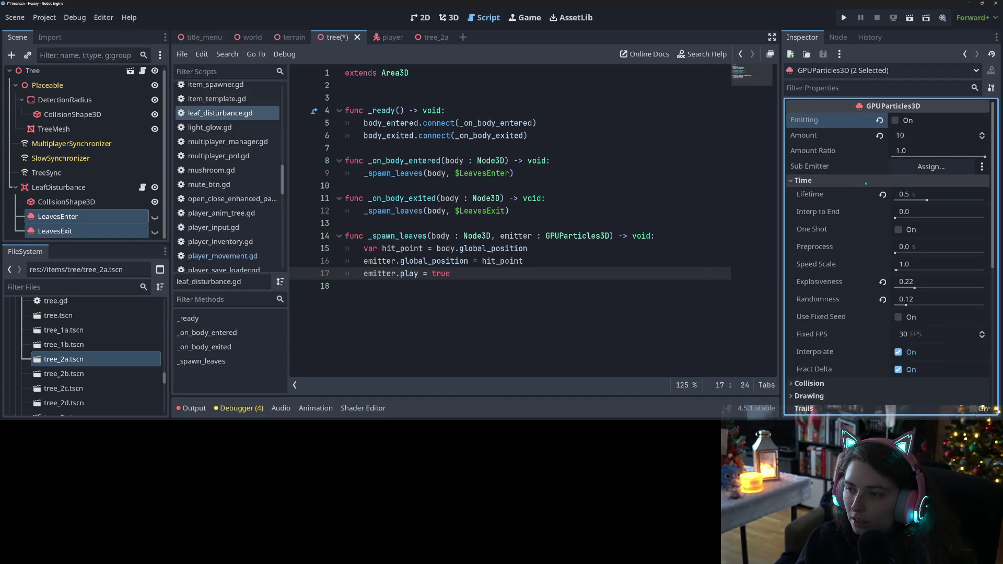
click(898, 229)
key(ctrl+s)
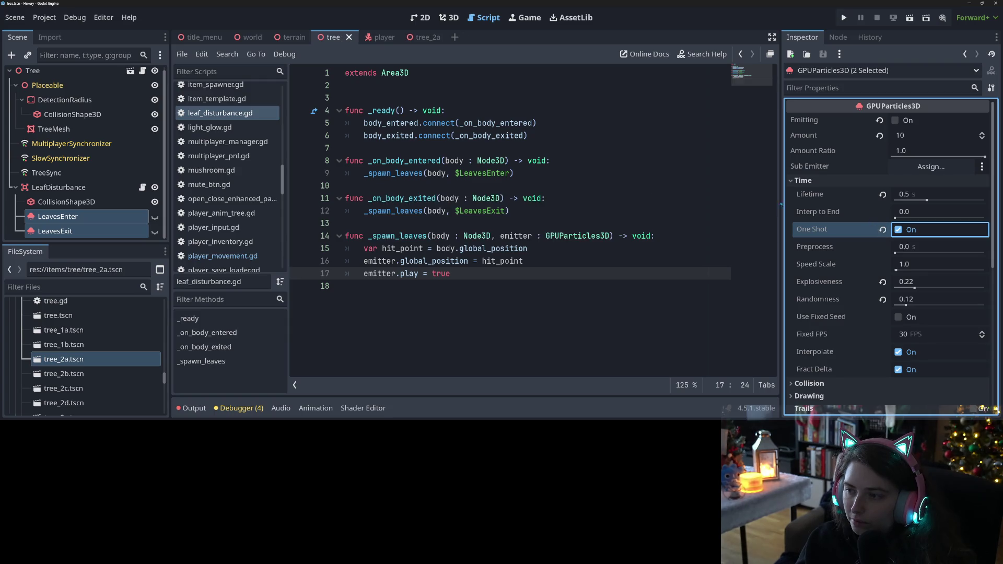
In the 3D view, preview a single leaf burst from LeavesEnter and save the scene
click(366, 185)
click(448, 17)
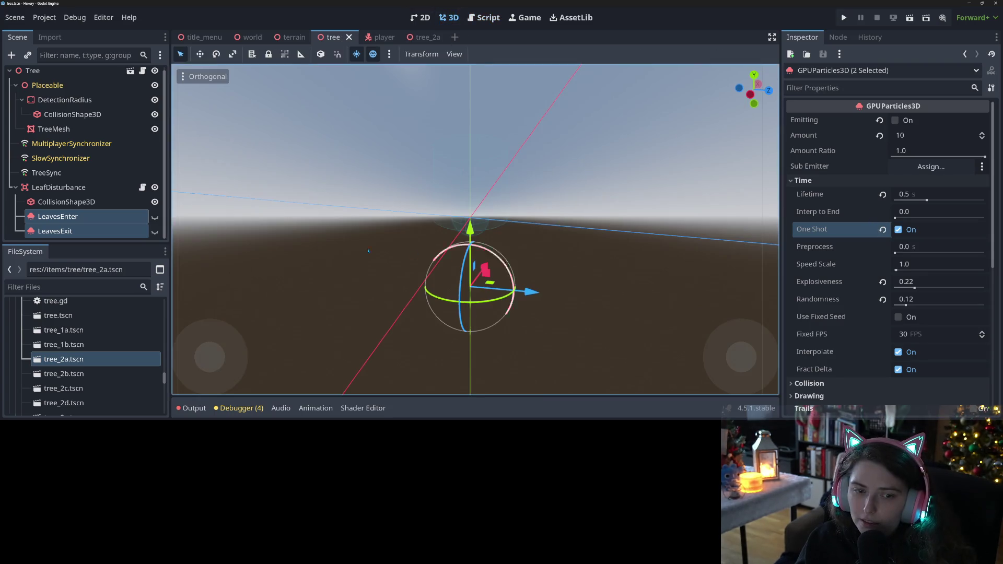
click(154, 231)
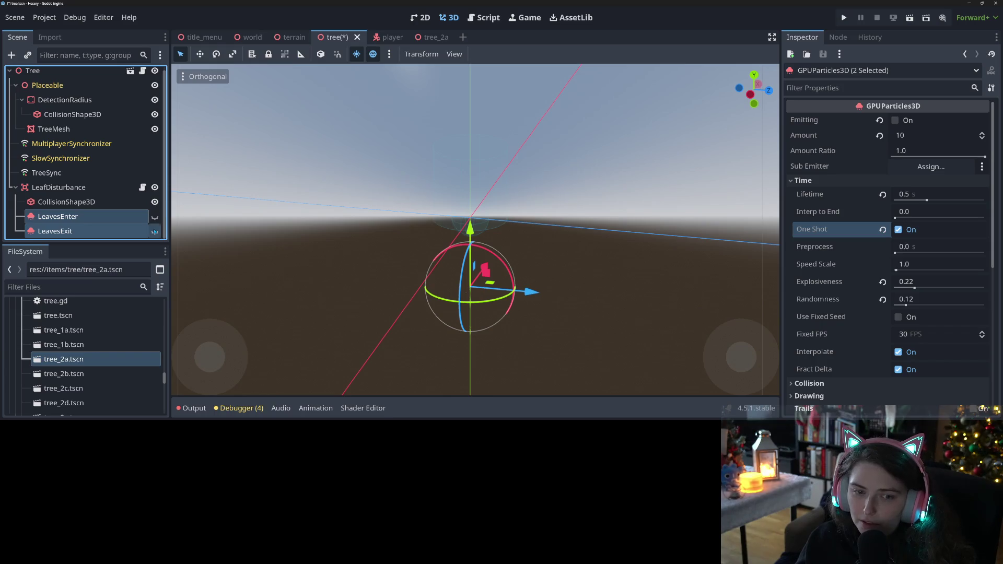
key(F2)
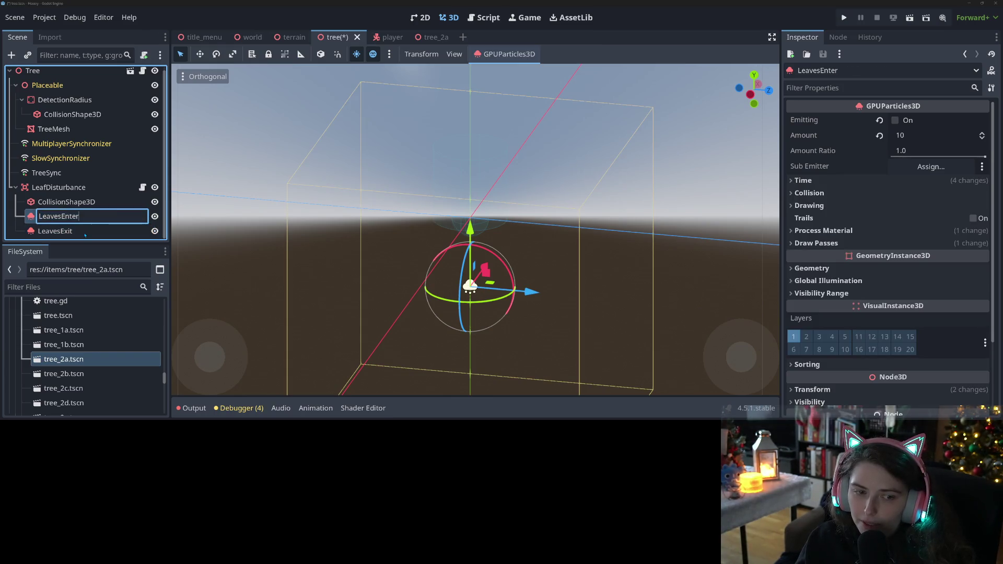
key(Return)
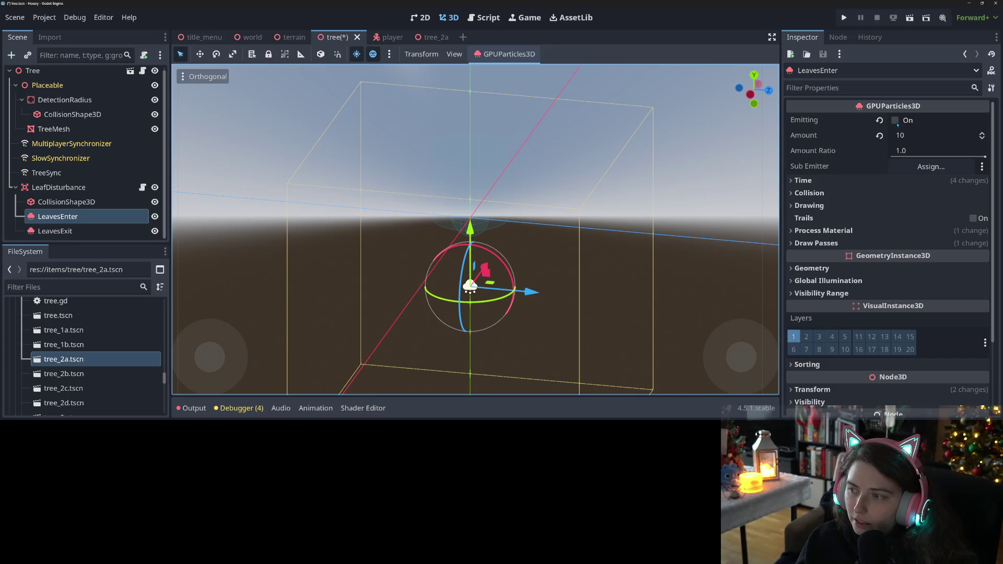
click(894, 121)
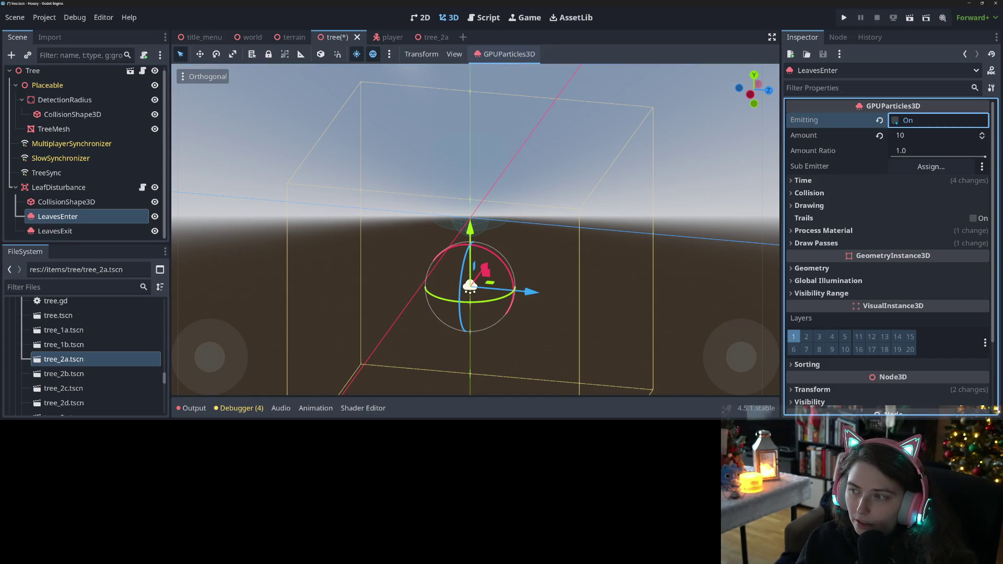
key(ctrl+s)
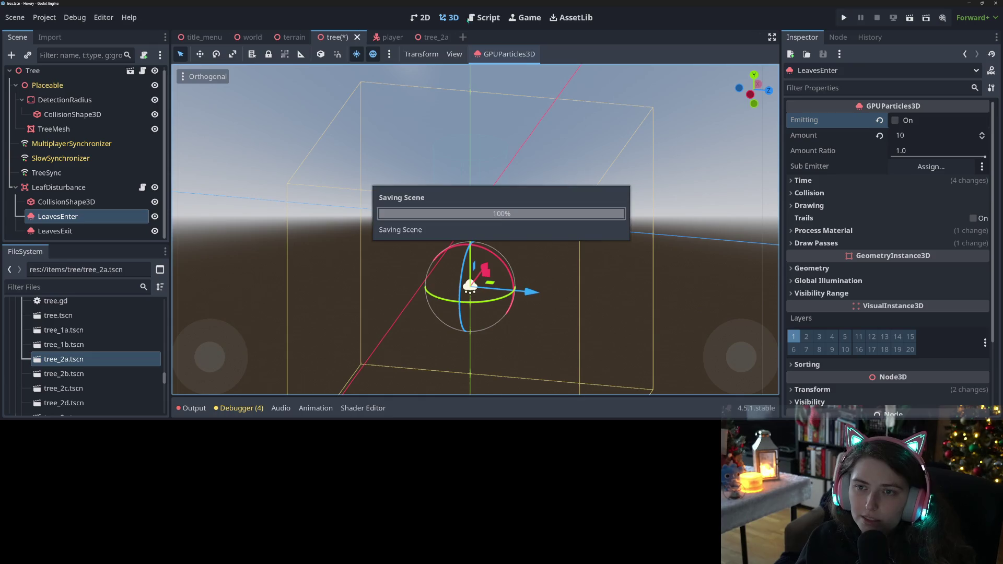
click(474, 24)
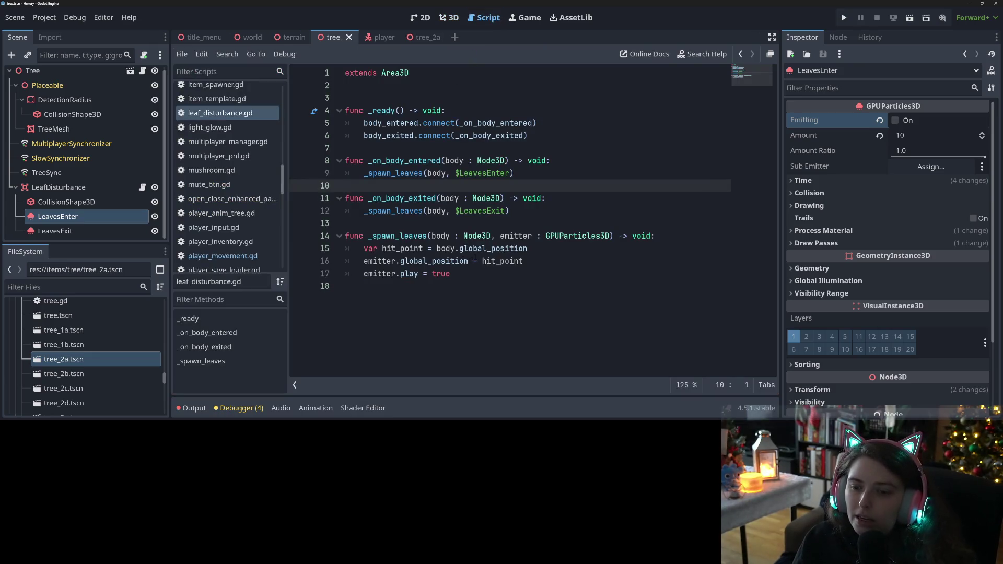
In _spawn_leaves, replace emitter.play with emitter.emitting using autocomplete
double_click(410, 273)
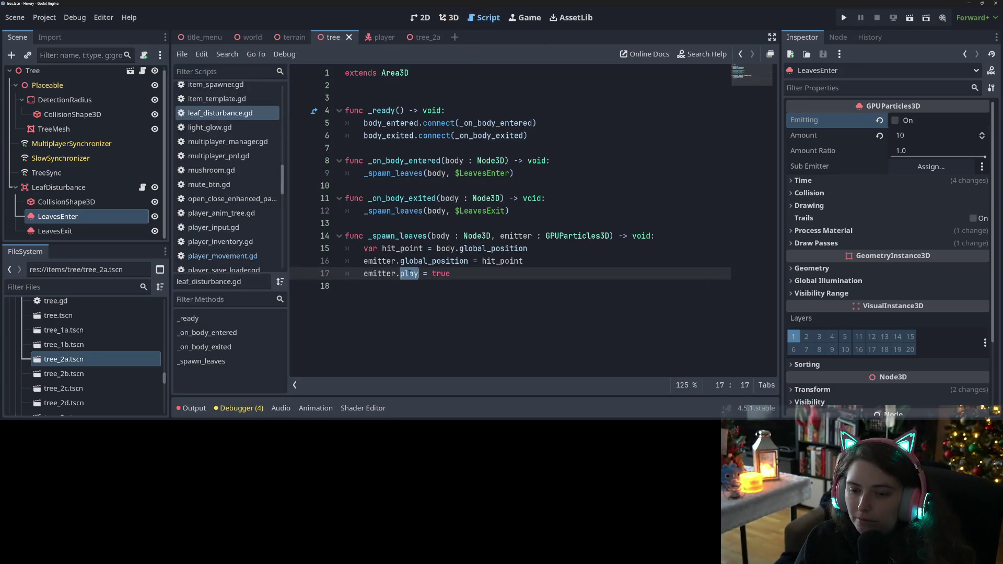
text(f)
key(BackSpace)
text(em)
key(Return)
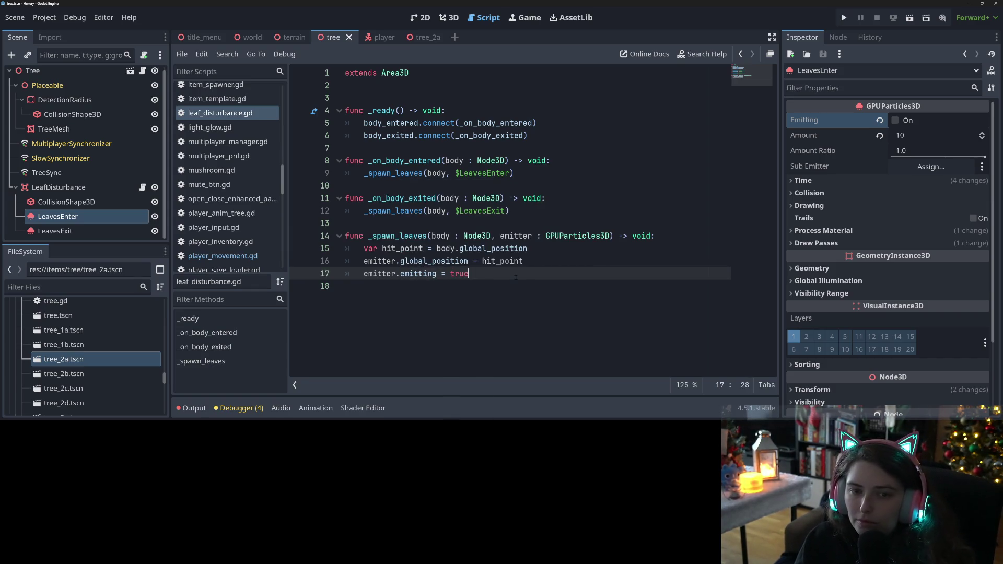
In the tree_2a scene, raise LeafDisturbance up into the tree crown
click(448, 17)
click(415, 36)
scroll(579, 212, up, 3)
drag(568, 222, 570, 84)
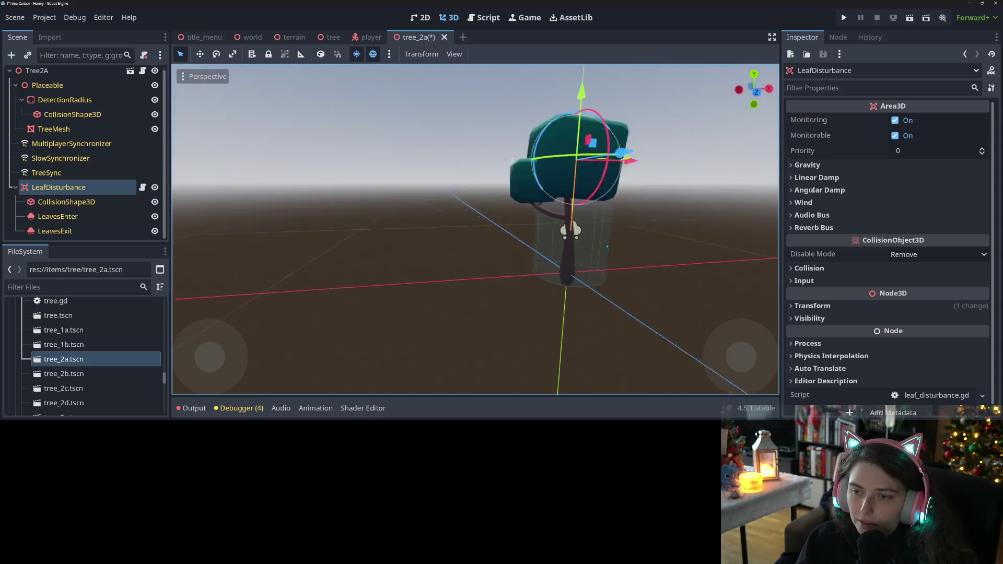
Save tree_2a, check the collision shape's Shape in the tree scene, and save it
scroll(607, 245, down, 3)
scroll(552, 244, up, 3)
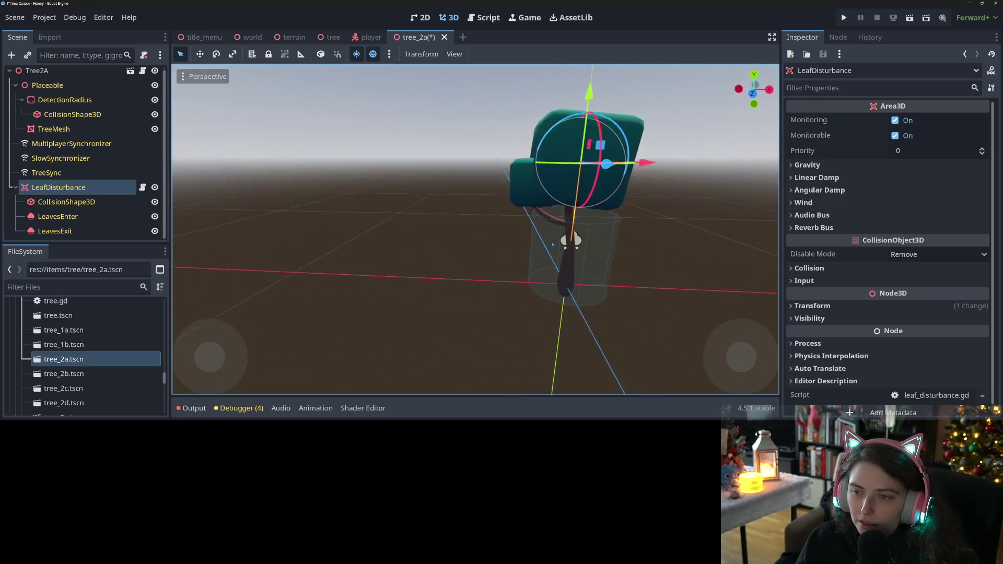
key(ctrl+s)
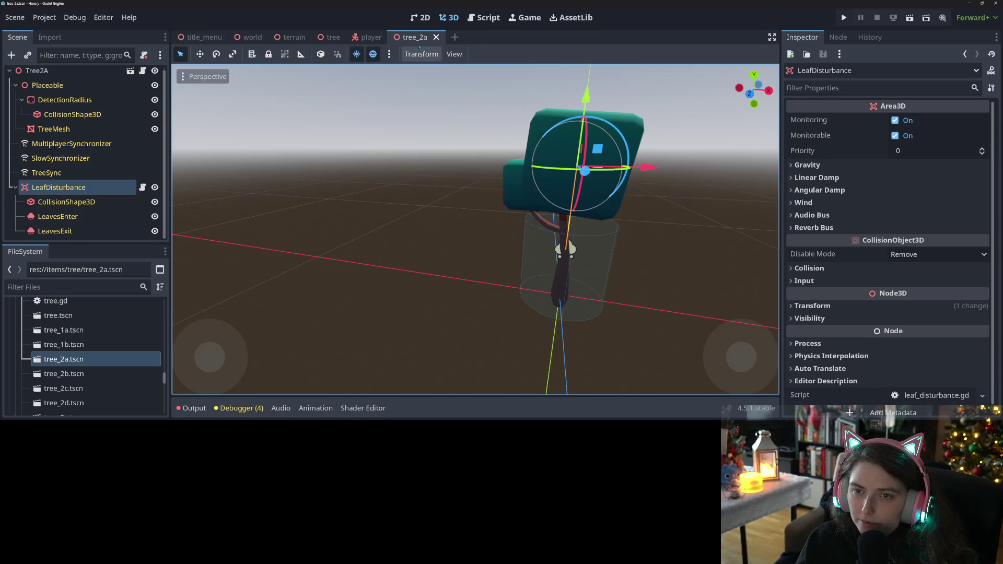
click(332, 37)
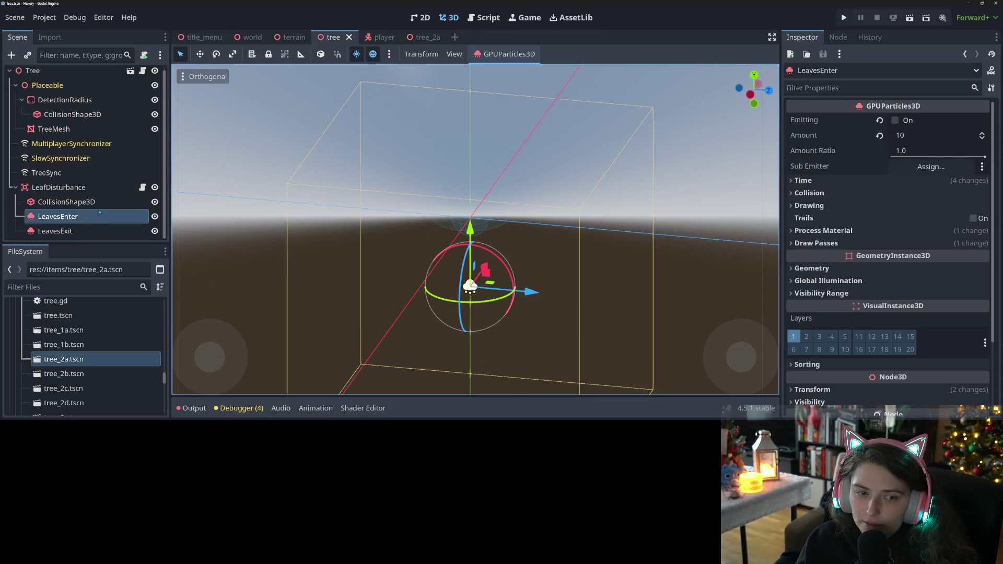
click(66, 202)
click(815, 119)
key(ctrl+s)
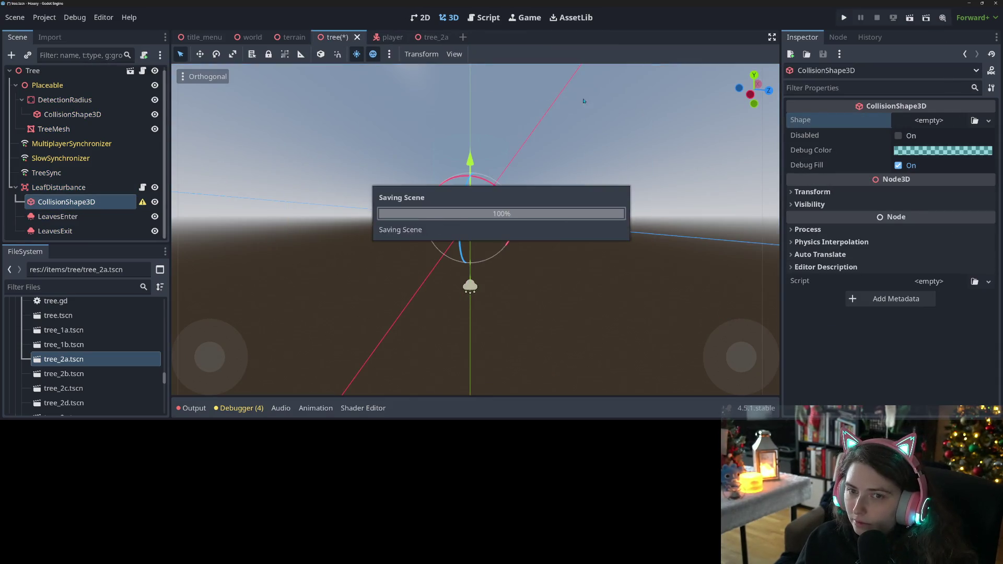
click(428, 37)
Give the tree_2a LeafDisturbance collision shape a new BoxShape3D, viewed from the front
scroll(635, 226, down, 3)
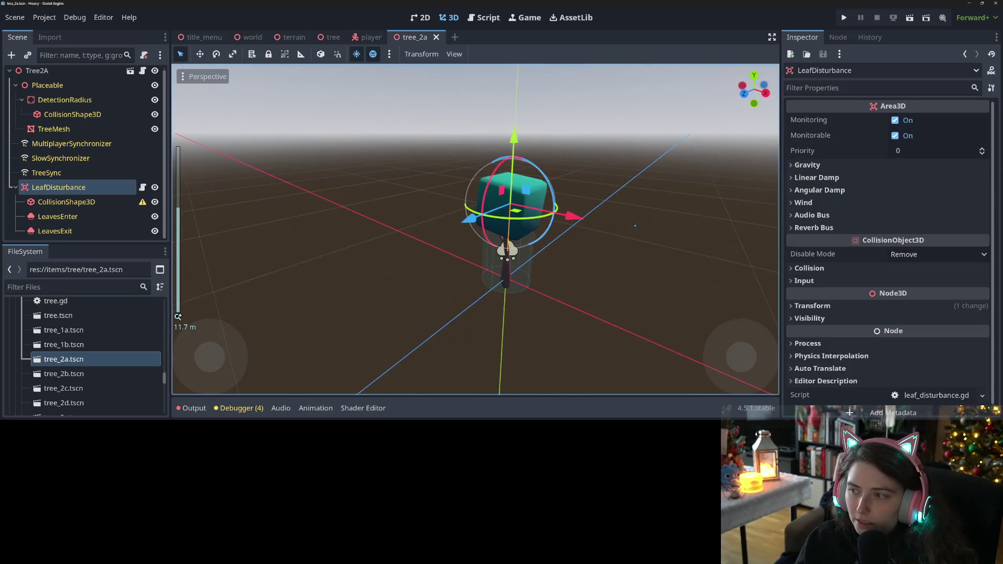
click(66, 201)
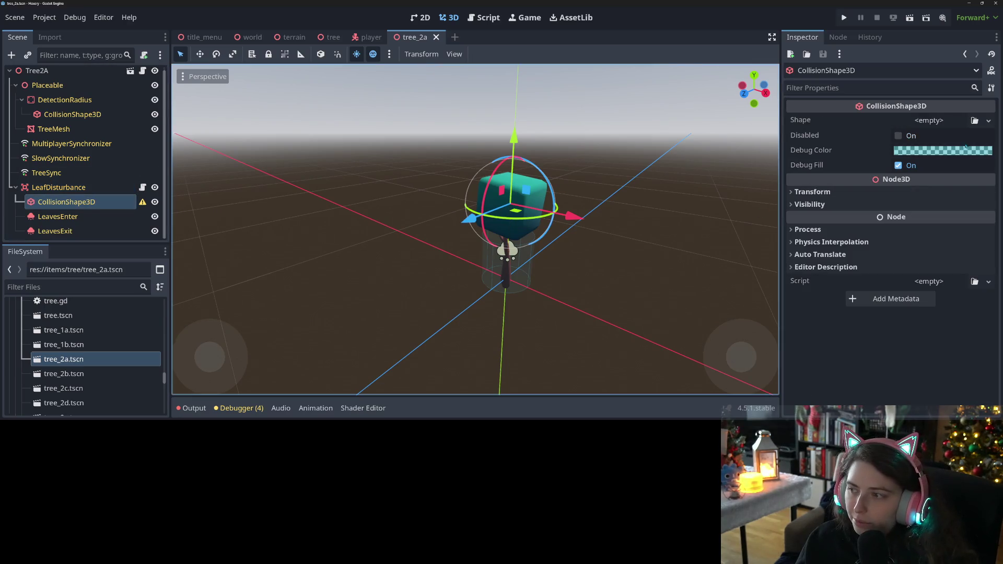
click(987, 123)
click(934, 133)
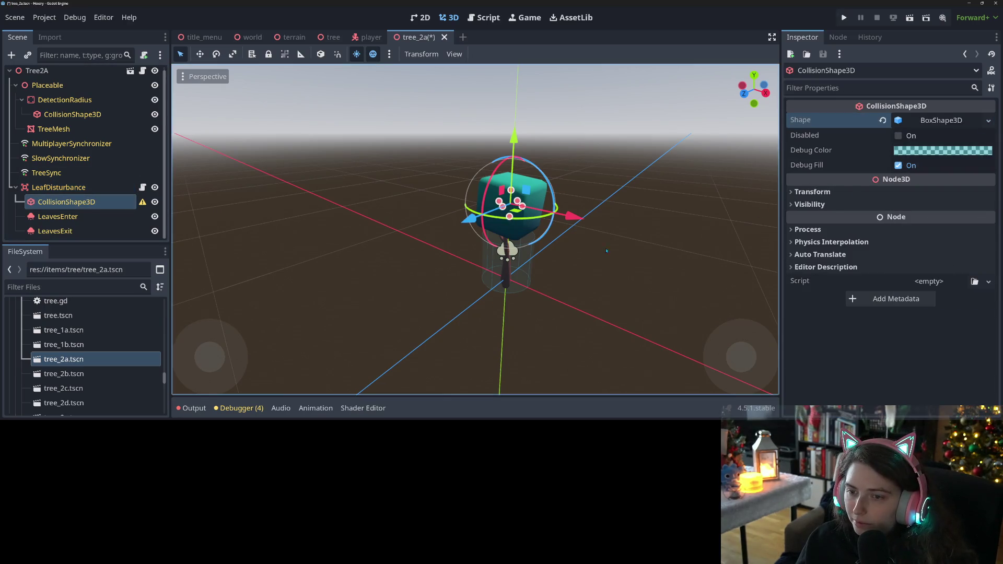
key(KP_1)
scroll(603, 235, down, 2)
mouse_move(574, 230)
mouse_down()
mouse_move(509, 209)
mouse_move(500, 210)
mouse_move(517, 216)
mouse_move(433, 234)
mouse_move(506, 218)
mouse_move(525, 225)
mouse_up()
scroll(499, 215, down, 2)
scroll(509, 218, down, 2)
scroll(524, 225, down, 1)
scroll(524, 225, up, 10)
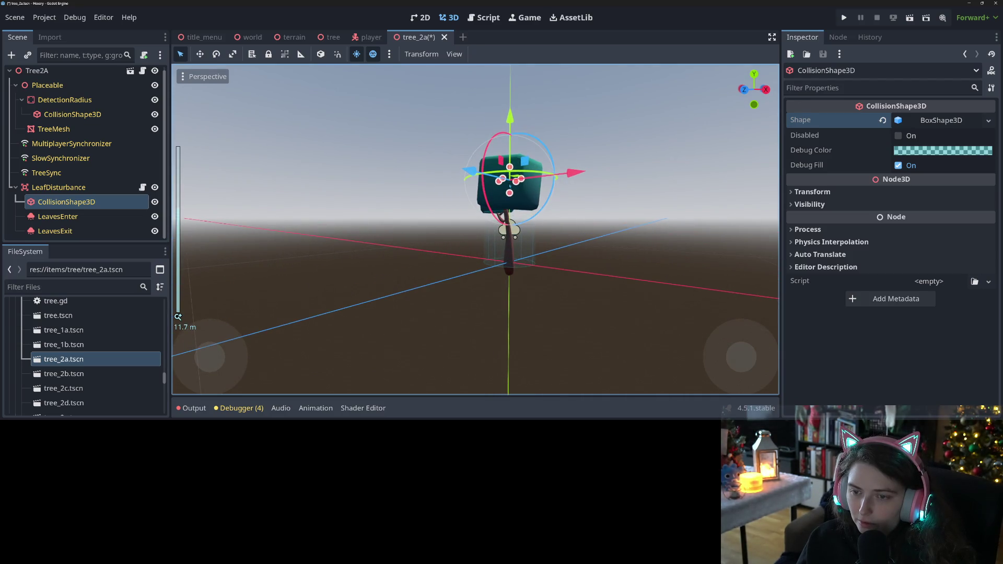
Set the box shape size to 2 × 2 × 2 m and save tree_2a
click(940, 120)
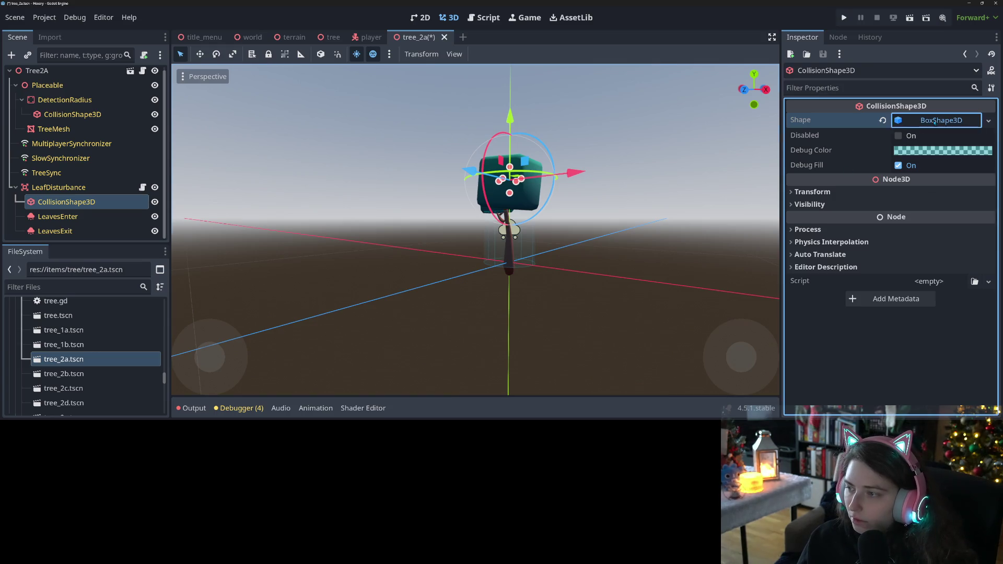
click(831, 153)
text(2)
key(Tab)
text(2)
key(Tab)
key(Return)
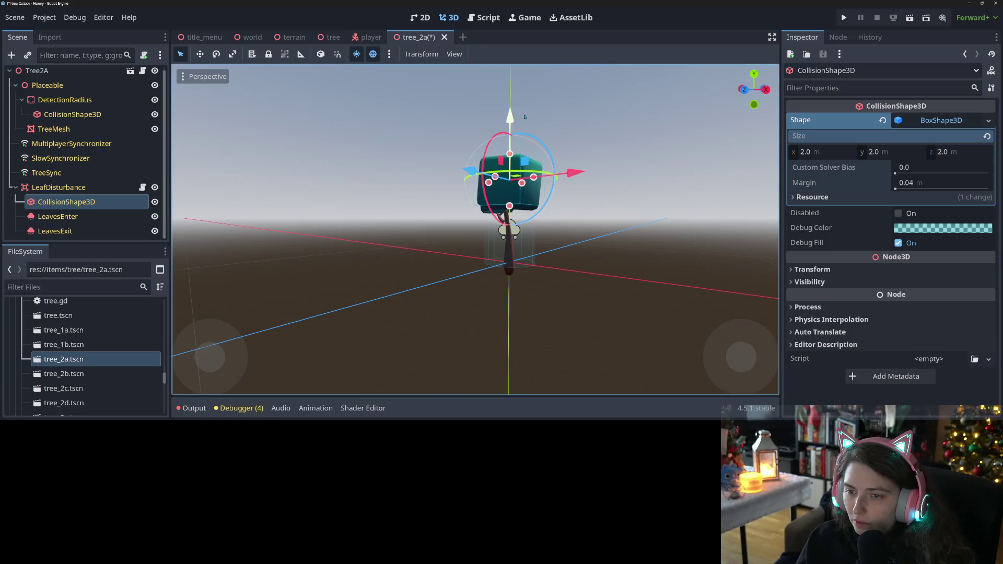
mouse_move(600, 188)
mouse_down()
mouse_move(522, 272)
mouse_move(595, 223)
mouse_up()
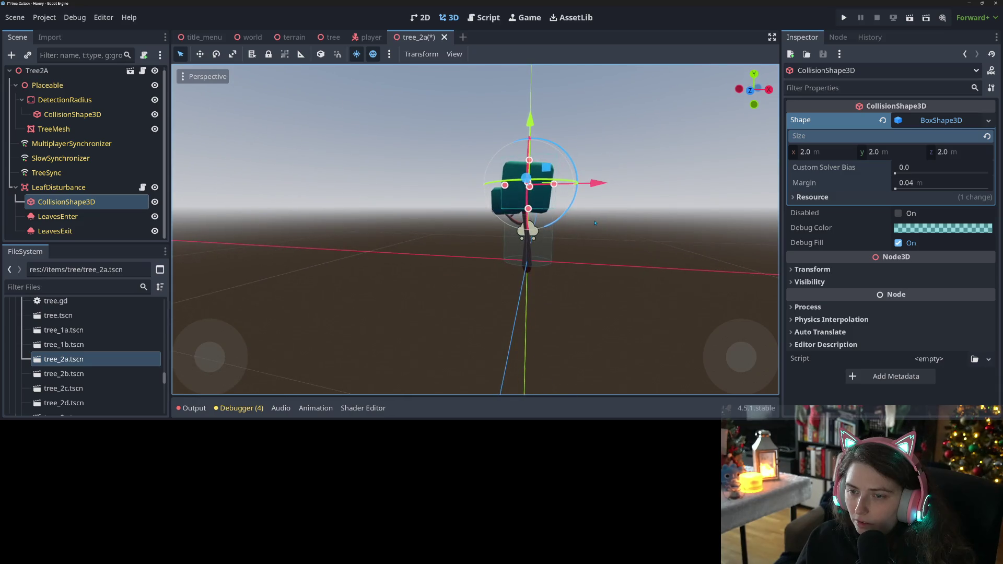
key(ctrl+s)
Nudge the collision box along X and Y into the crown and save
drag(601, 184, 594, 189)
drag(525, 119, 529, 125)
mouse_move(600, 188)
mouse_down()
mouse_move(562, 266)
mouse_move(576, 188)
mouse_move(694, 167)
mouse_move(504, 193)
mouse_up()
key(ctrl+s)
Run the project and load the 'test' save from Hexery's title menu
click(910, 18)
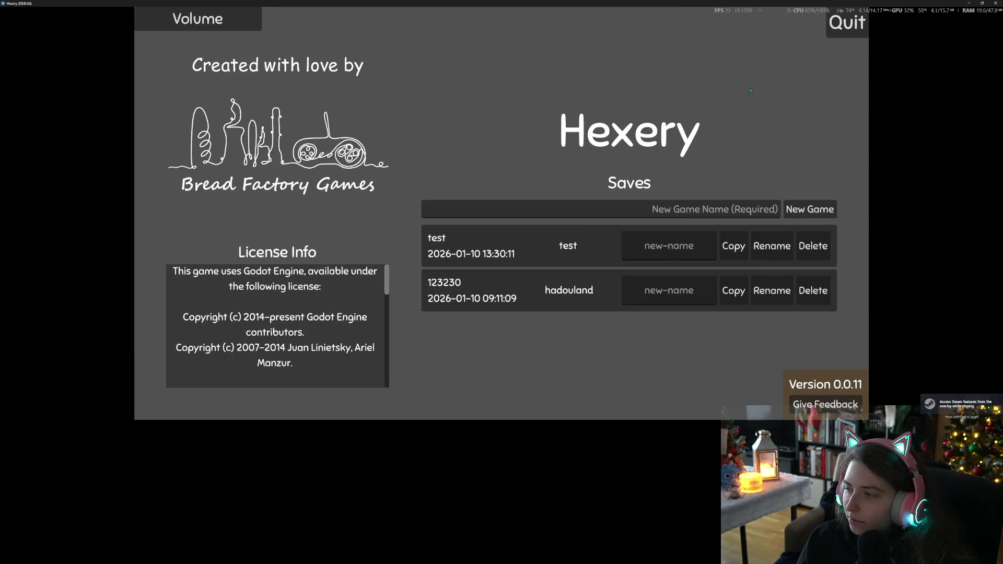
click(198, 19)
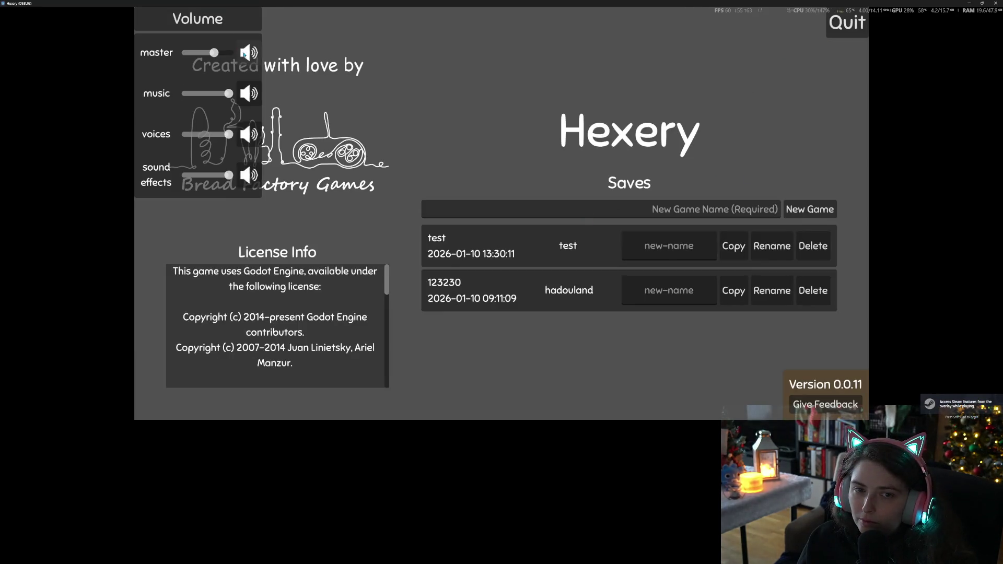
click(229, 19)
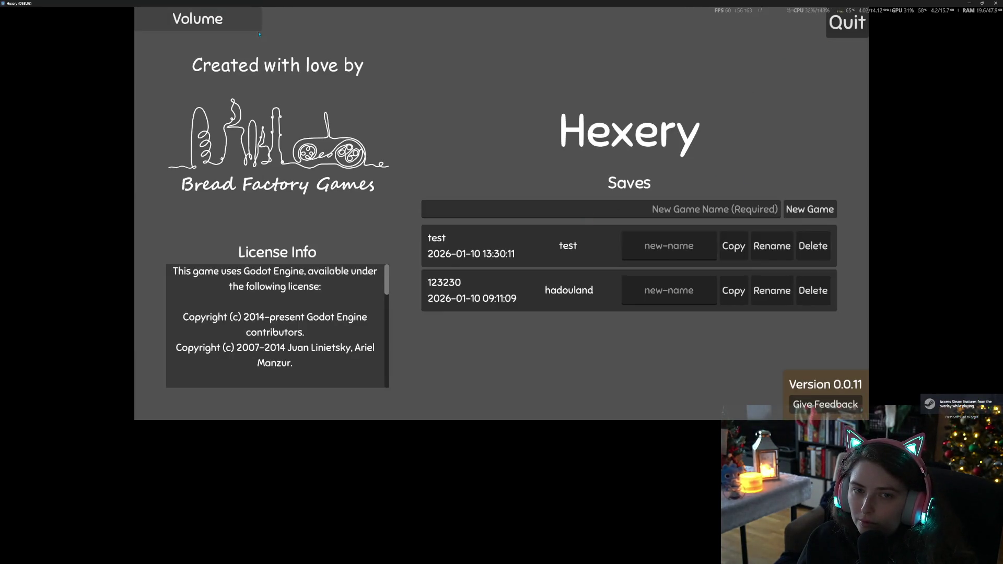
click(588, 247)
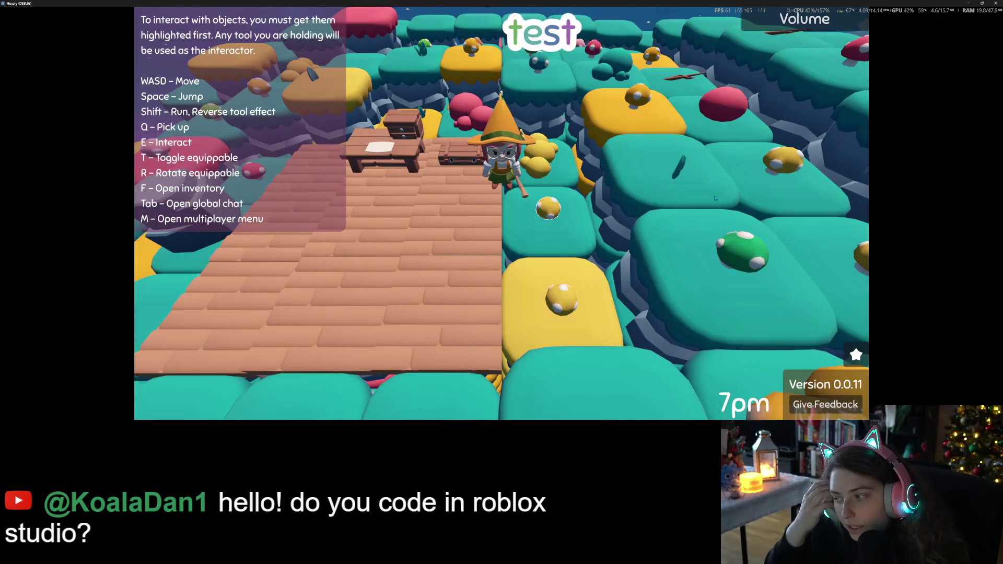
Fly the witch on her broom up, past and over the pink tree
scroll(714, 199, down, 5)
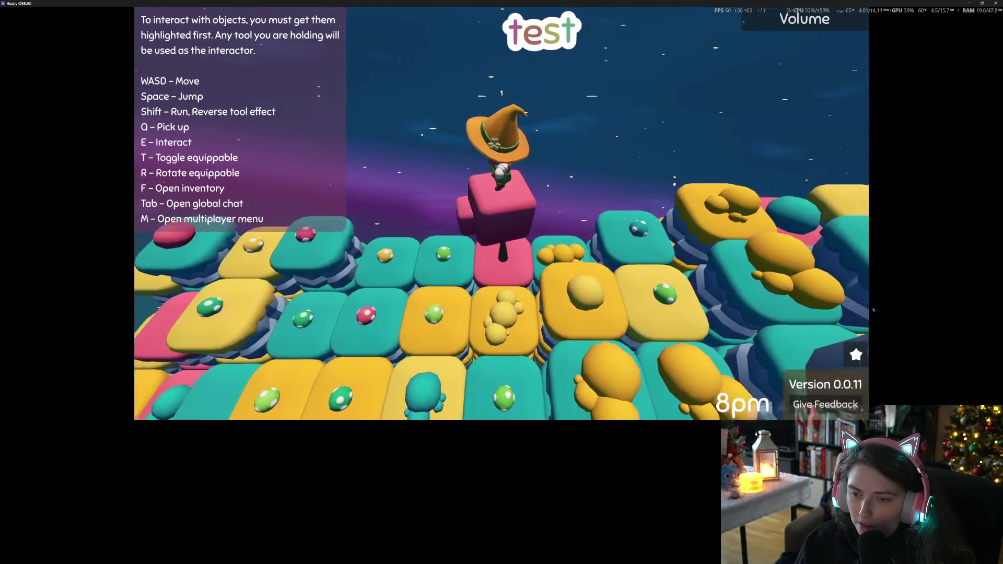
key(space)
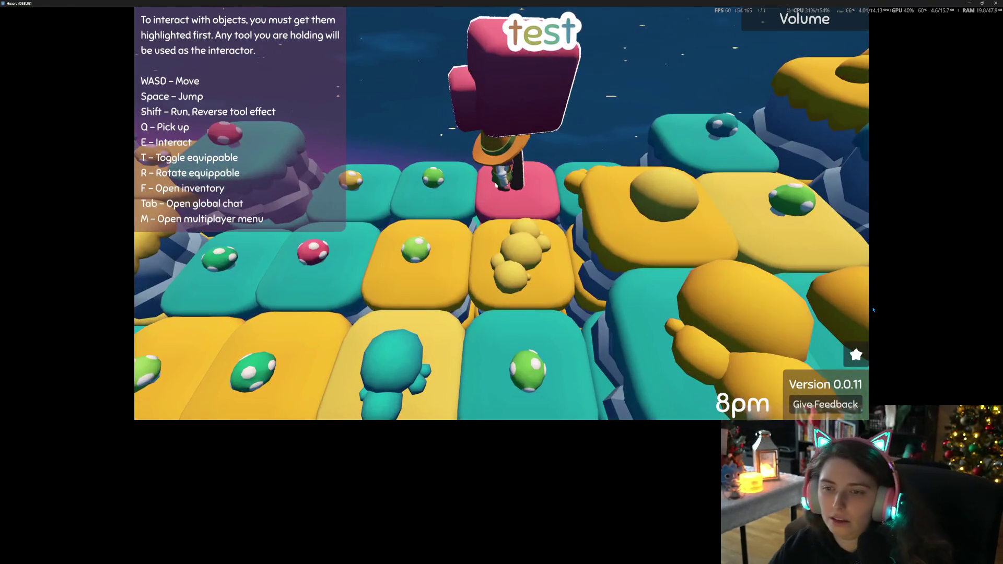
key(space)
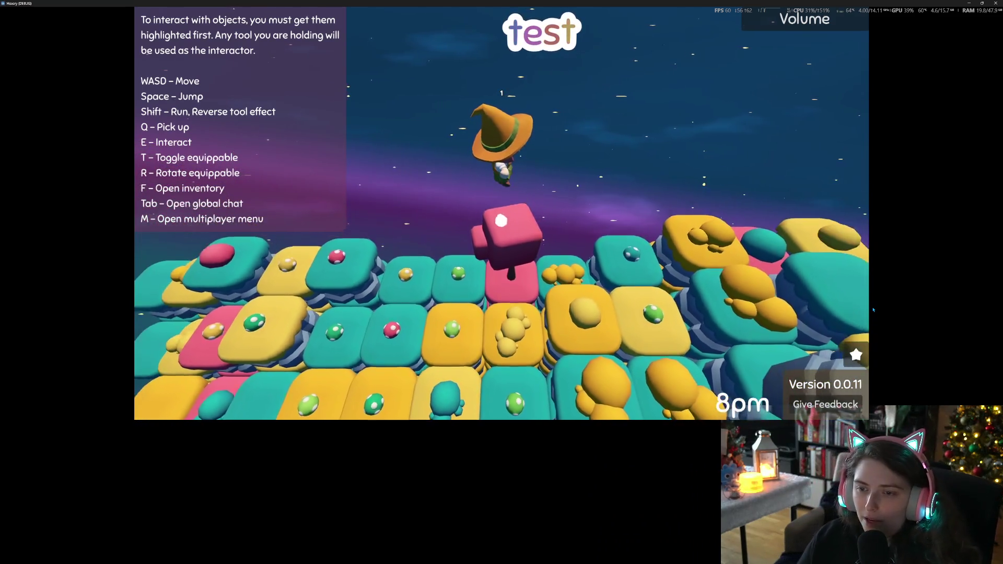
key(w)
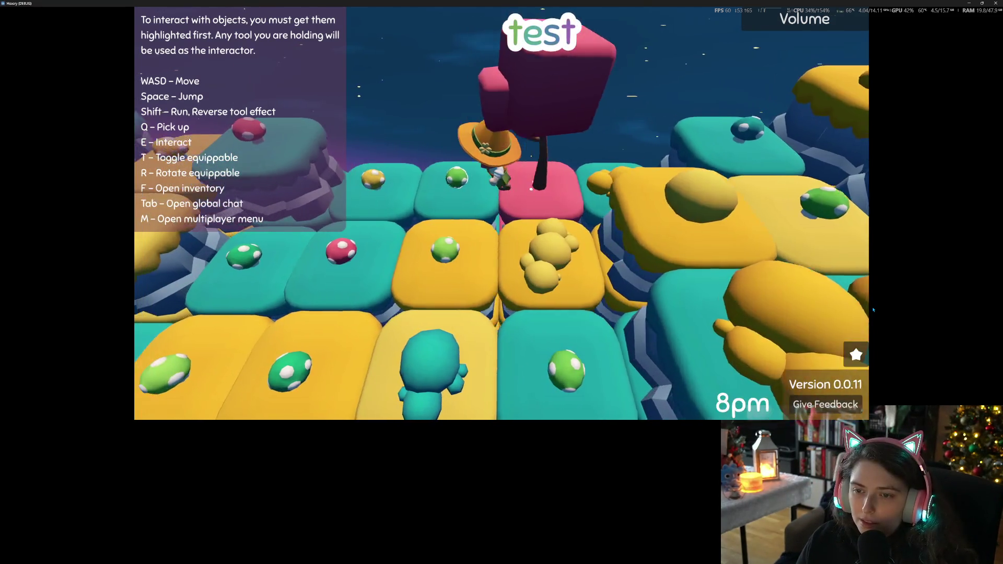
key(space)
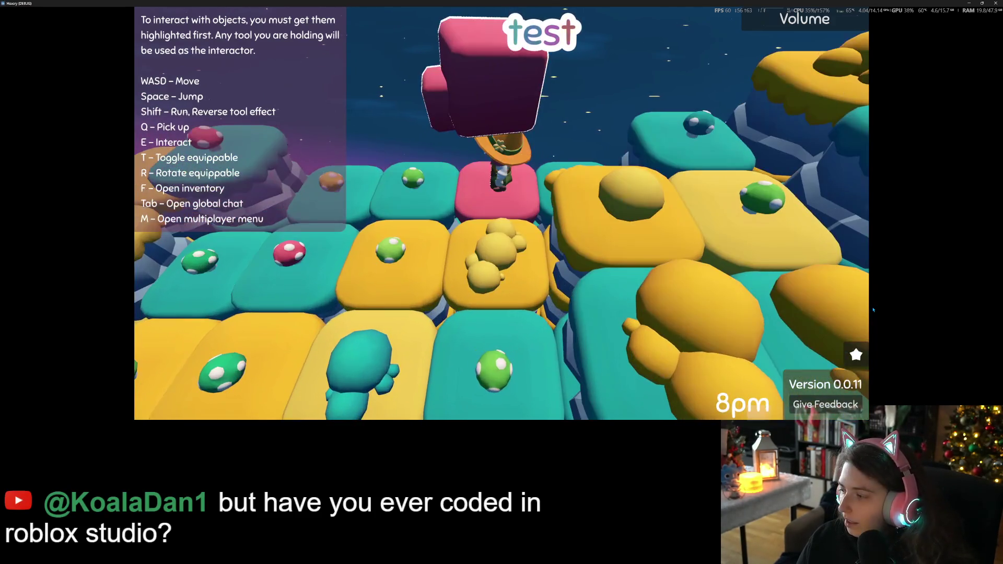
key(space)
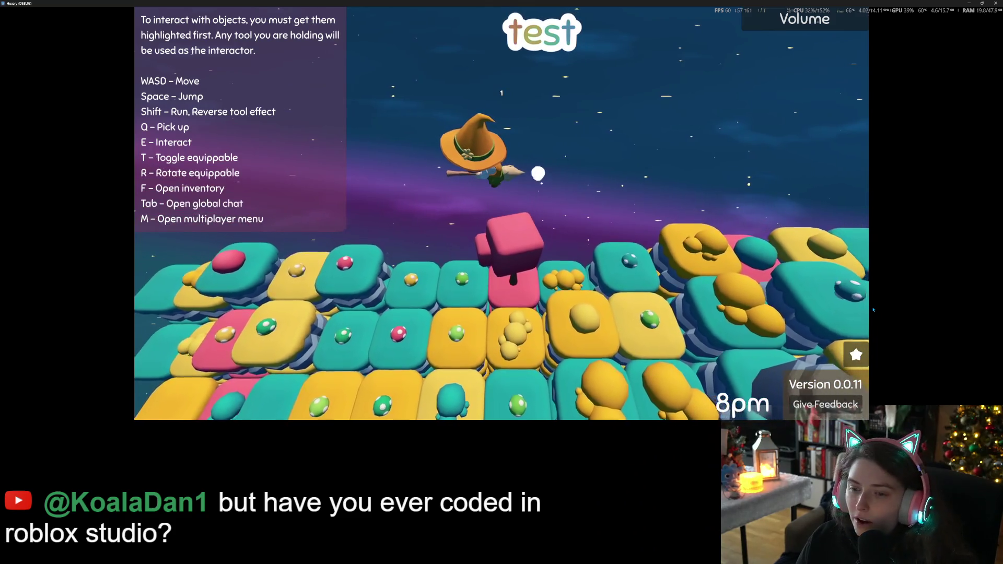
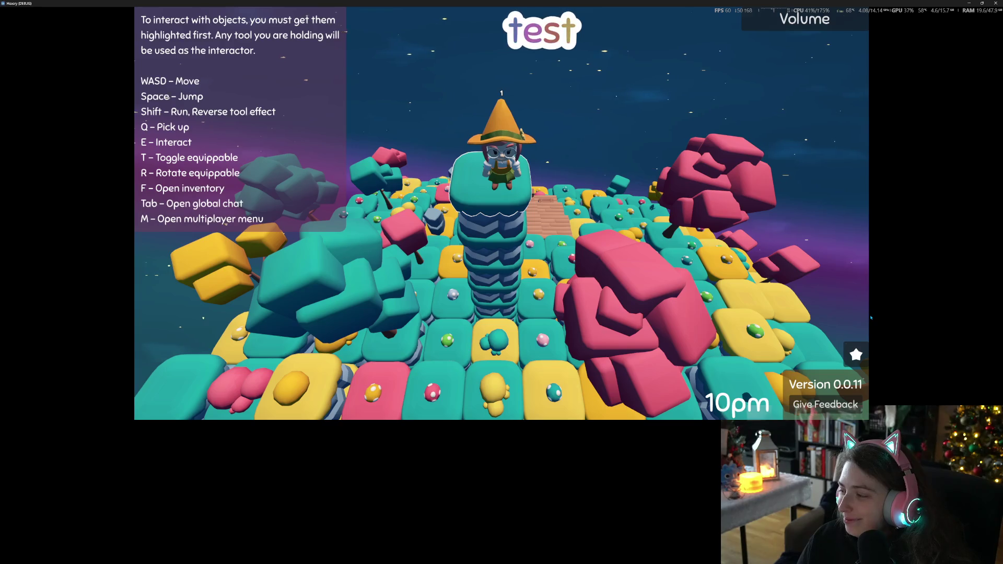
Fly the witch off the pillar and among the island's trees to test the leaf effects
key(space)
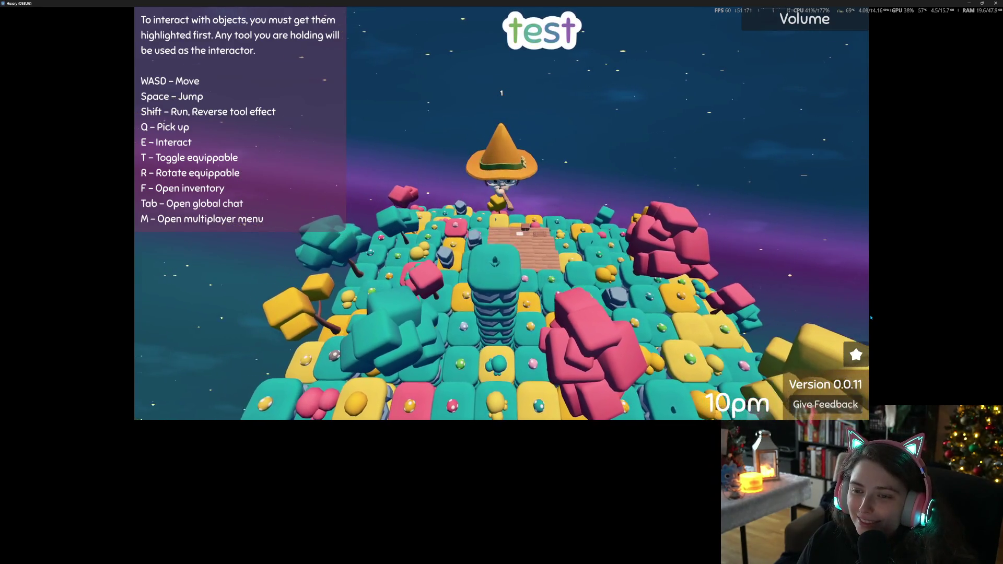
key(w)
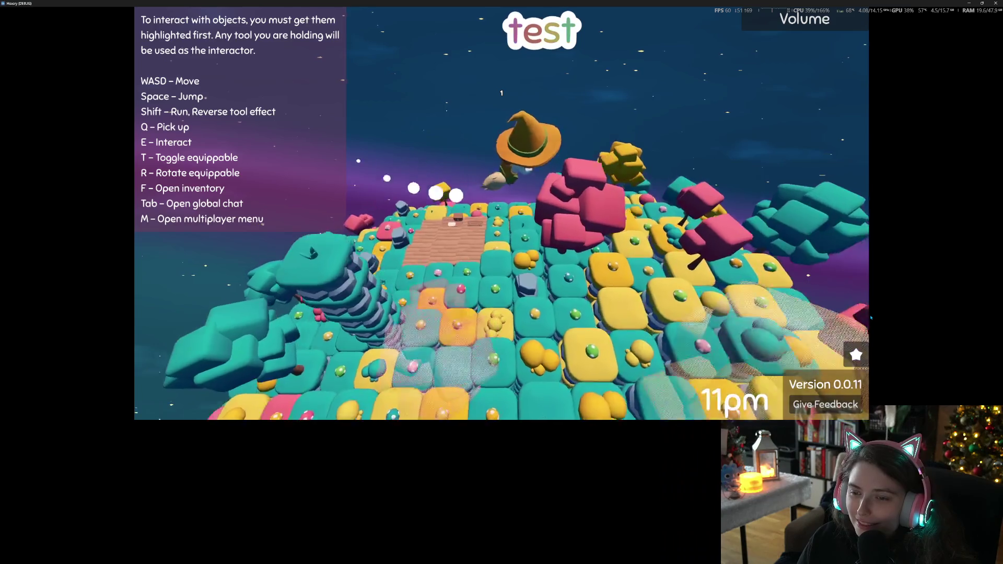
key(w)
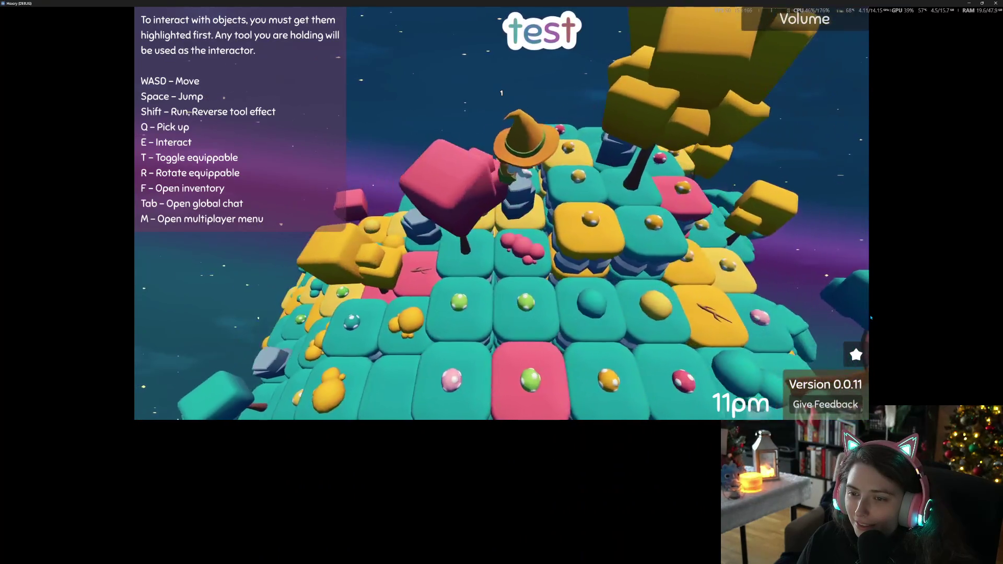
key(w)
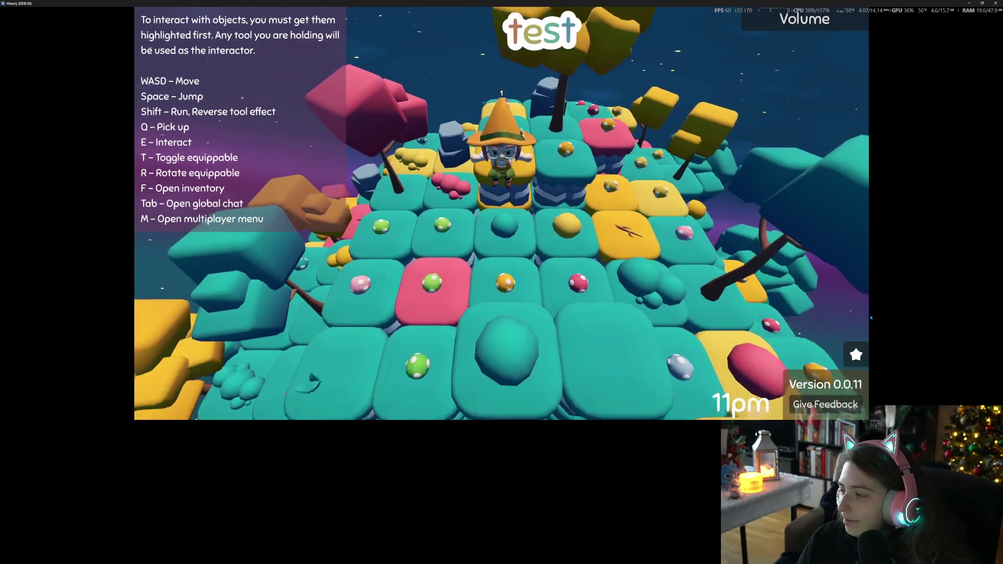
key(w)
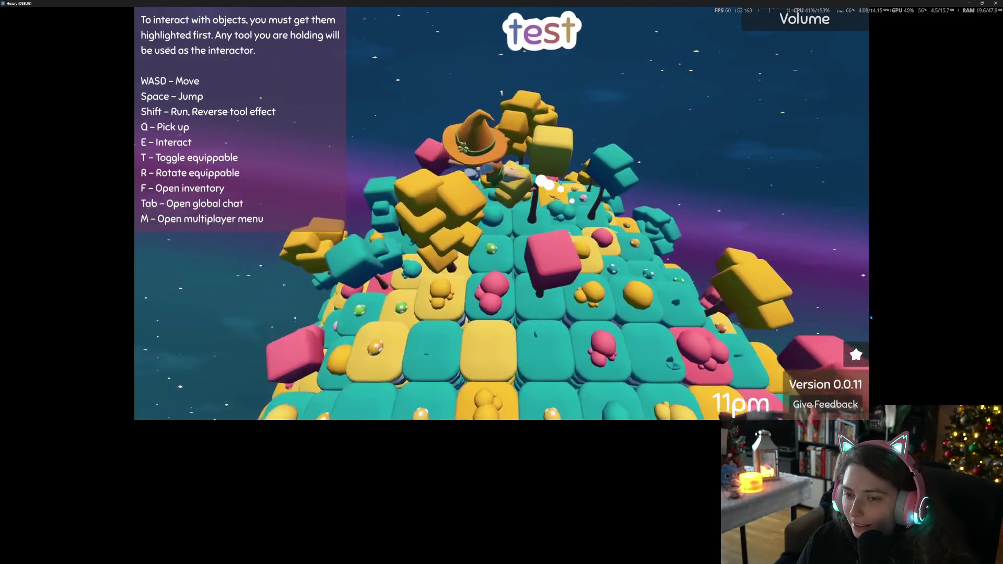
key(w)
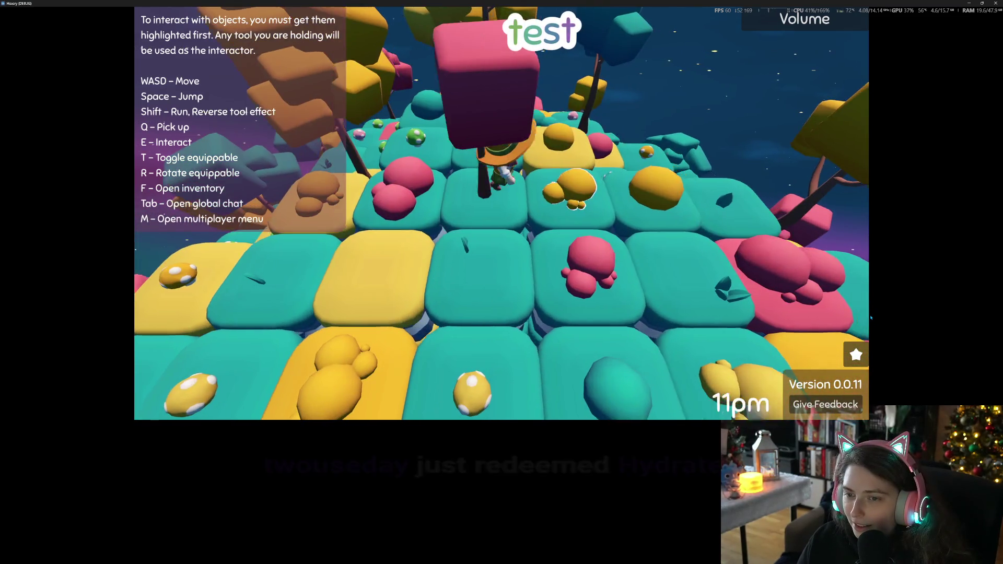
key(e)
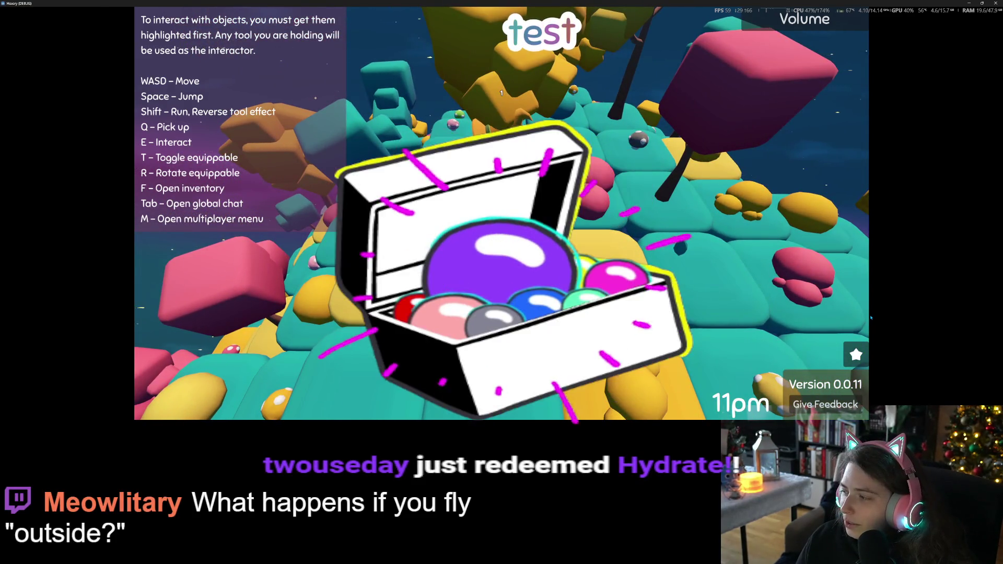
key(q)
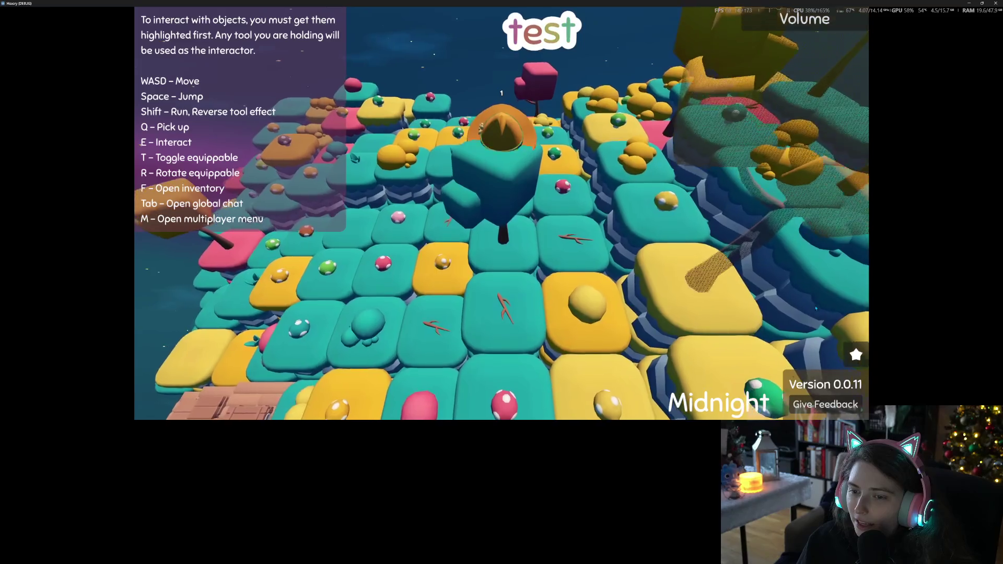
Walk the witch past the teal tree, then stop the running game
key(w)
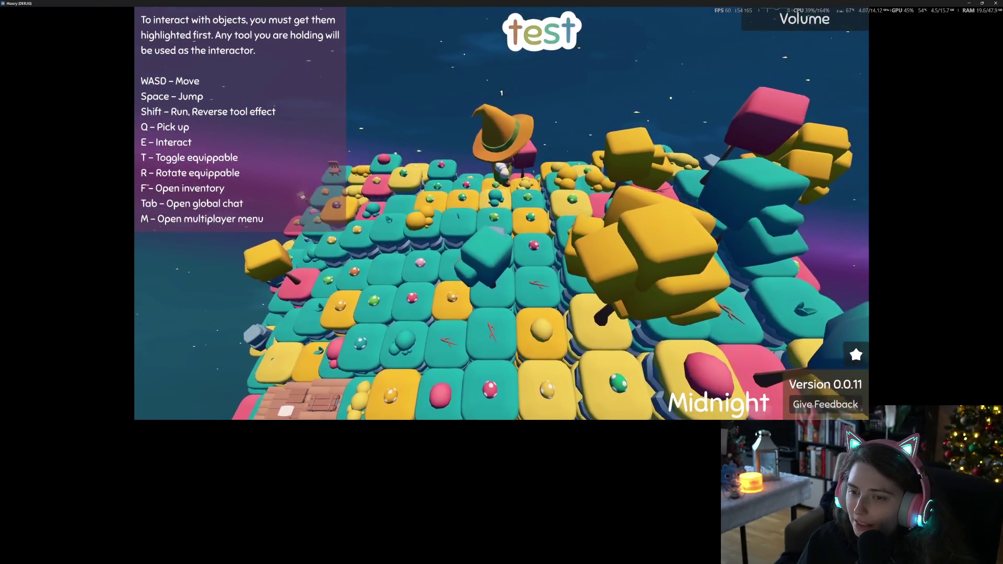
key(w)
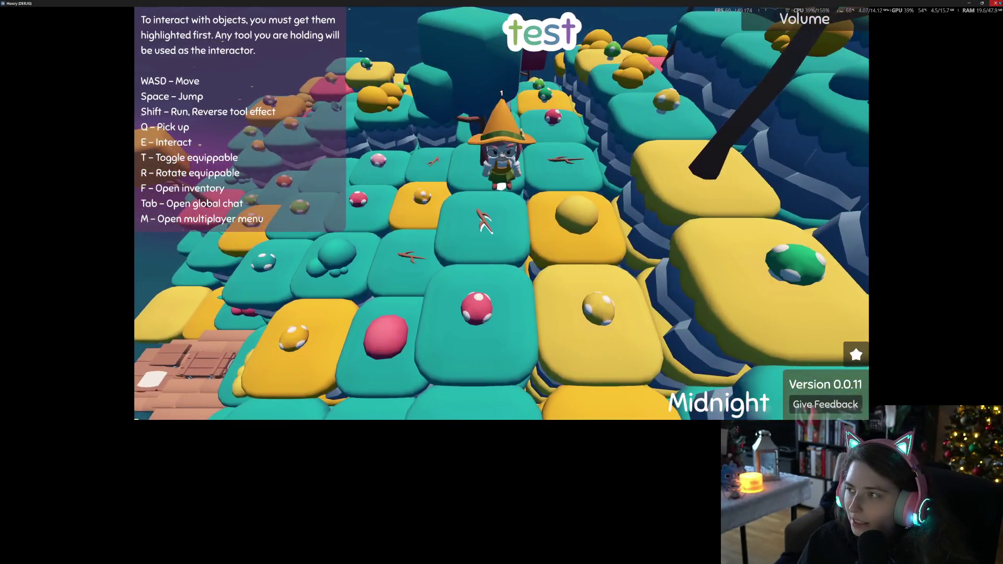
click(995, 3)
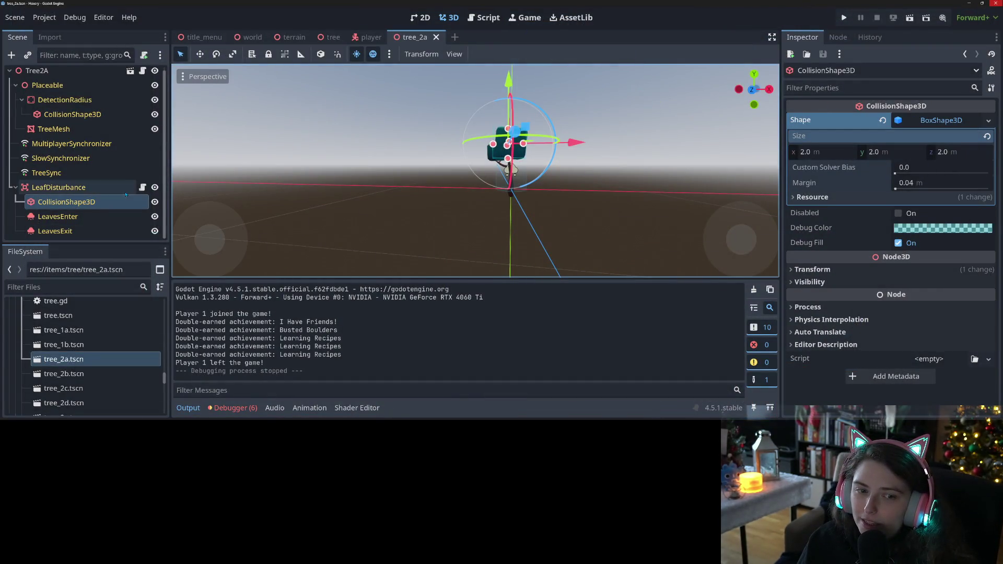
Open leaf_disturbance.gd and turn off Monitorable on the LeafDisturbance area
click(142, 187)
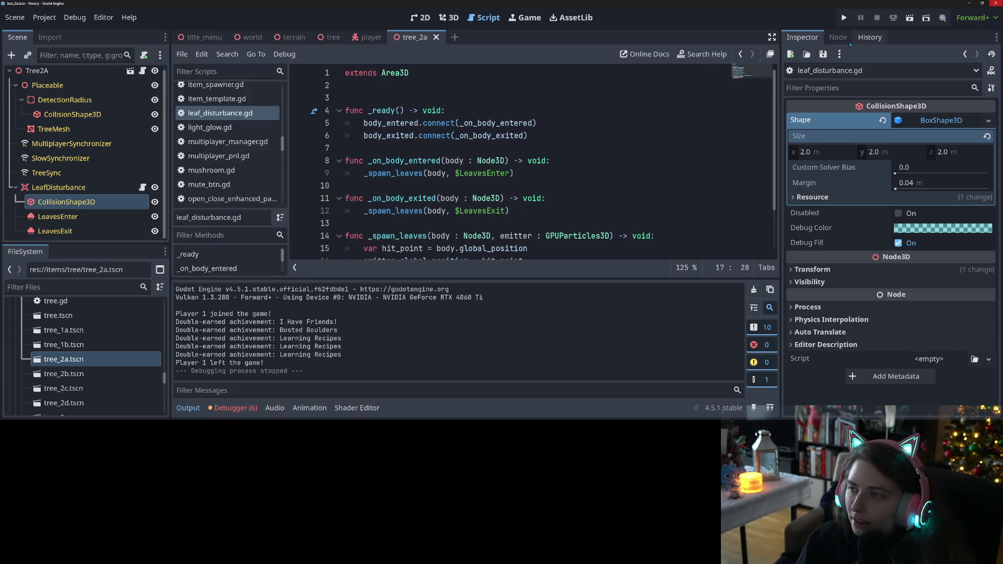
click(59, 187)
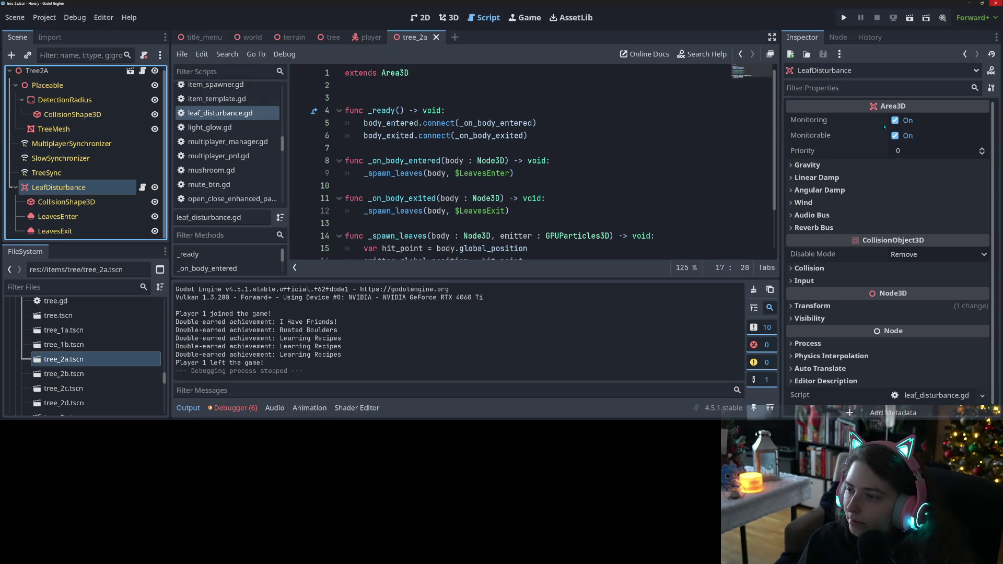
click(902, 136)
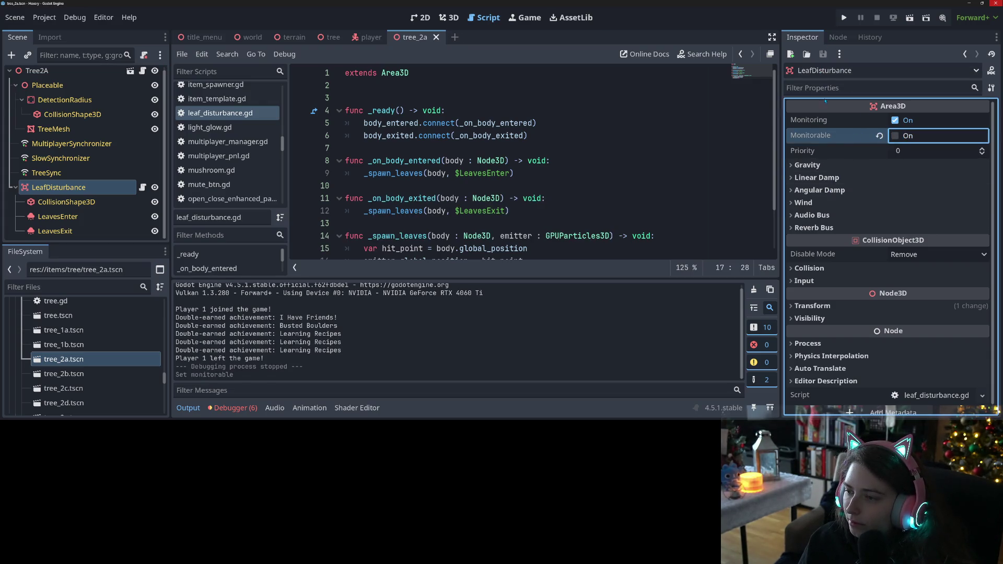
Review LeafDisturbance's signals in a widened Node panel, selecting area_shape_exited
click(838, 38)
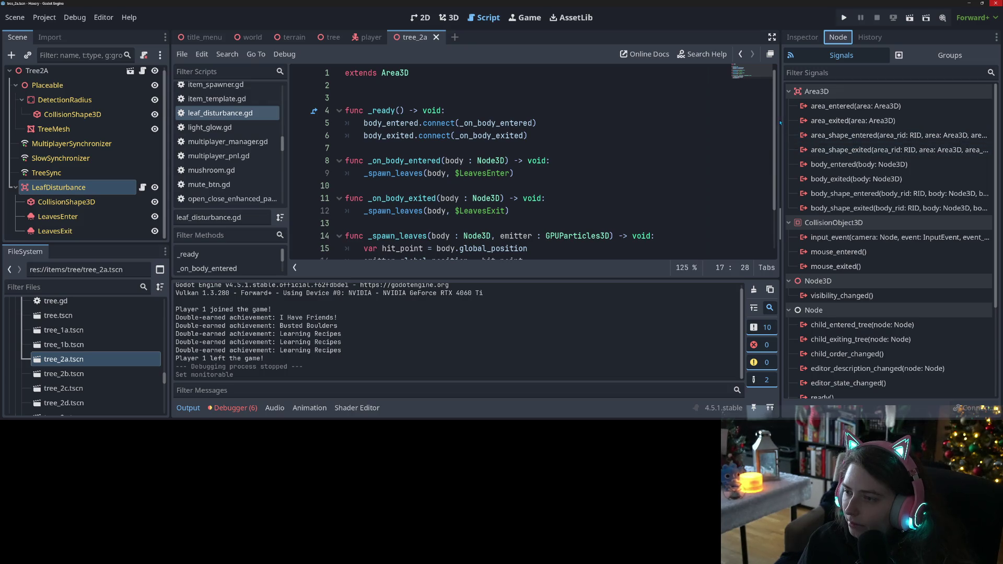
drag(779, 120, 572, 121)
mouse_move(726, 141)
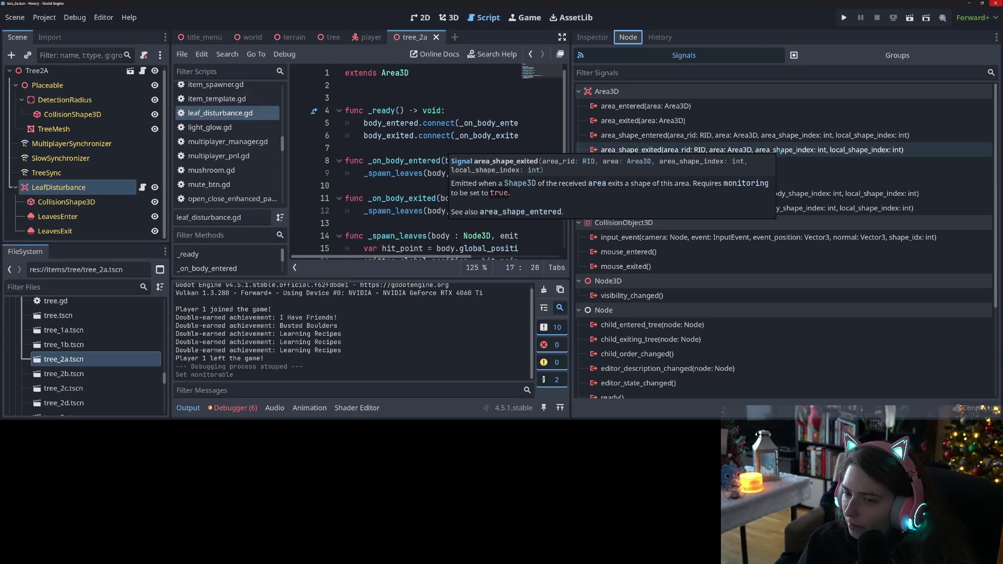
click(781, 151)
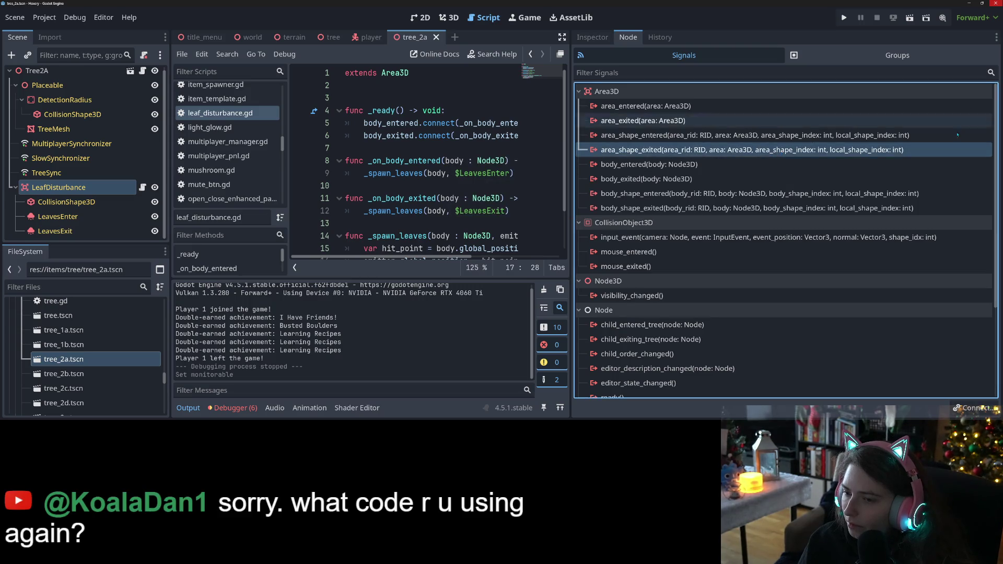
mouse_move(891, 151)
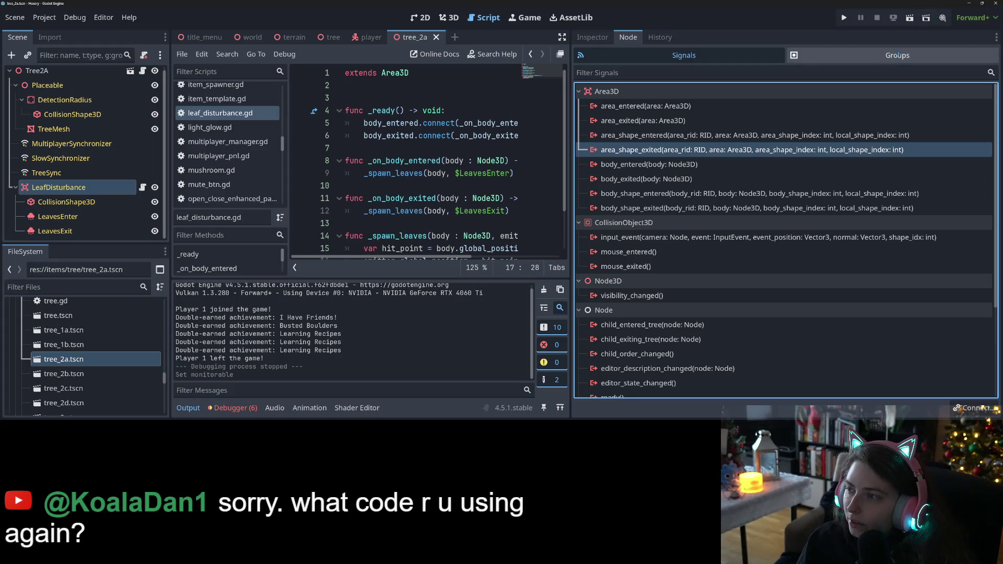
Return to LeafDisturbance's properties and read the Area3D class documentation in a wider view
click(597, 37)
click(991, 70)
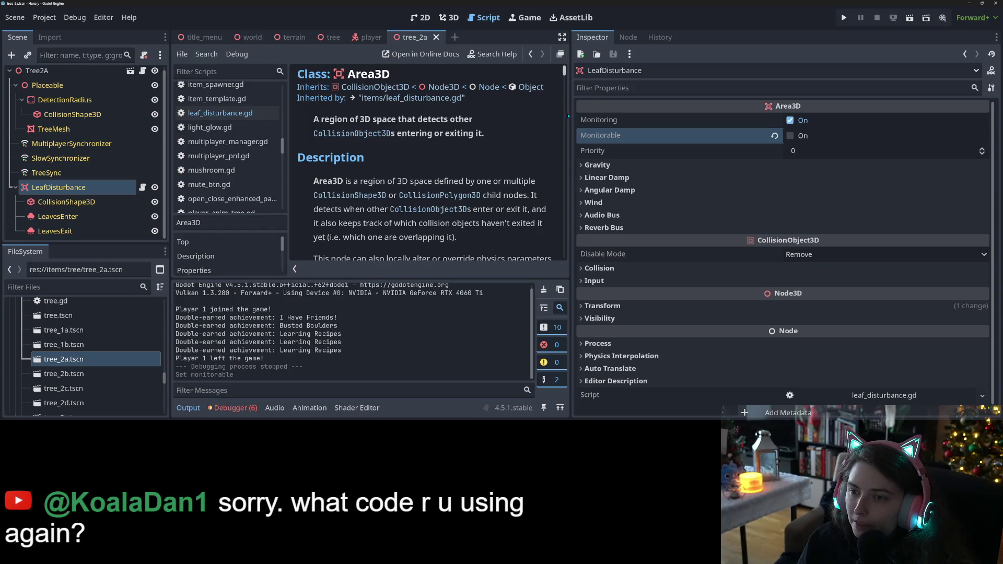
drag(569, 111, 795, 112)
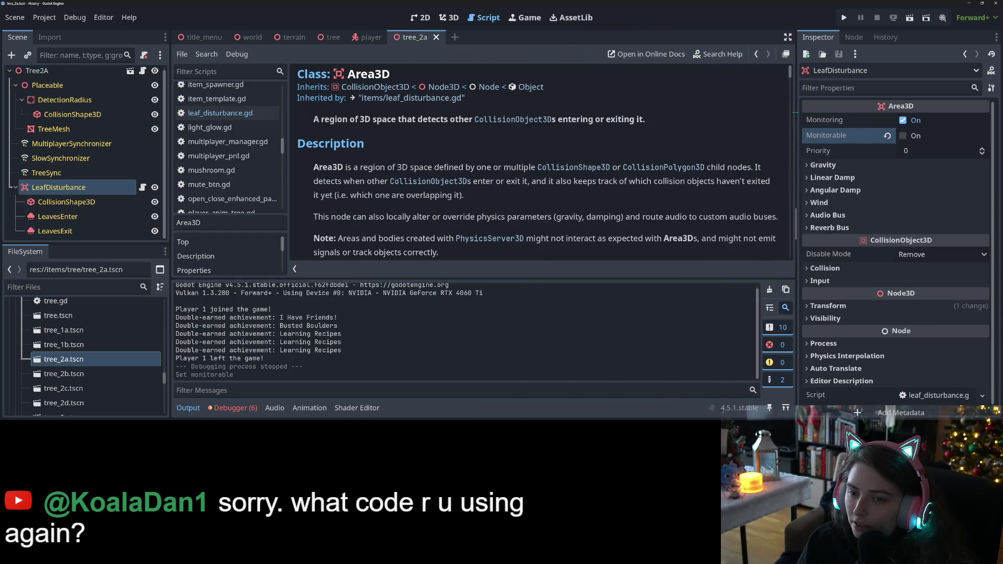
click(198, 409)
Show the debugger errors and jump to the line 16 error in leaf_disturbance.gd
click(235, 408)
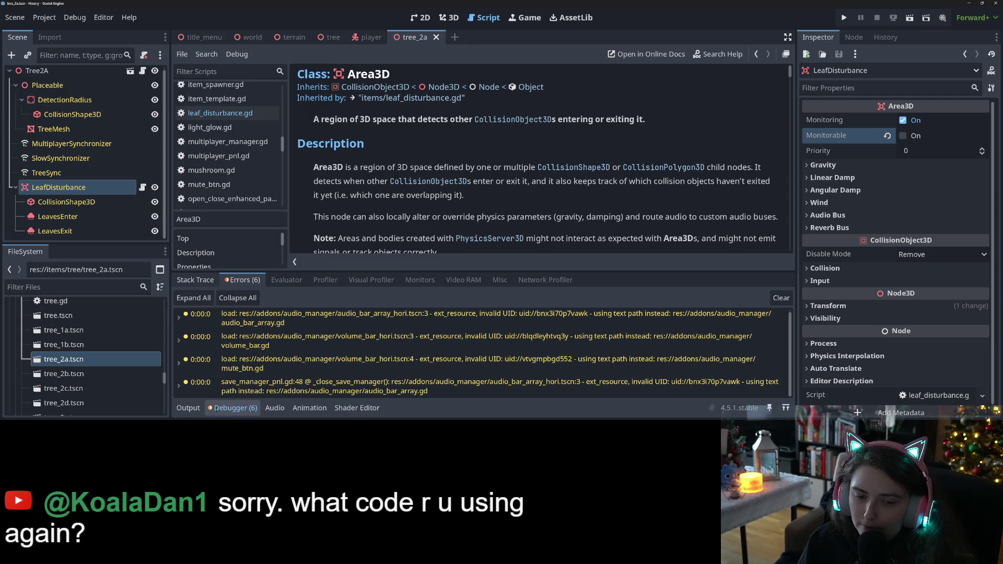
scroll(255, 347, down, 2)
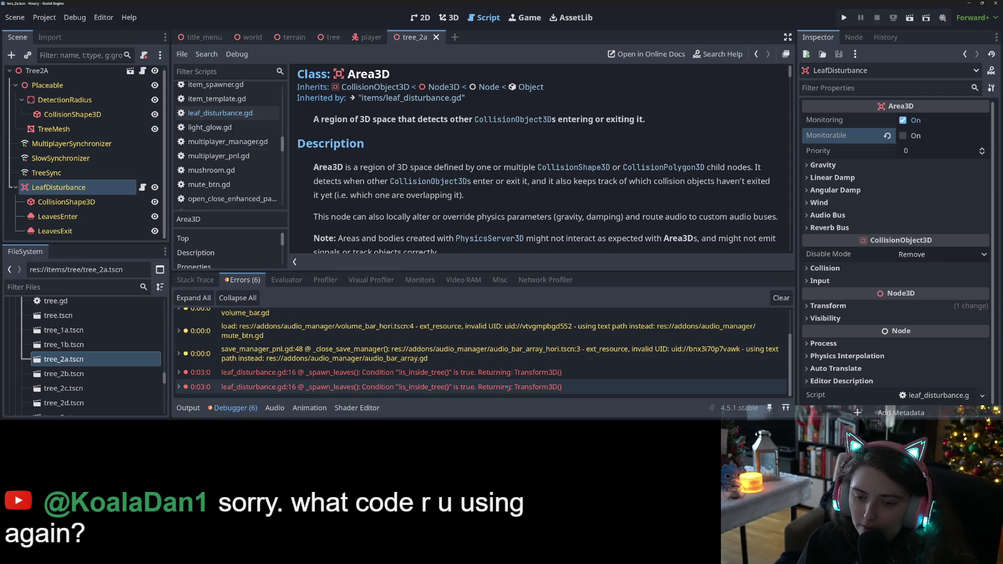
click(511, 372)
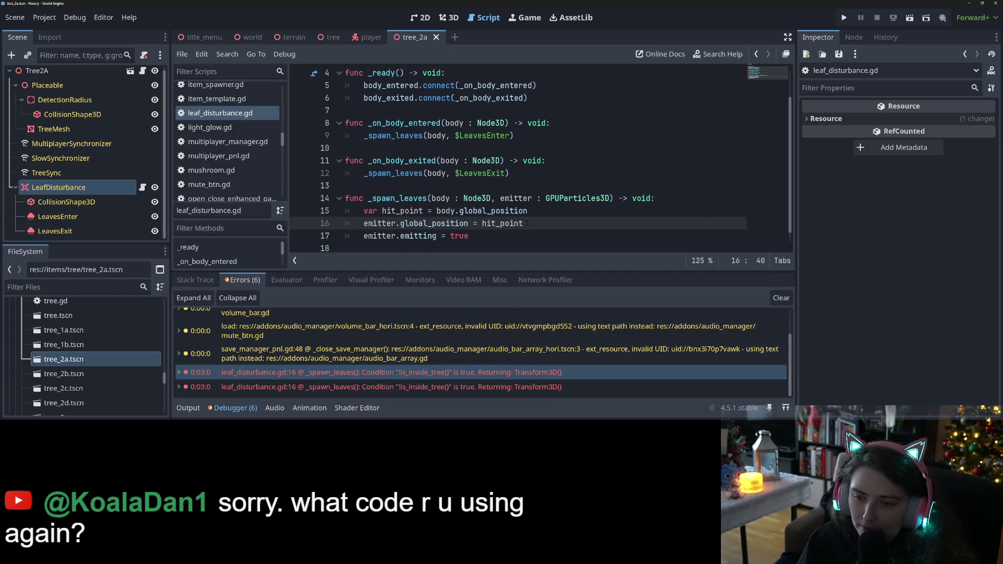
Inspect lines 14–17 of leaf_disturbance.gd, highlighting every _spawn_leaves use
click(505, 210)
key(Down)
click(423, 235)
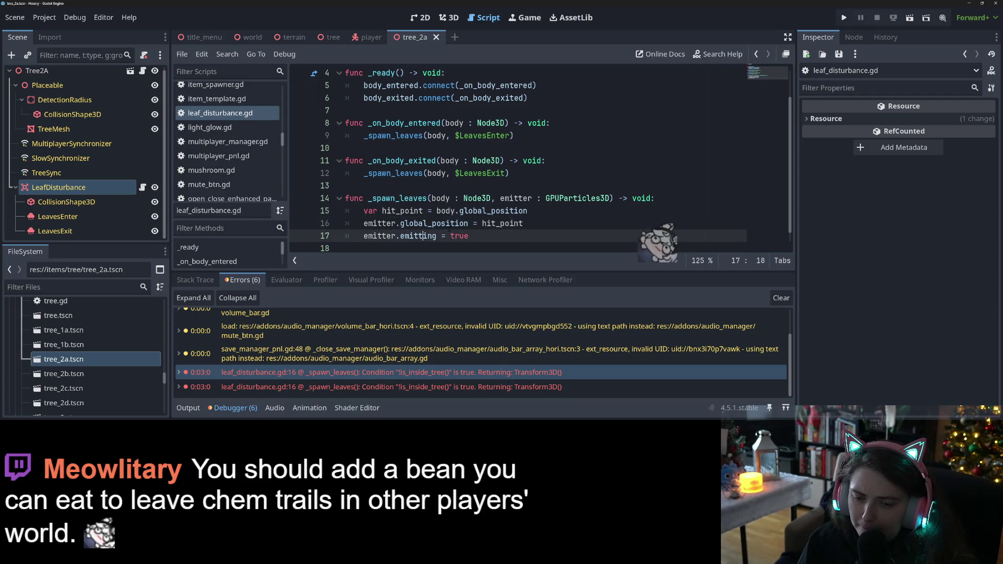
mouse_move(438, 228)
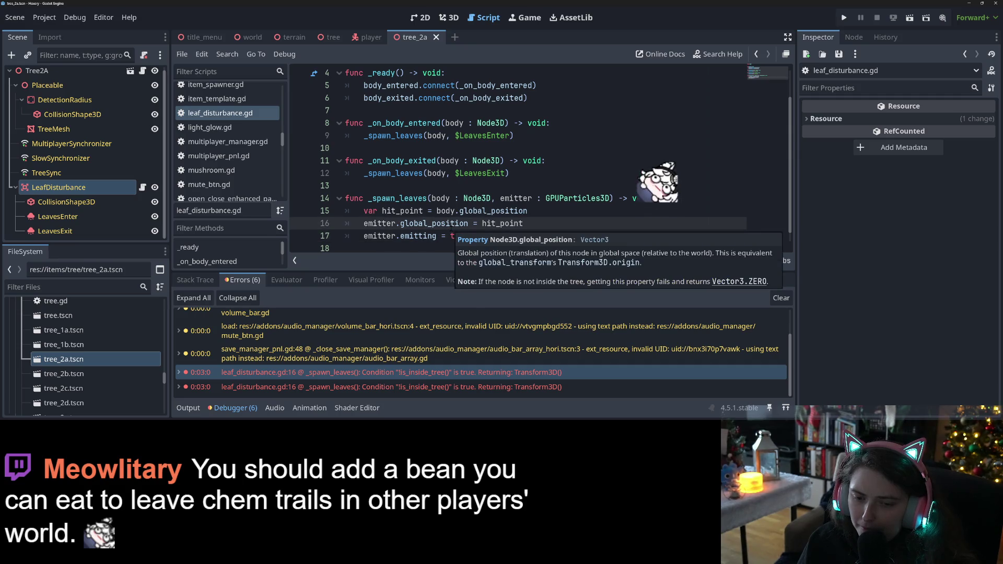
click(413, 198)
click(690, 198)
double_click(410, 198)
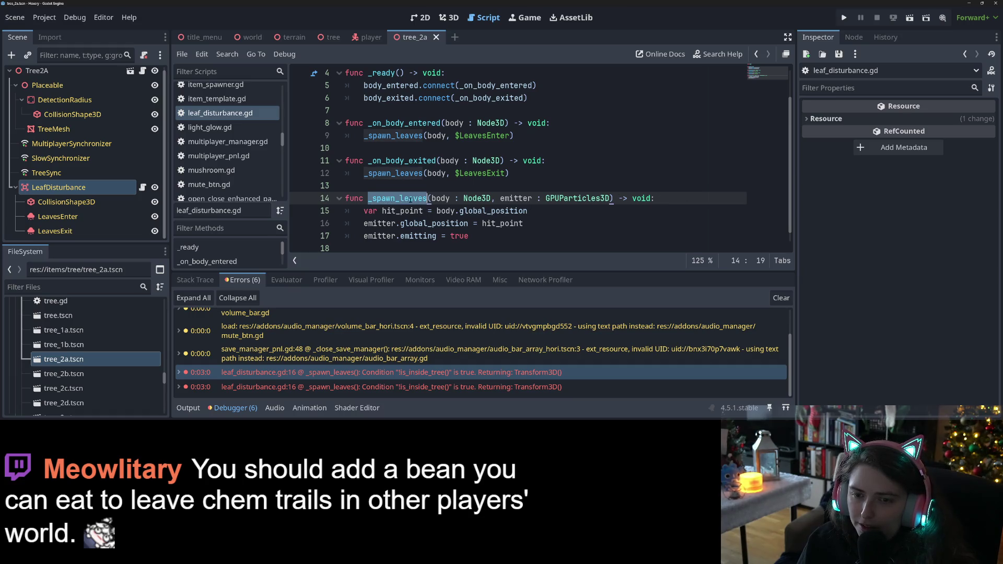
click(659, 200)
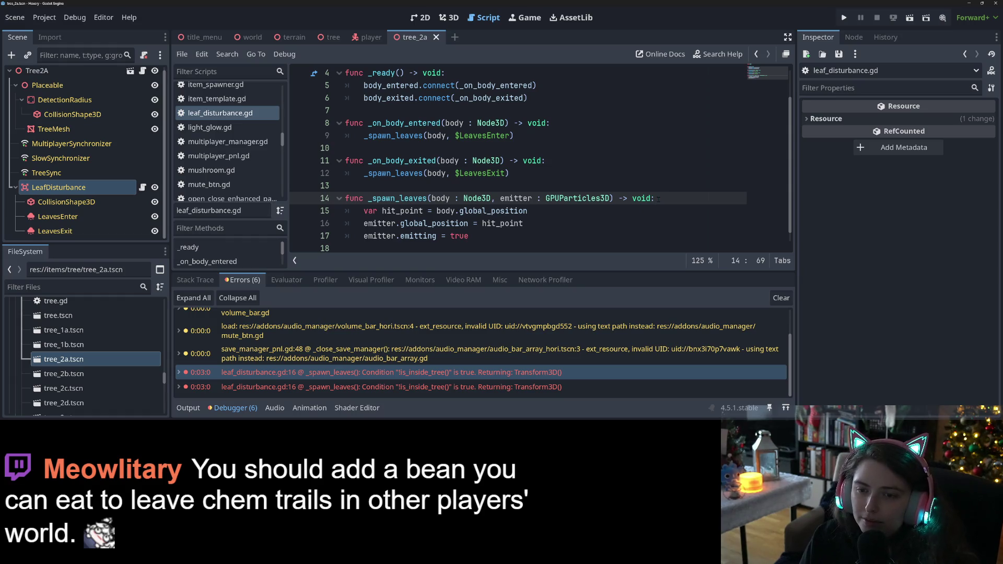
Insert 'if not is_inside_tree(): return' above the LeavesExit spawn call and save
key(Up)
key(Up)
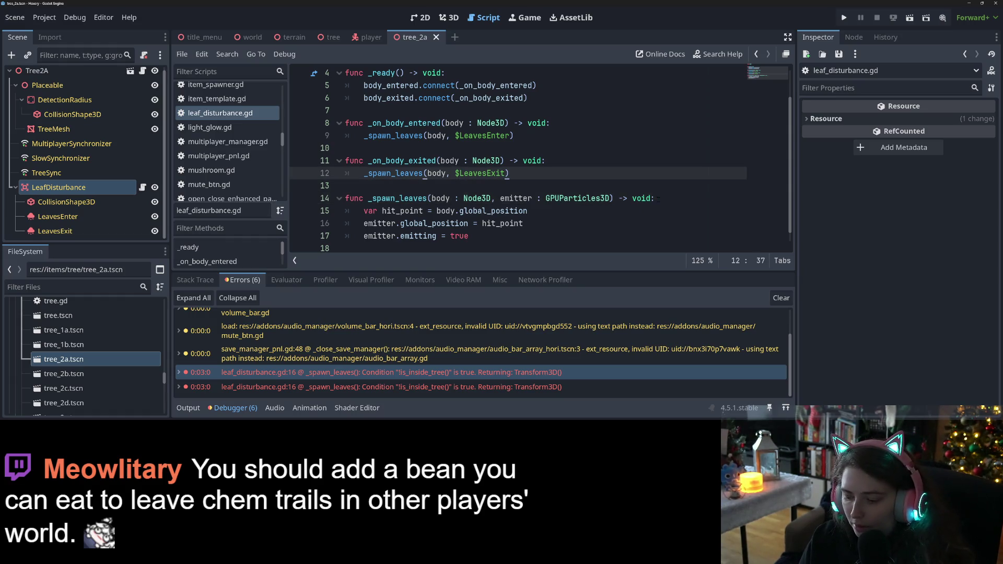
key(Return)
key(Up)
text(if not is_in)
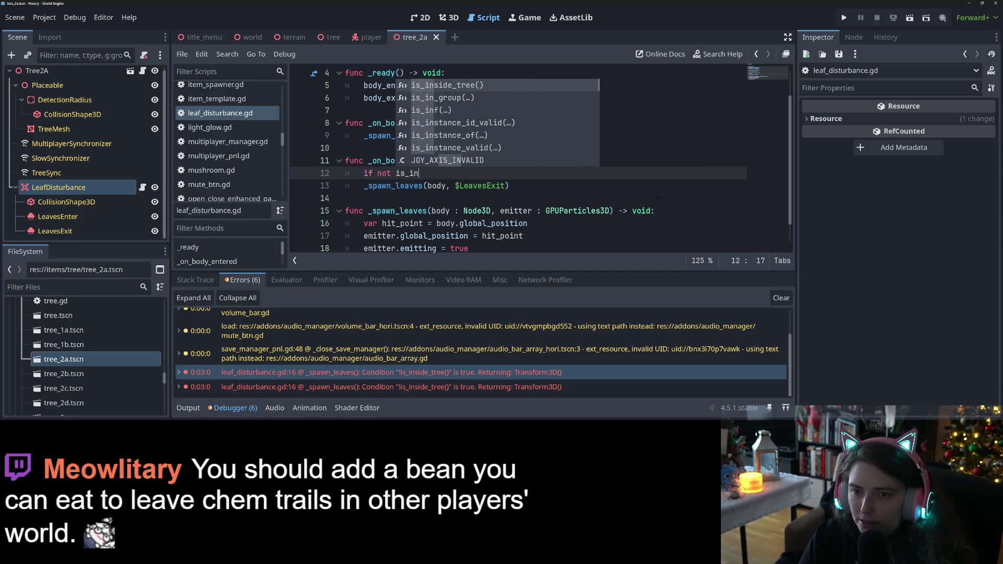
key(Return)
text(:)
key(Return)
text(return)
key(ctrl+s)
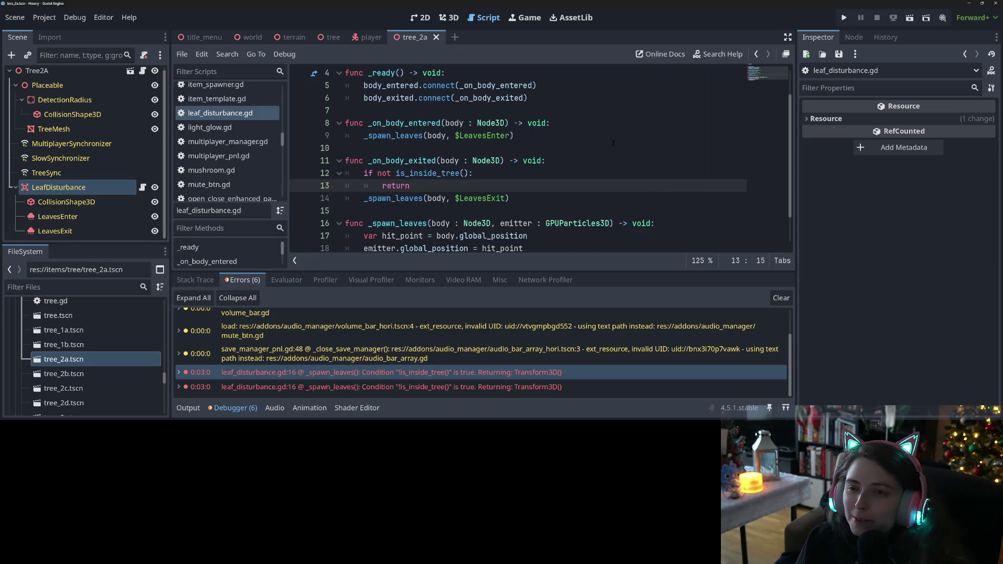
click(486, 135)
click(583, 153)
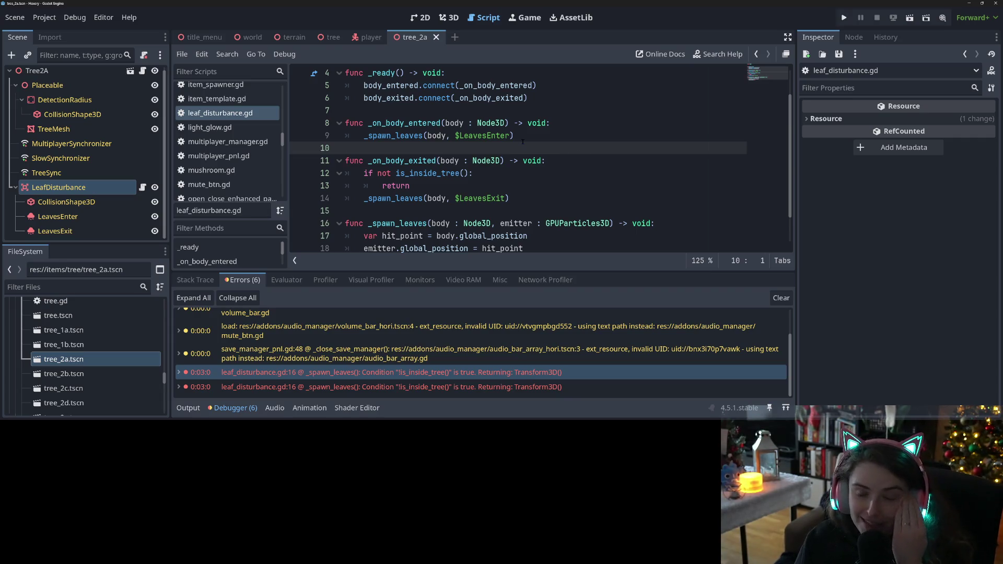
In the tree scene's 3D view, make LeavesEnter's Process Material unique and save
click(328, 37)
click(448, 18)
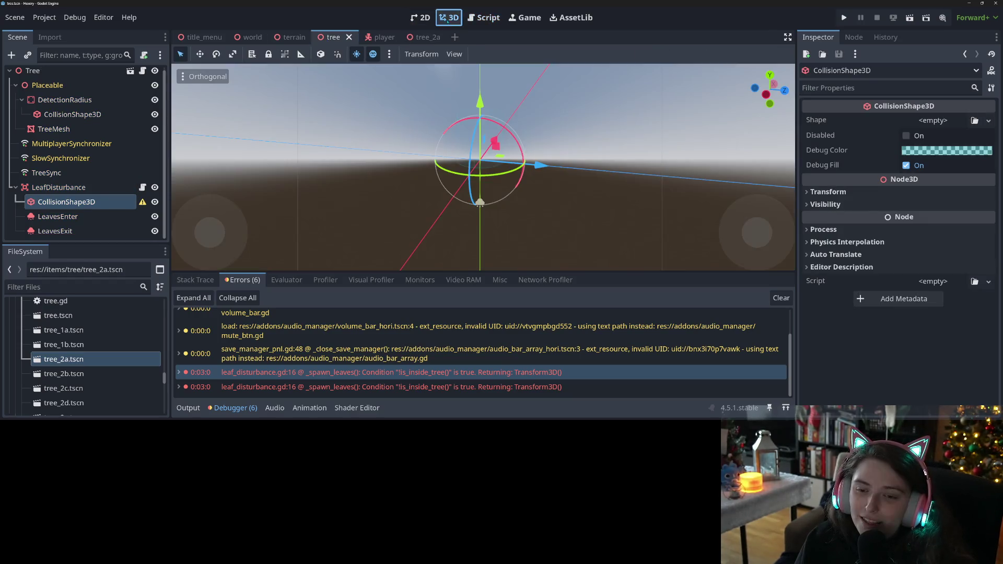
click(57, 216)
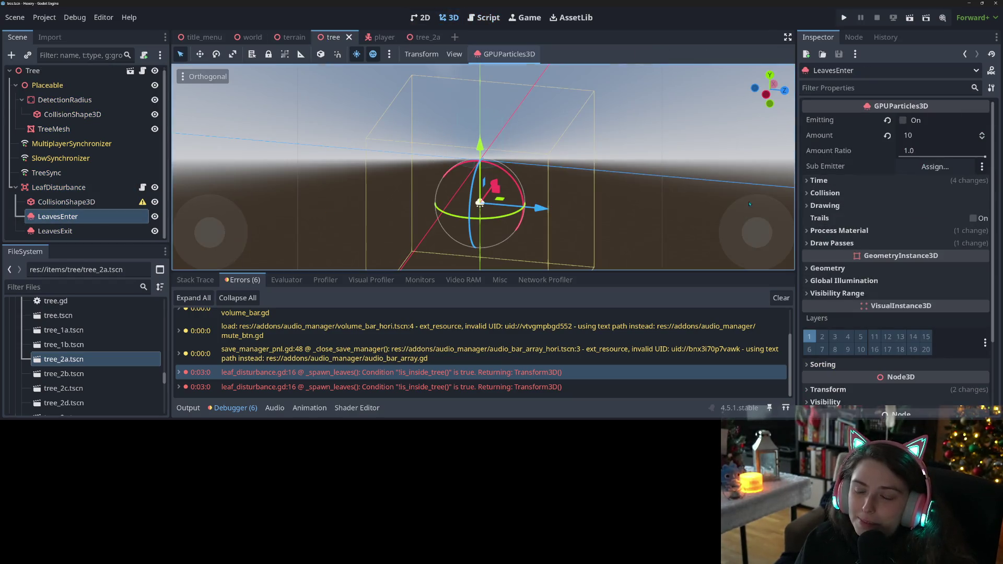
click(859, 230)
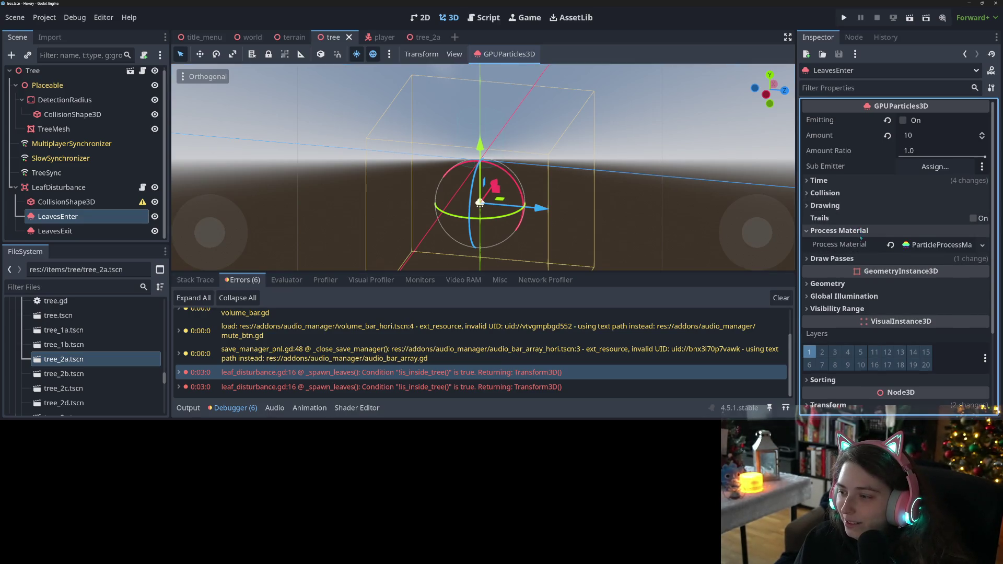
click(981, 245)
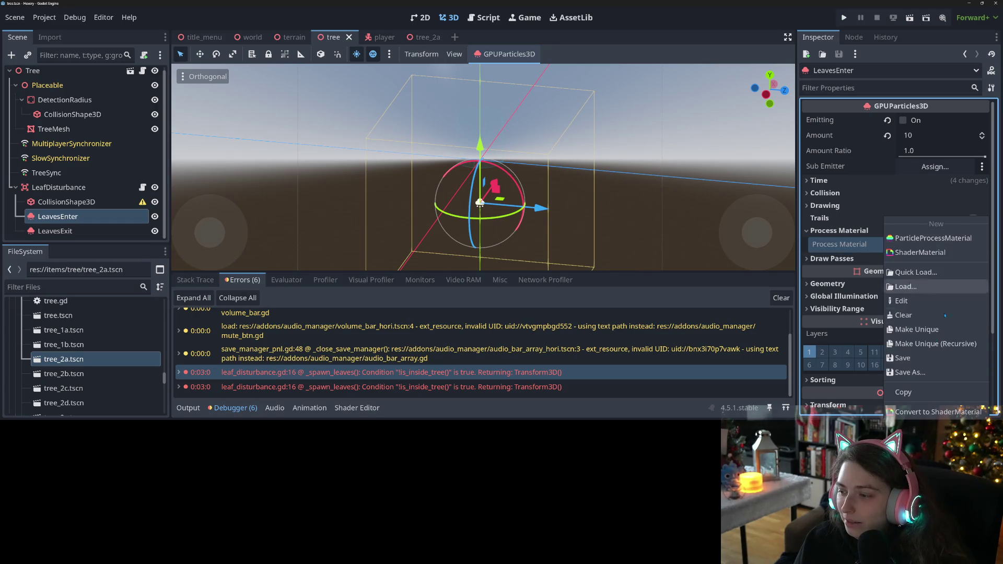
click(921, 333)
right_click(851, 244)
key(ctrl+s)
Paste the copied process material onto LeavesExit and save the tree scene
click(105, 231)
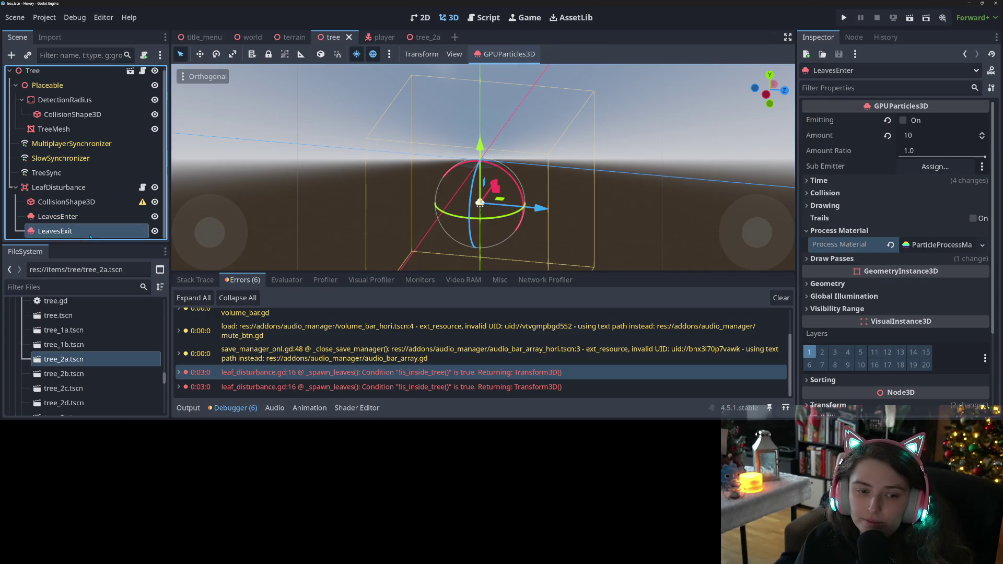
click(839, 231)
right_click(851, 245)
click(868, 270)
key(ctrl+s)
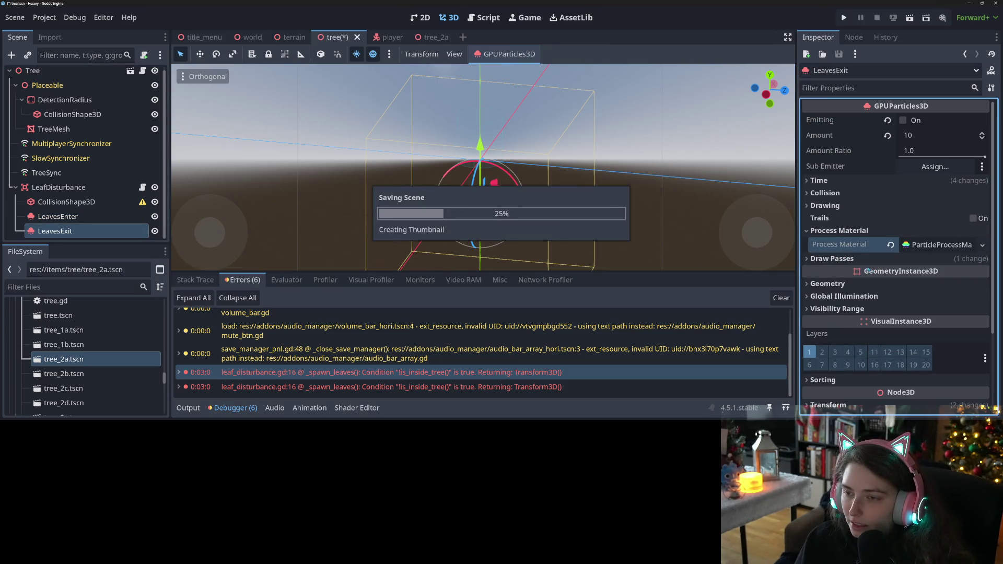
Expand LeavesExit's ParticleProcessMaterial Spawn and Velocity sections
click(937, 245)
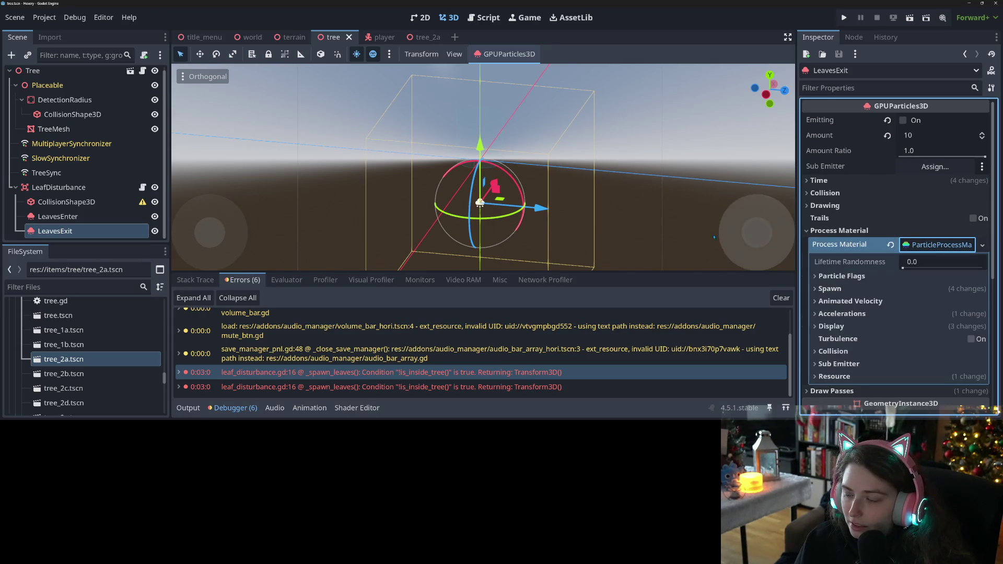
scroll(714, 237, down, 1)
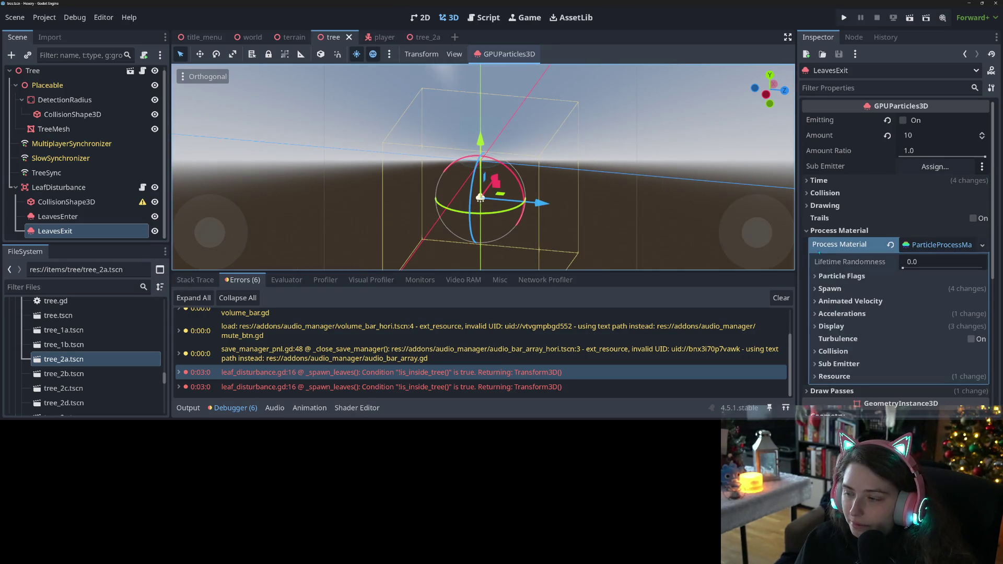
click(869, 288)
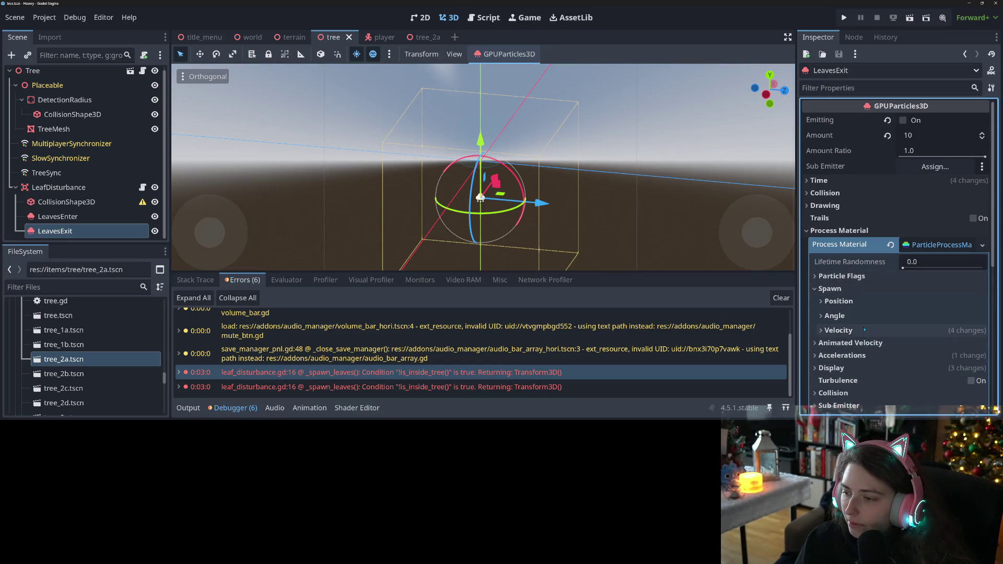
click(865, 329)
scroll(889, 345, down, 3)
scroll(884, 335, down, 1)
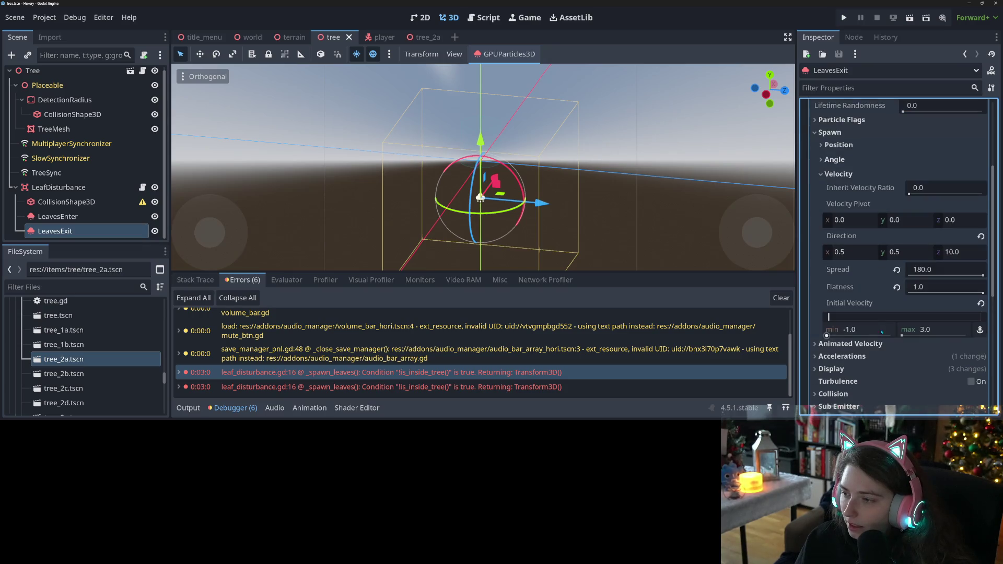
Set Direction to 0,0,0, Spread to 180 and Flatness to 0, then save
click(905, 253)
text(0)
key(Tab)
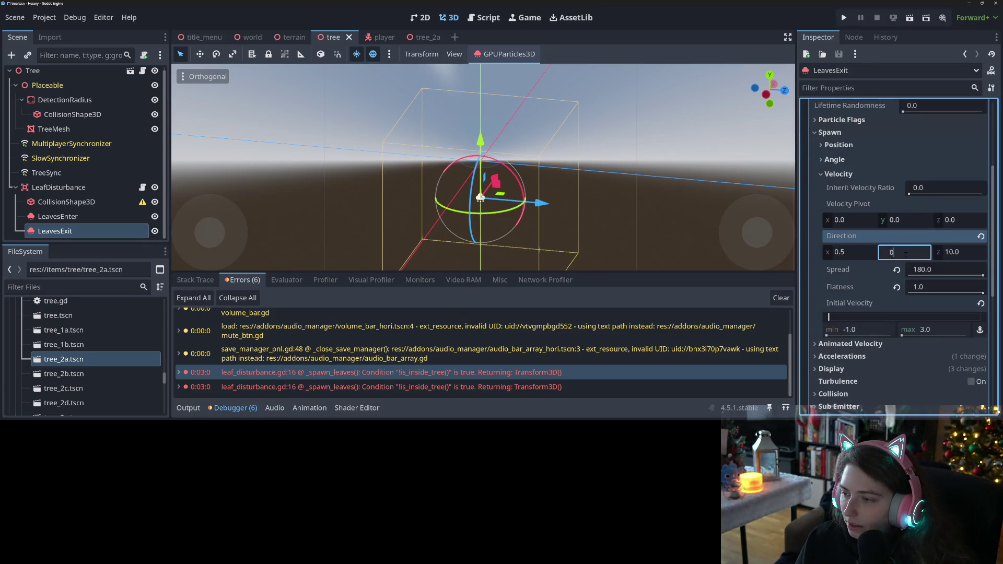
text(0)
key(Tab)
text(0)
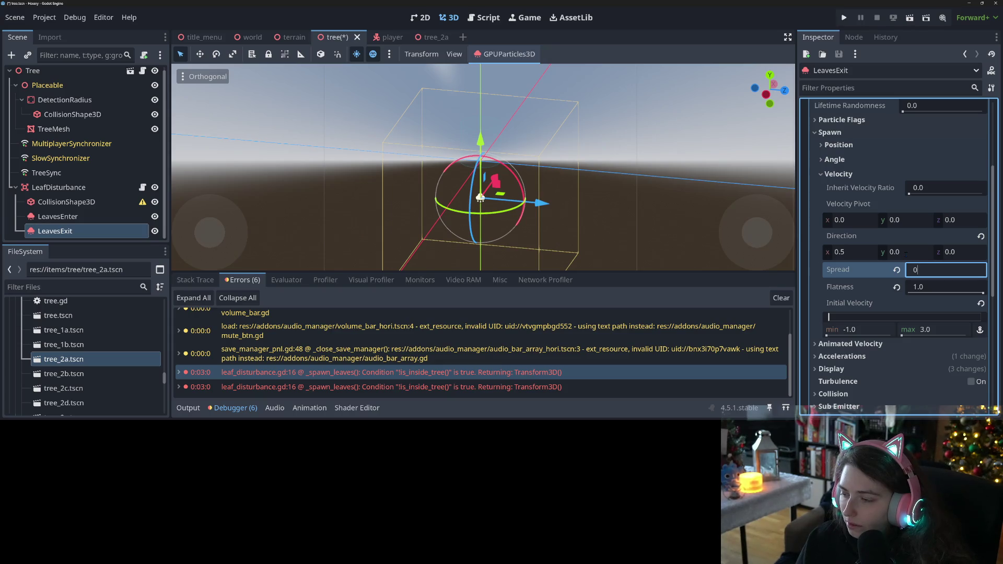
click(897, 270)
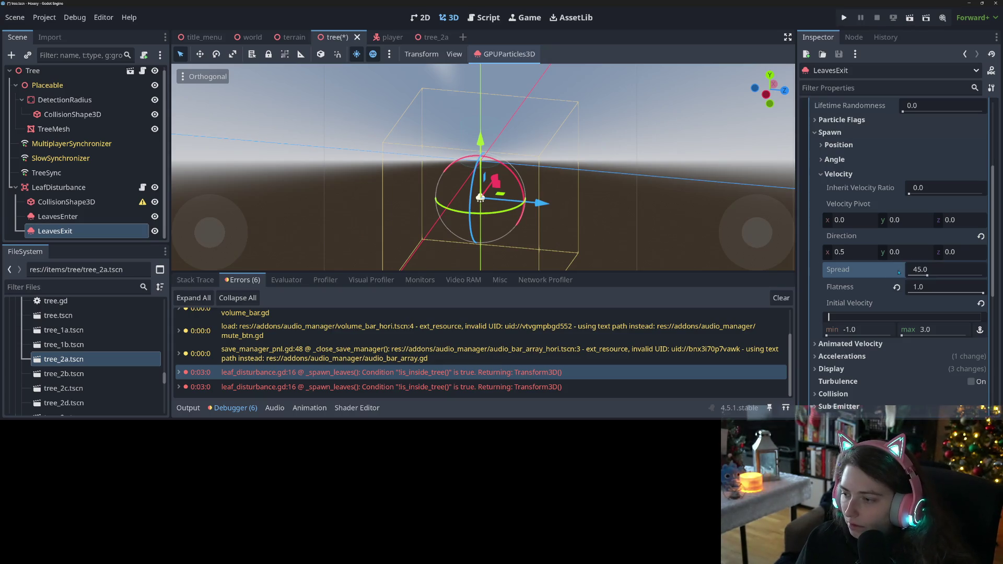
click(927, 270)
text(180)
click(853, 254)
text(0)
key(Return)
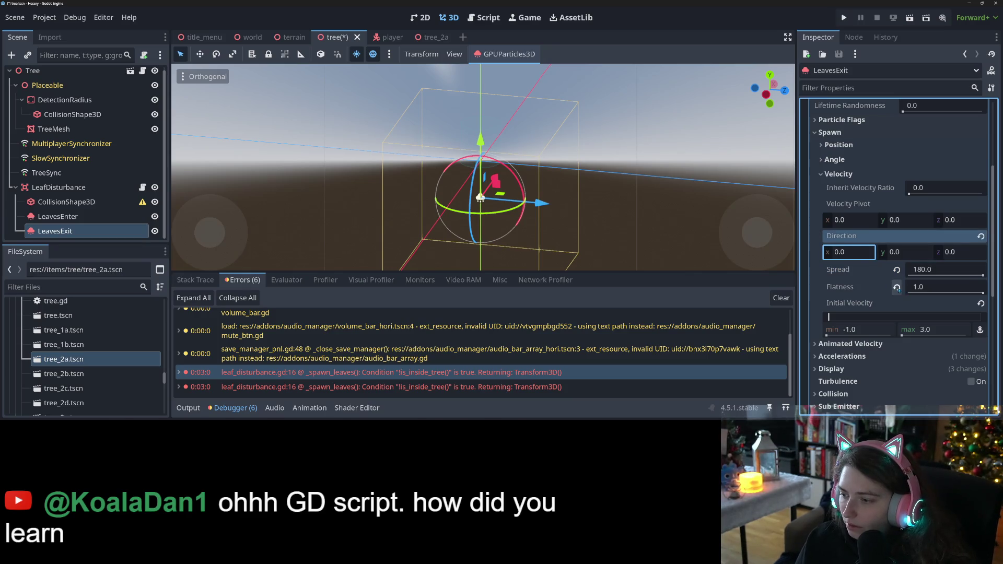
click(896, 287)
key(ctrl+s)
Set the Initial Velocity minimum to -3.0, save, and reveal the Gravity settings
click(871, 330)
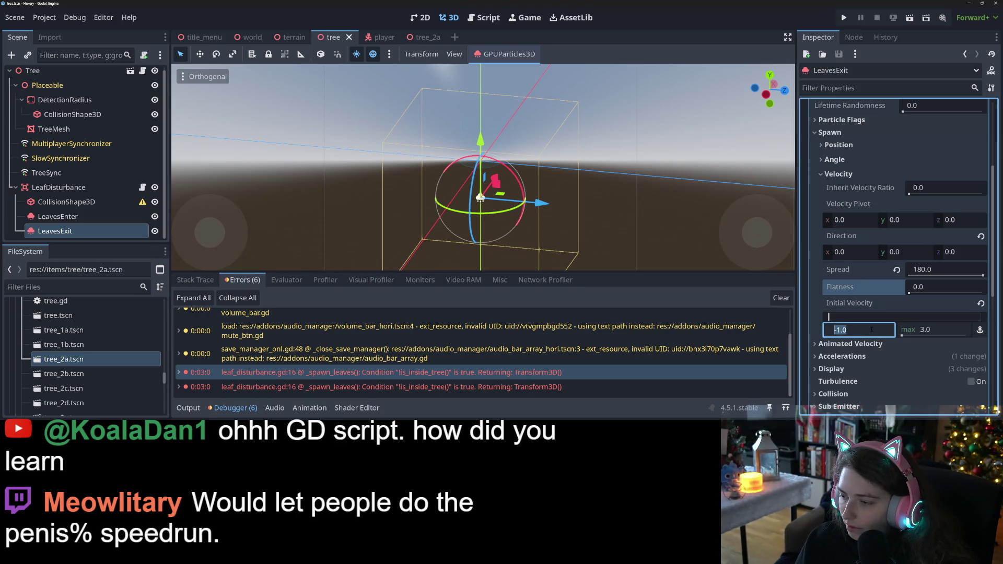
text(-3)
key(Return)
key(ctrl+s)
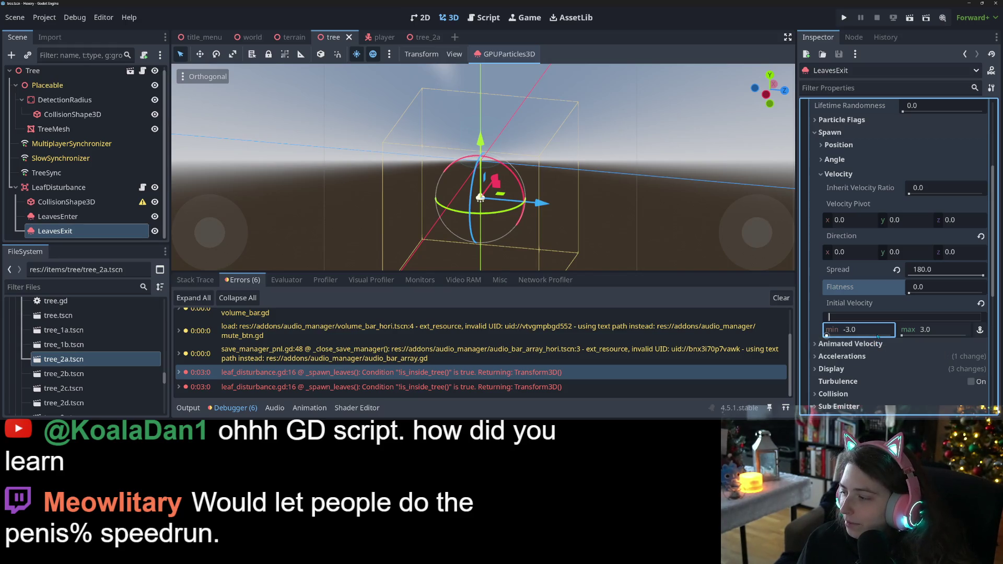
scroll(864, 240, down, 3)
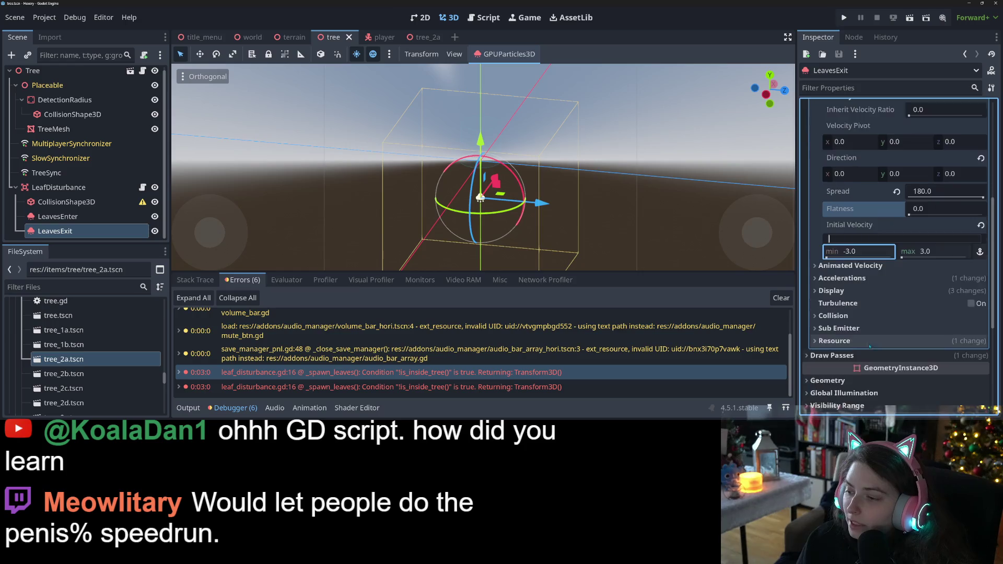
click(864, 239)
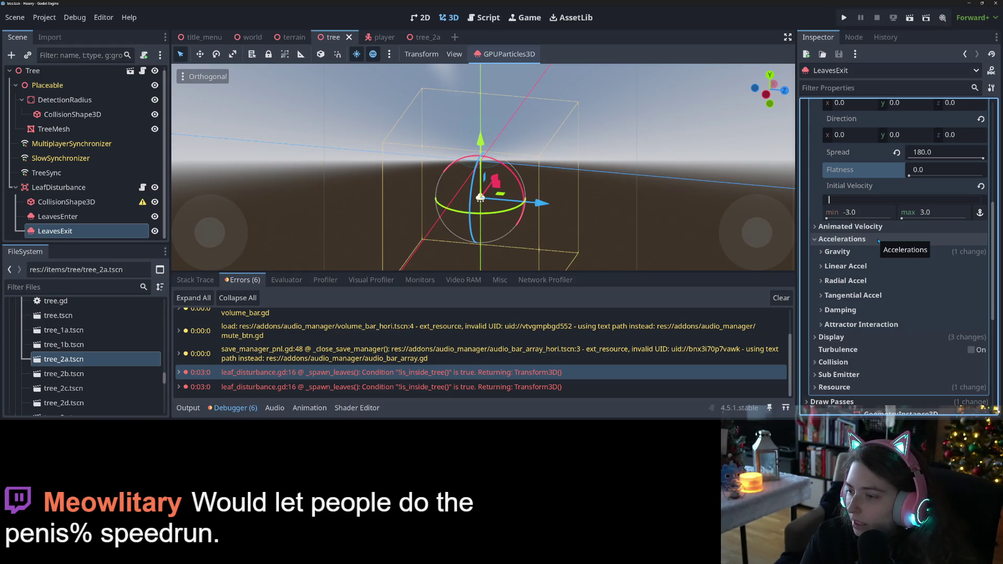
click(871, 252)
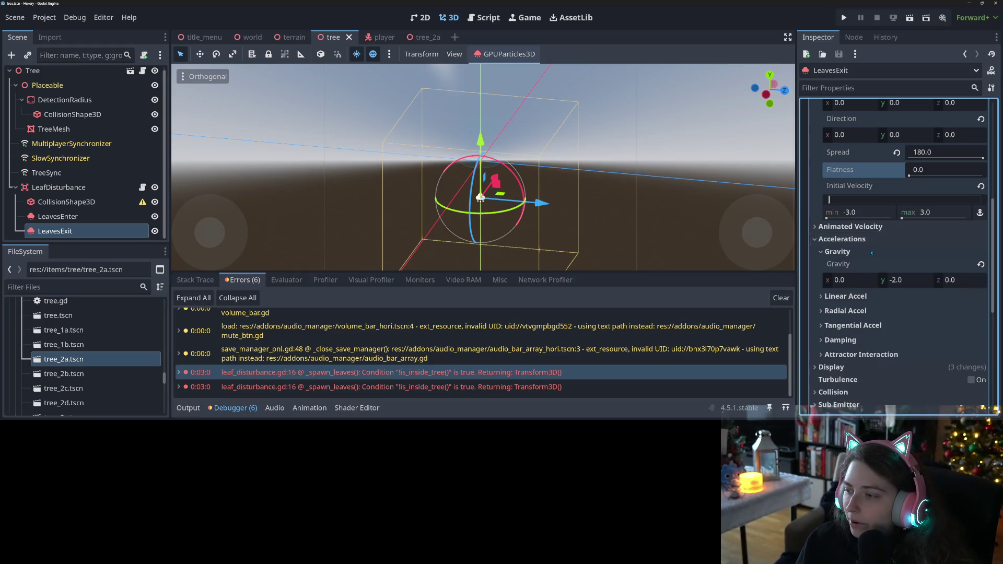
Set Gravity y to -4.0 and expand the Display Scale and Color Curves sections
click(915, 282)
text(-4.0)
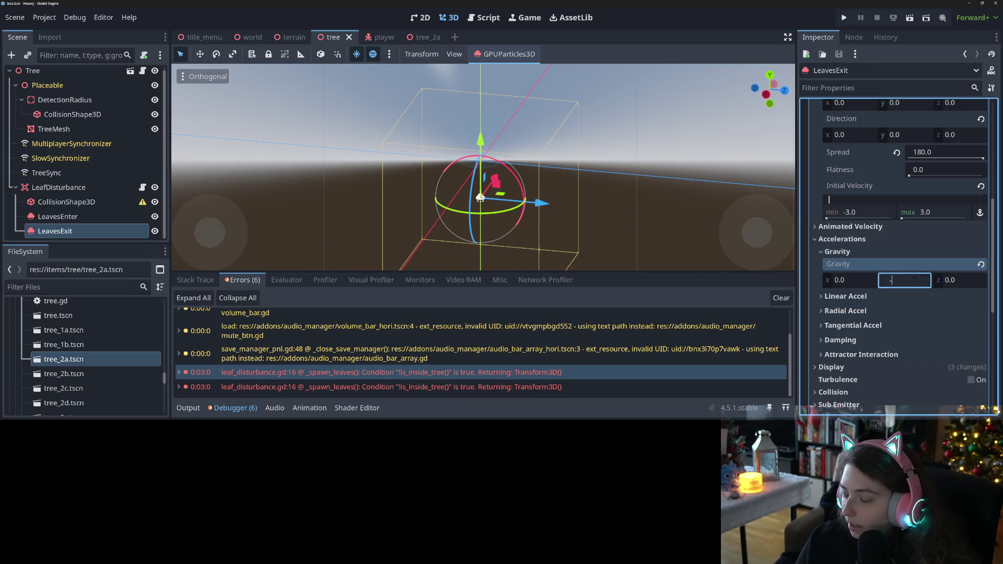
scroll(888, 342, down, 3)
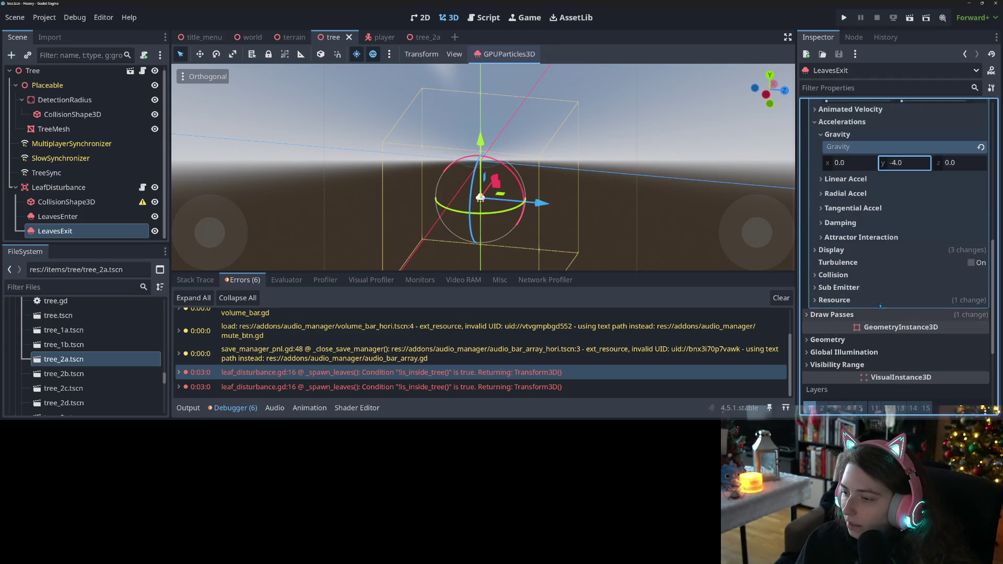
click(867, 249)
click(871, 262)
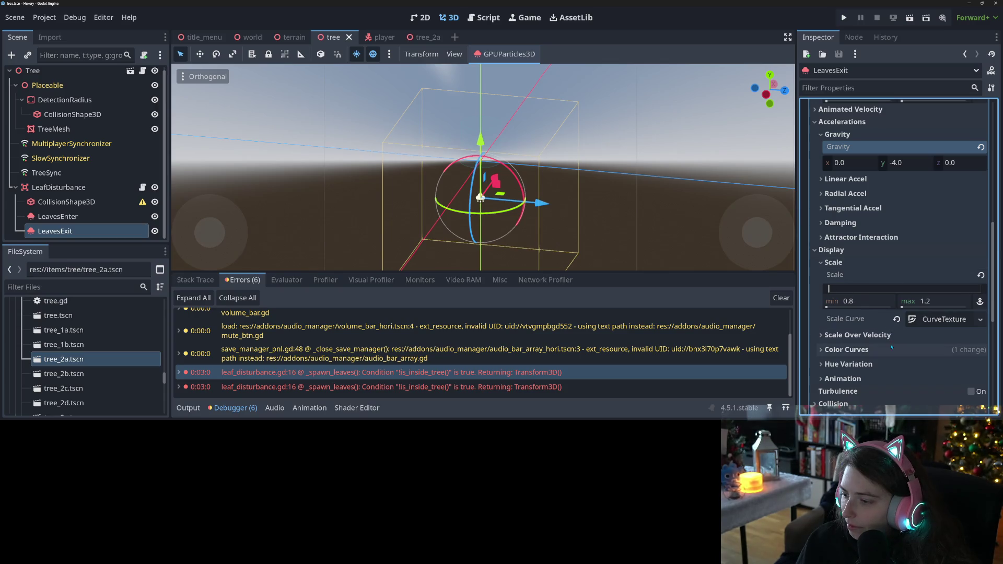
click(846, 350)
Remove LeavesExit's Alpha Curve and save the tree scene
scroll(867, 313, down, 4)
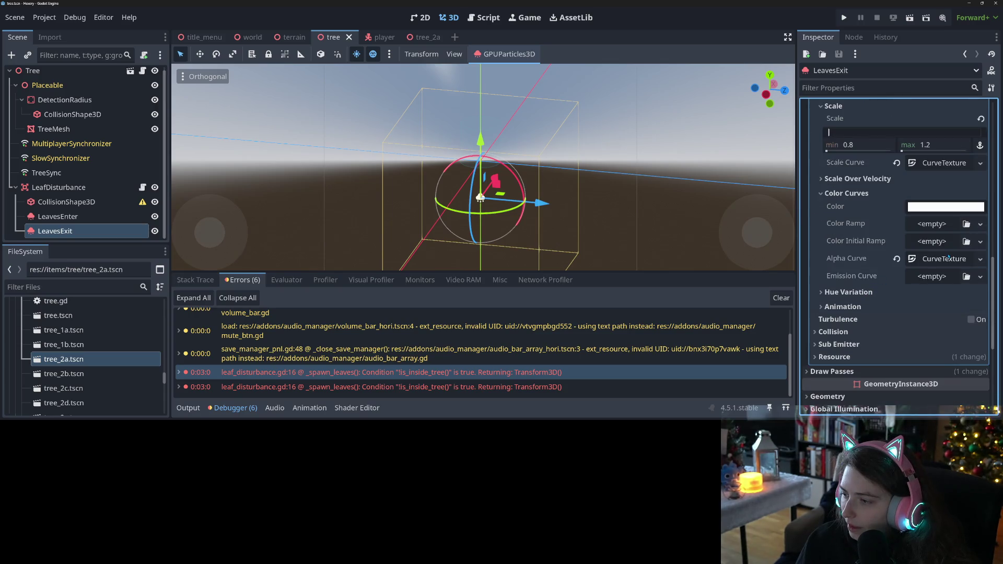
click(945, 258)
click(944, 258)
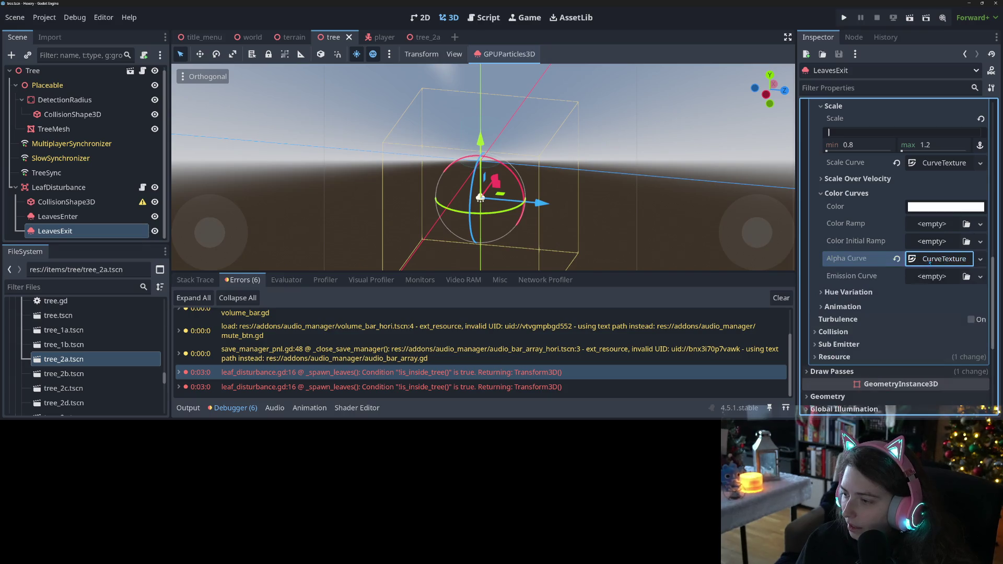
click(896, 258)
key(ctrl+s)
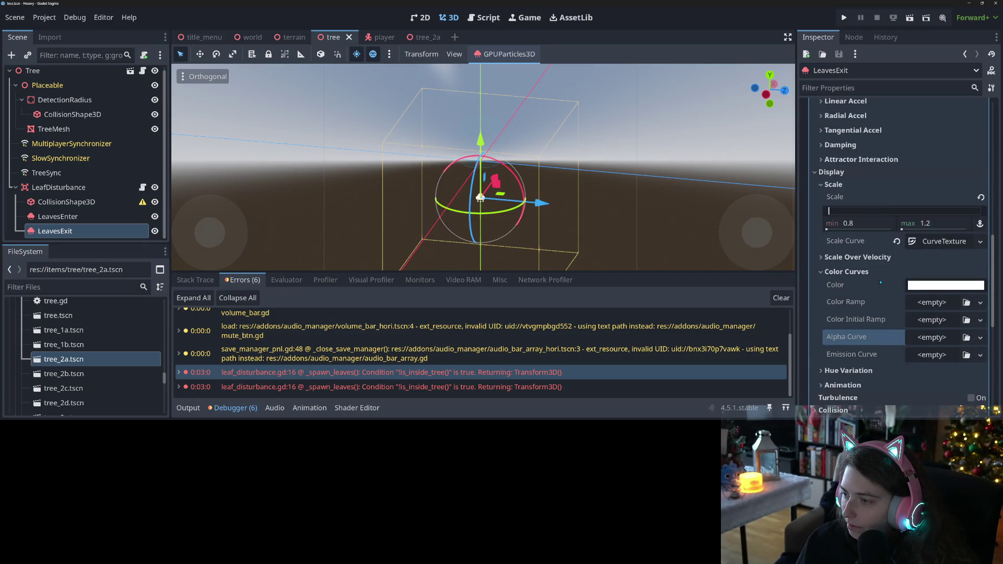
Drag the Scale Curve's end point up to about (0.59, 0.4), then expand Hue Variation
click(933, 242)
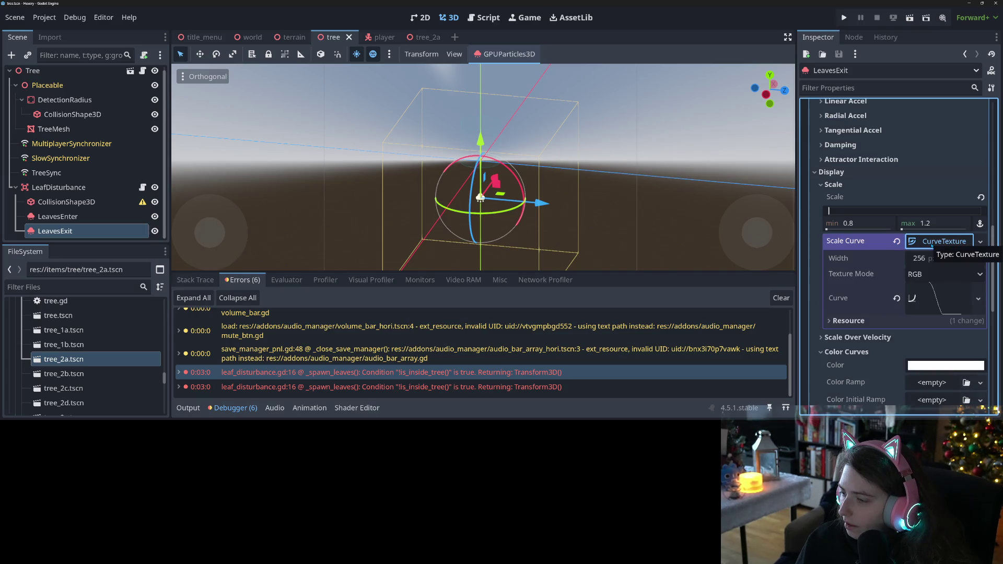
click(939, 285)
scroll(900, 346, down, 3)
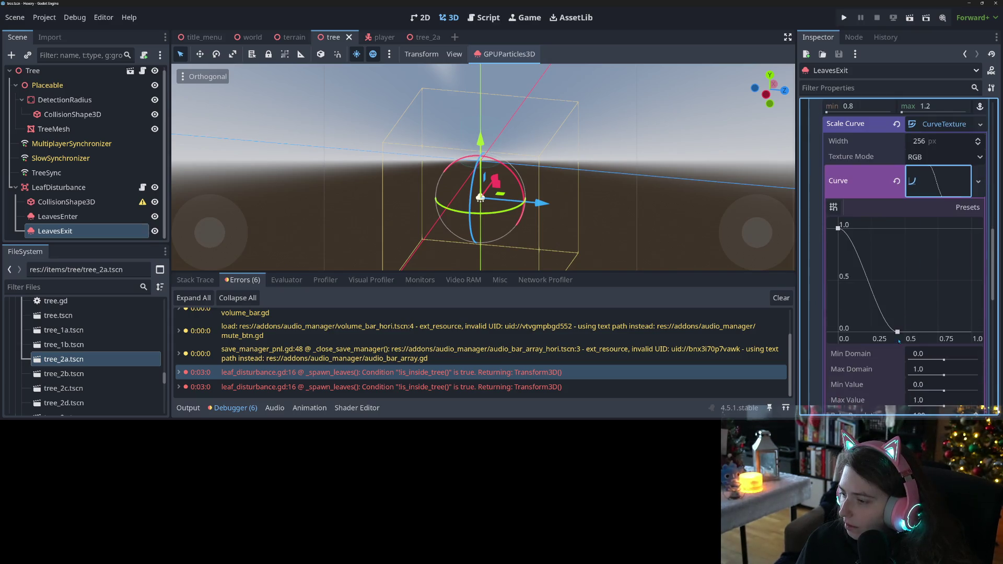
drag(897, 332, 917, 287)
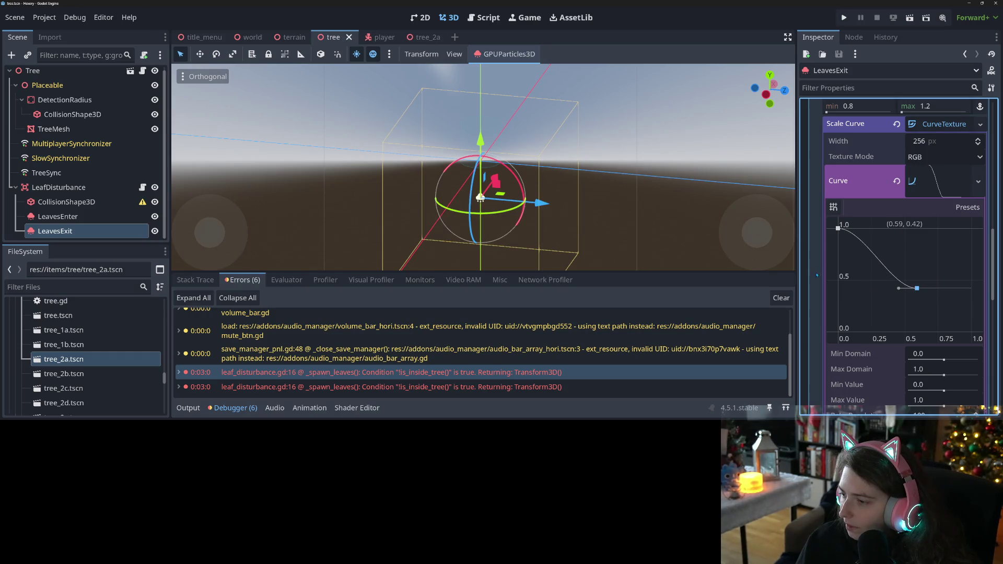
click(939, 181)
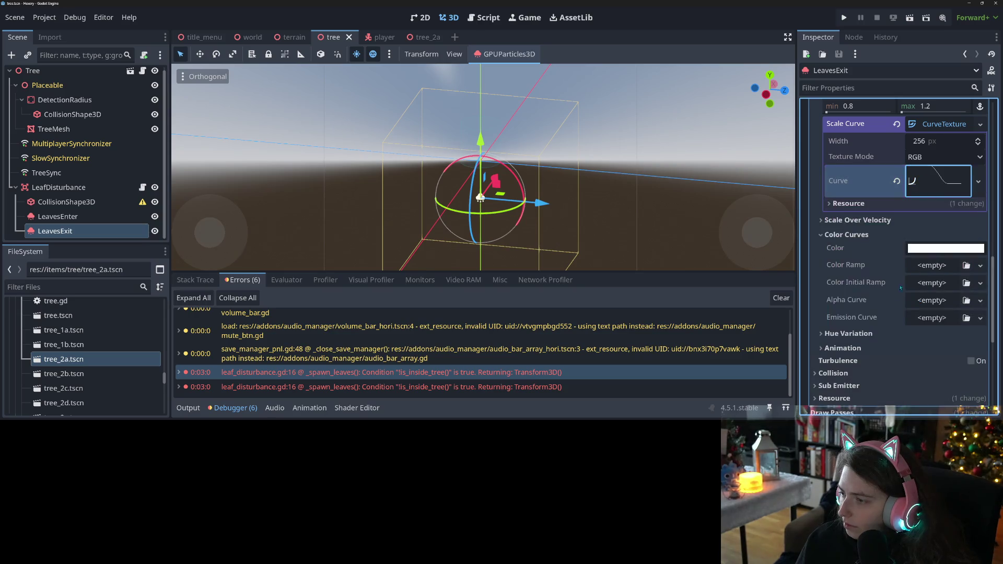
scroll(886, 297, down, 3)
click(848, 255)
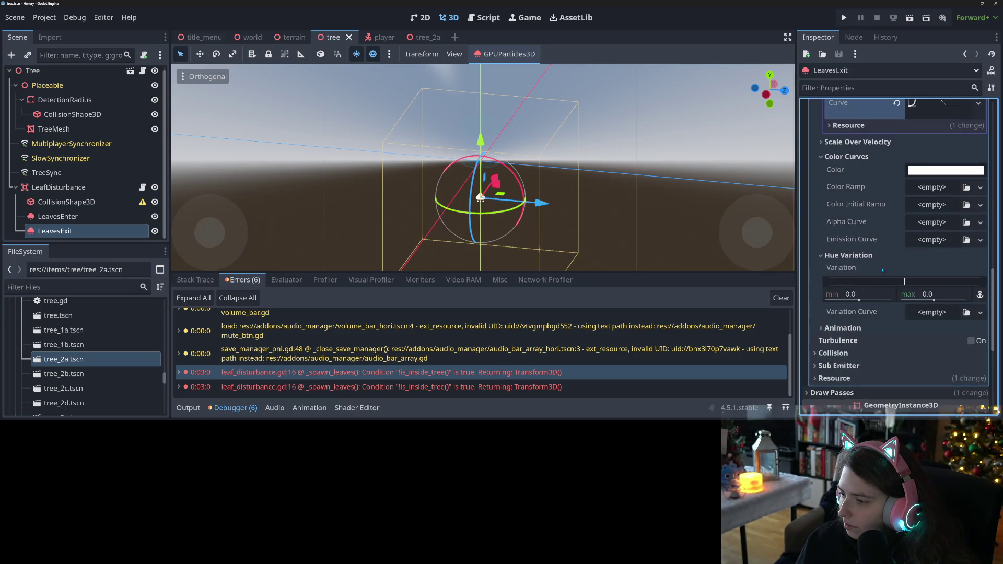
Add a new CurveTexture as the Variation Curve and pull its right end down to -1
click(980, 312)
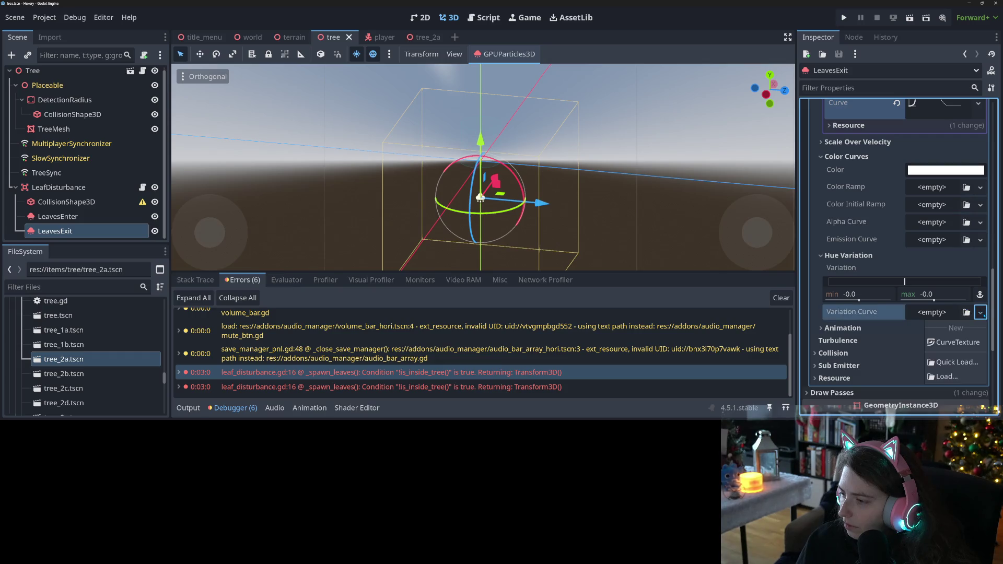
click(961, 343)
click(939, 312)
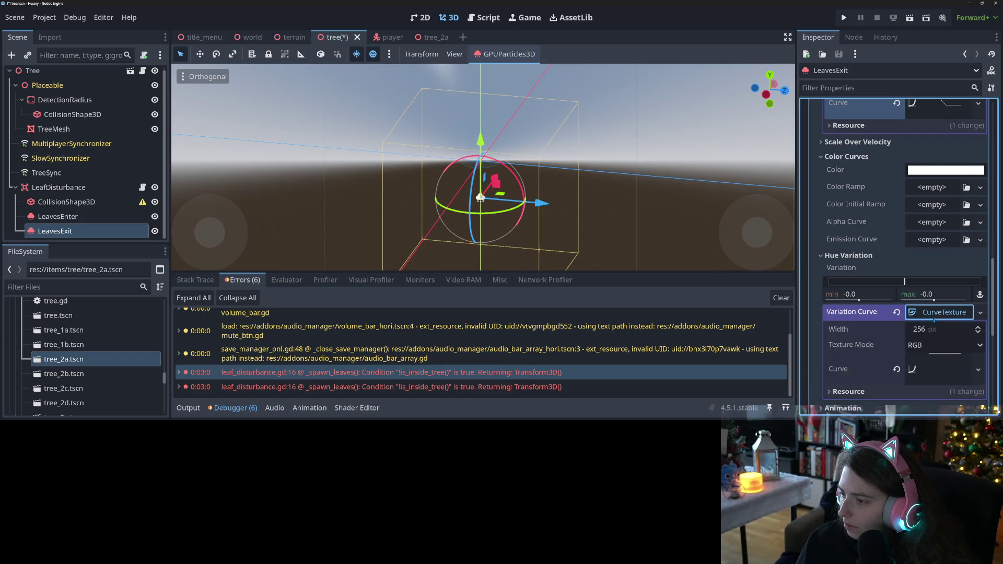
scroll(910, 317, down, 3)
click(914, 291)
scroll(904, 319, down, 5)
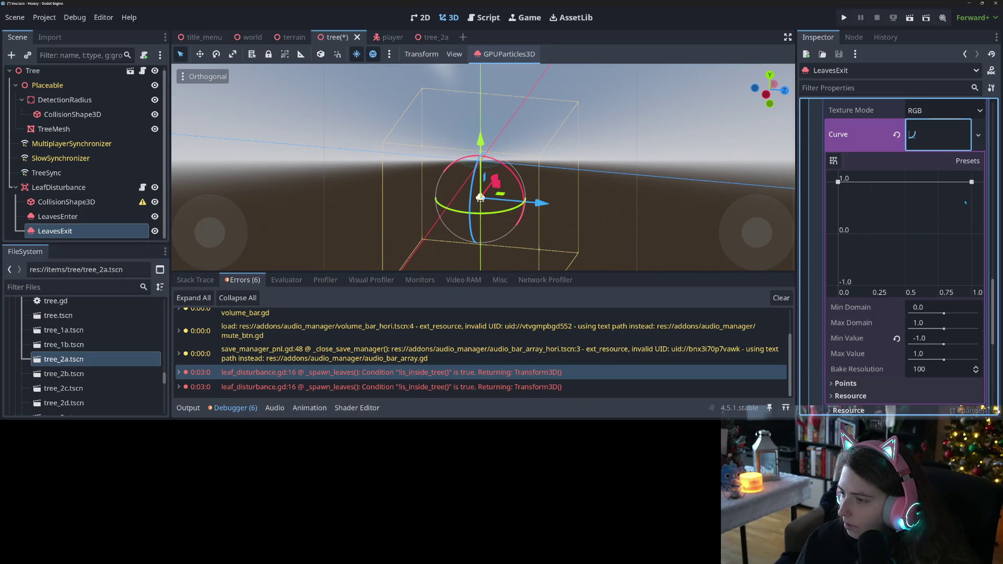
drag(971, 181, 970, 285)
scroll(866, 271, down, 4)
Clear the variation curve back to empty
click(866, 266)
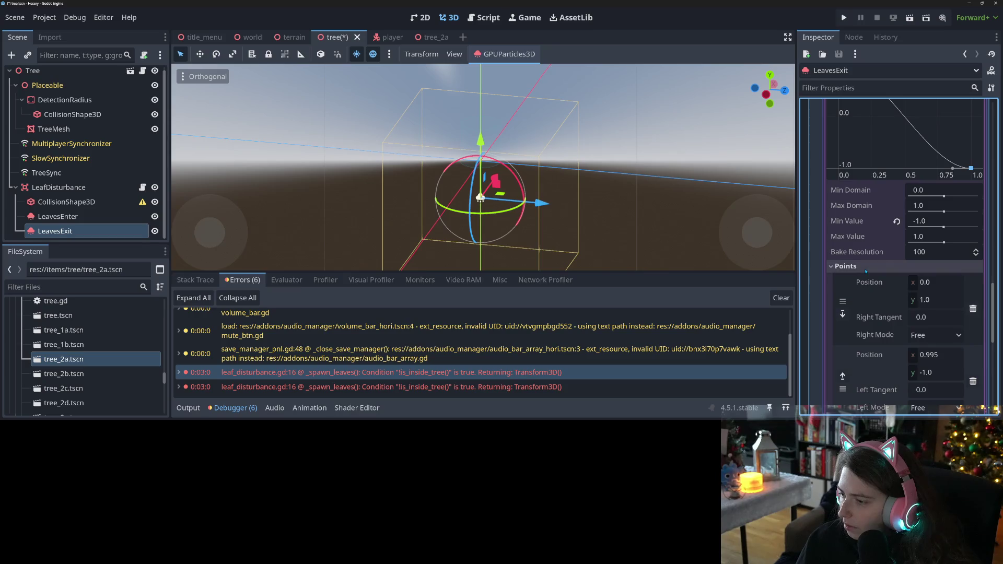
scroll(871, 322, up, 4)
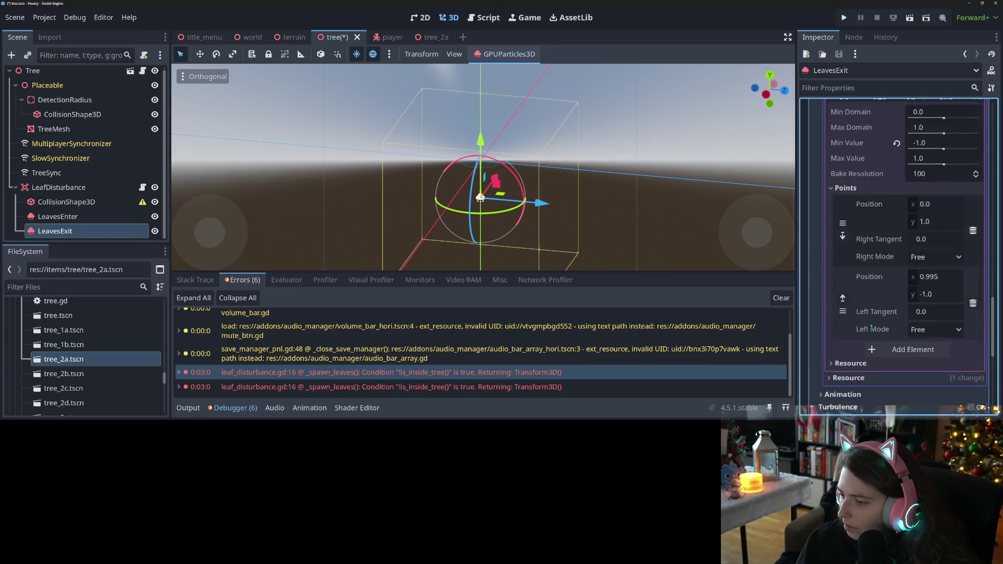
scroll(874, 313, up, 3)
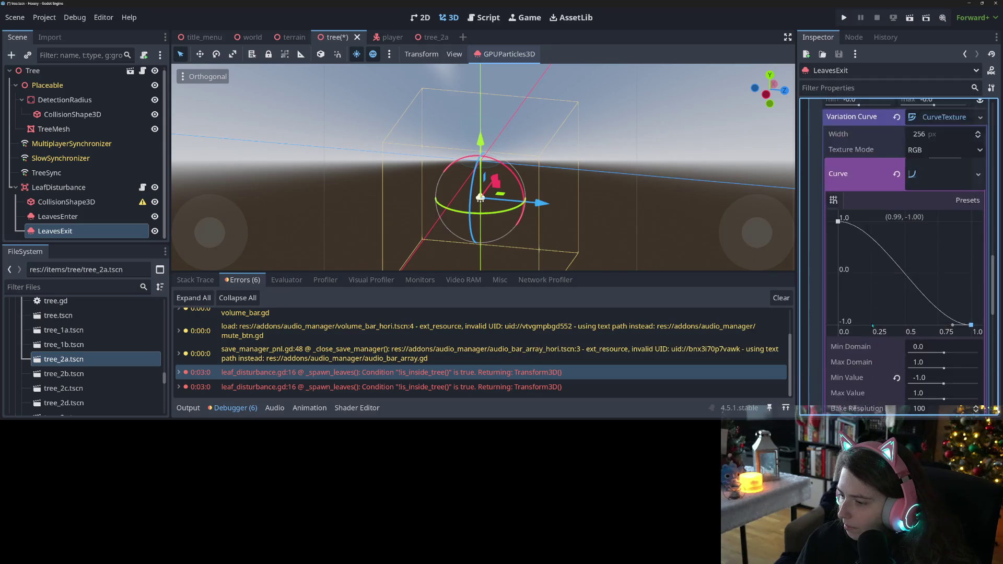
click(896, 212)
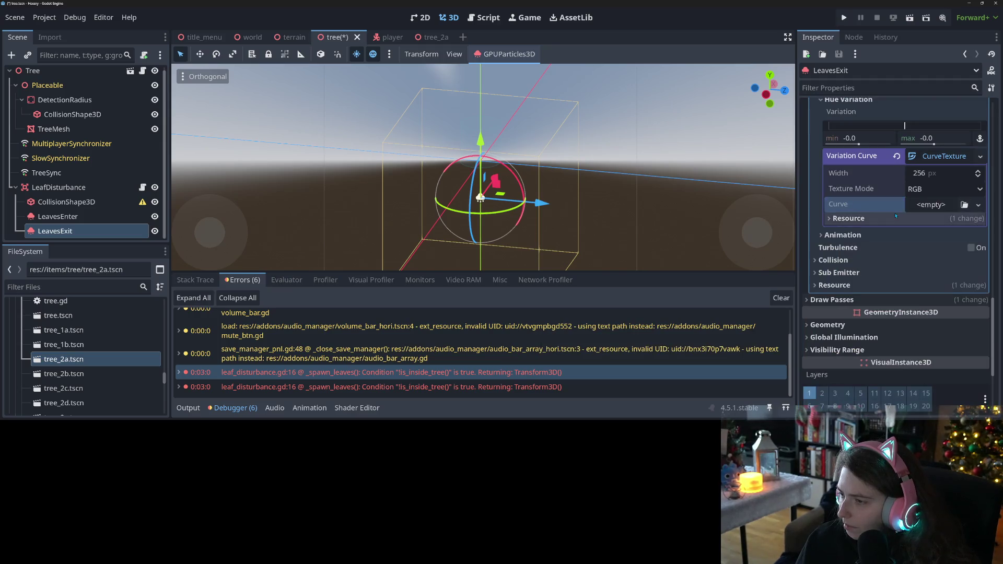
scroll(928, 216, up, 3)
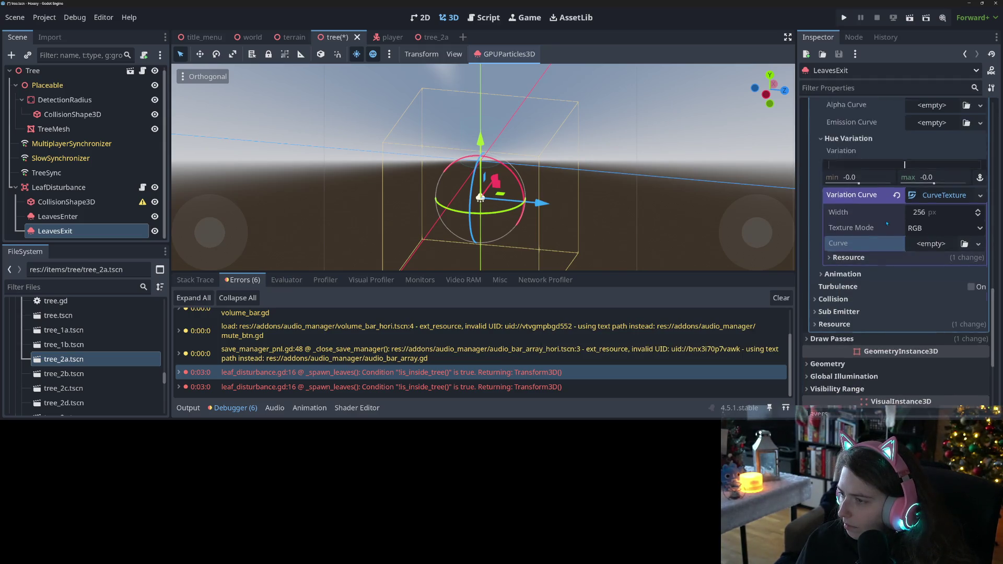
Try a hue variation value of 1.0 with range 0.0, then undo it
click(980, 216)
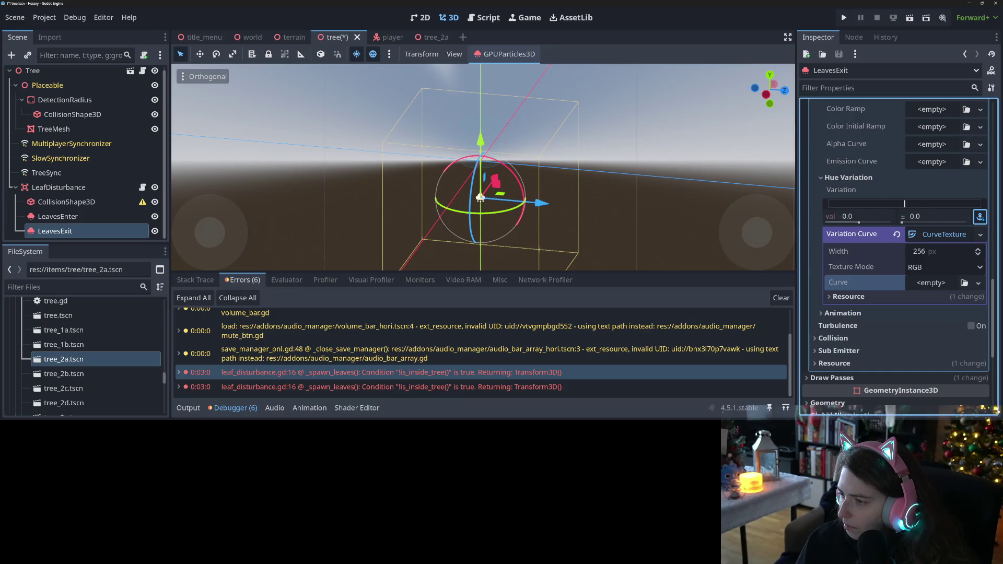
click(871, 216)
text(1)
key(Return)
click(923, 216)
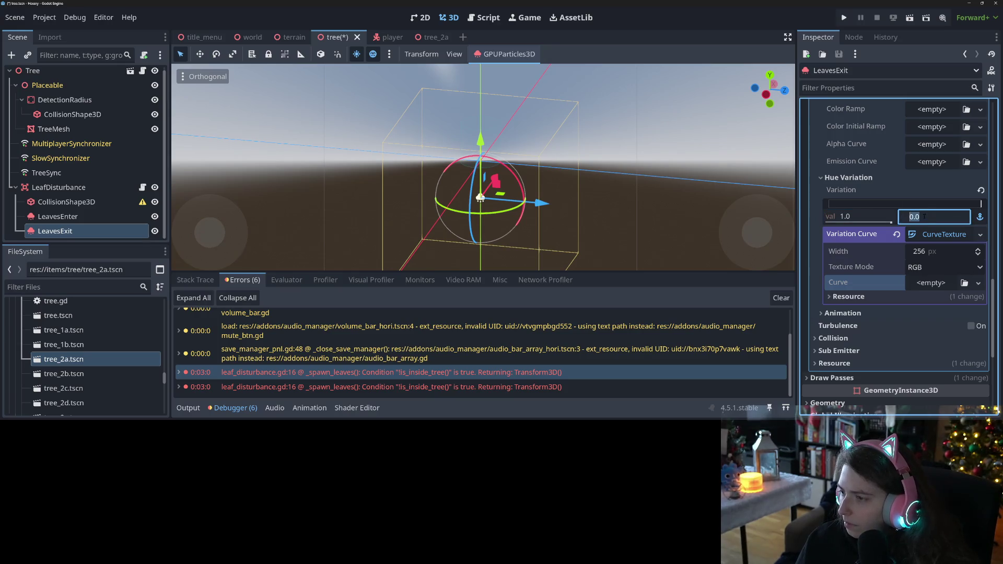
text(0.5)
key(Return)
key(ctrl+z)
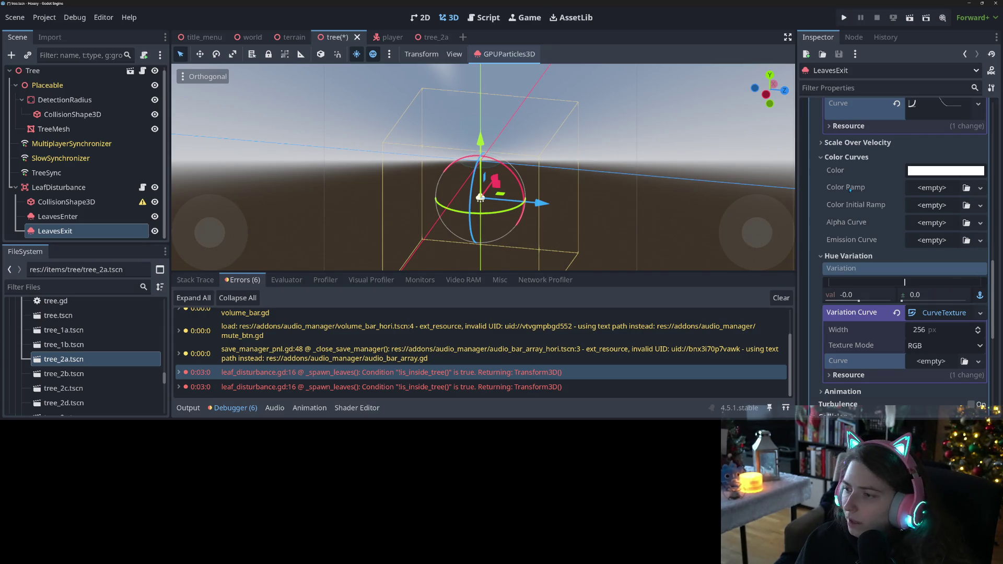
mouse_move(849, 190)
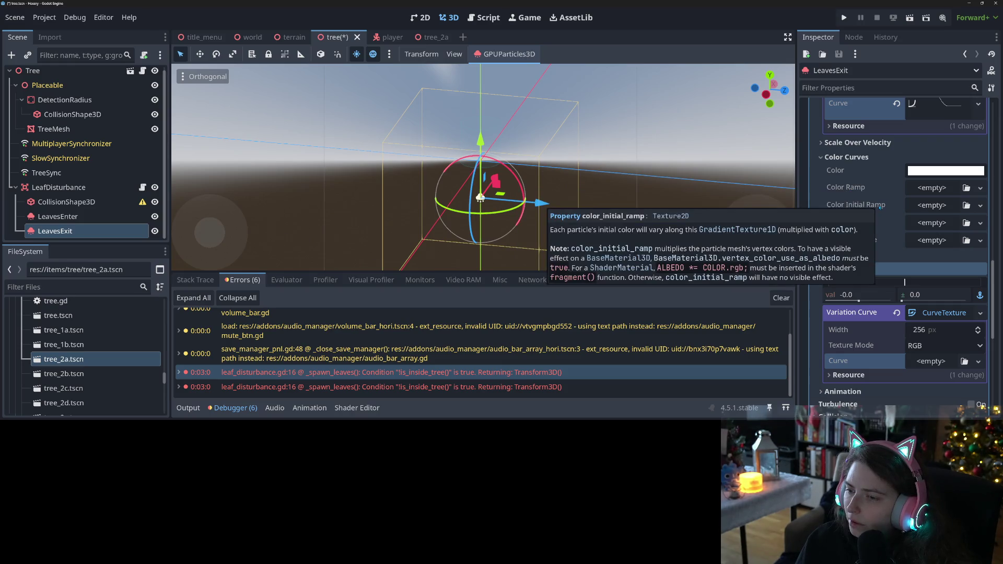
Leave the initial colour ramp empty and collapse the Hue Variation and Turbulence sections
click(979, 205)
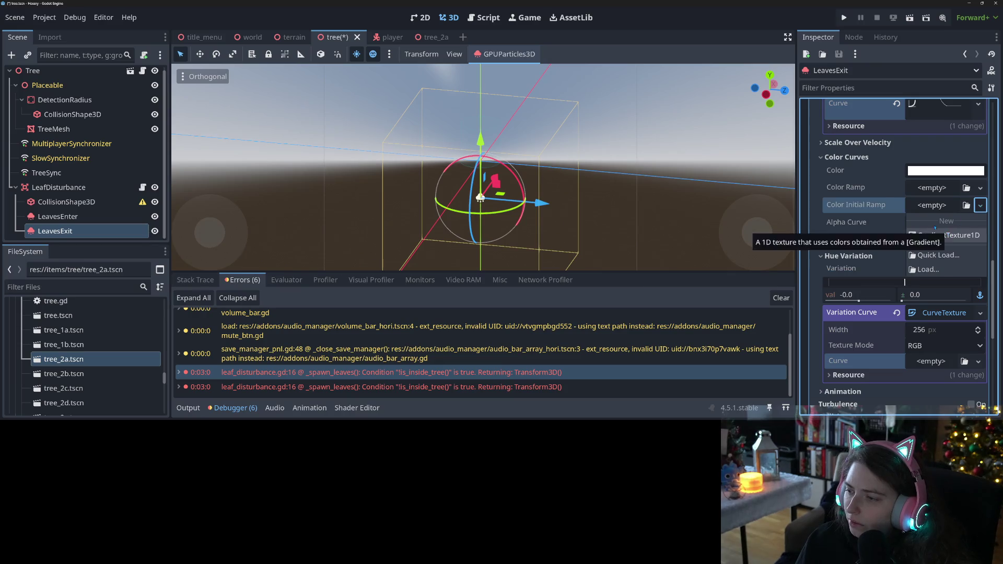
click(852, 273)
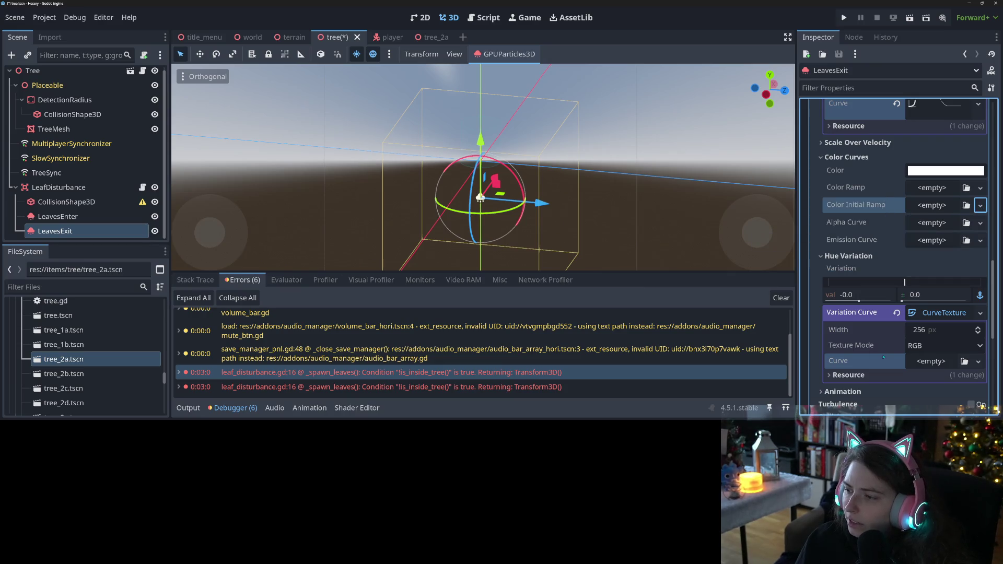
click(852, 255)
click(854, 283)
click(854, 283)
Set the LeavesExit Process Material Direction x to 0.0 and save
scroll(855, 320, up, 5)
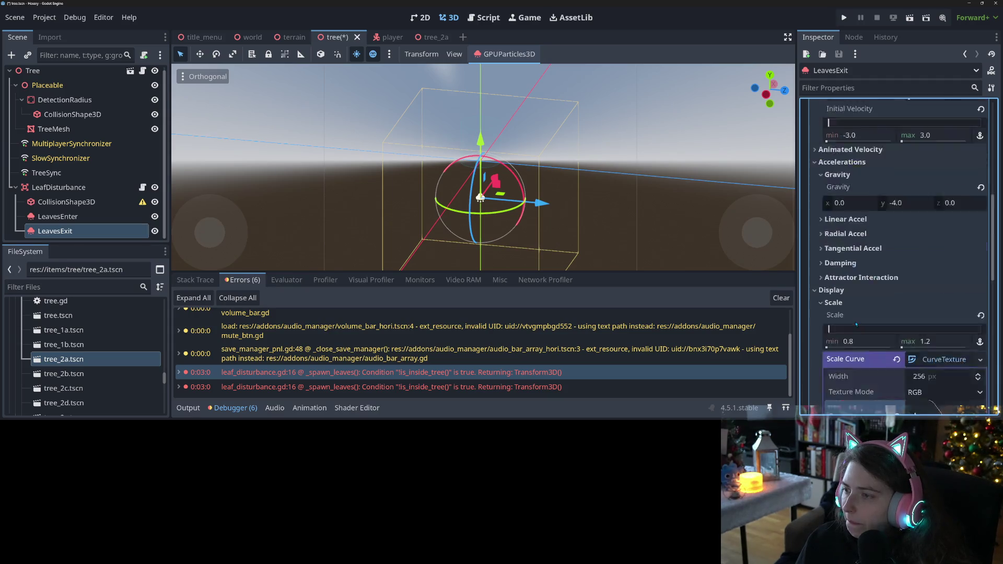
scroll(855, 325, up, 5)
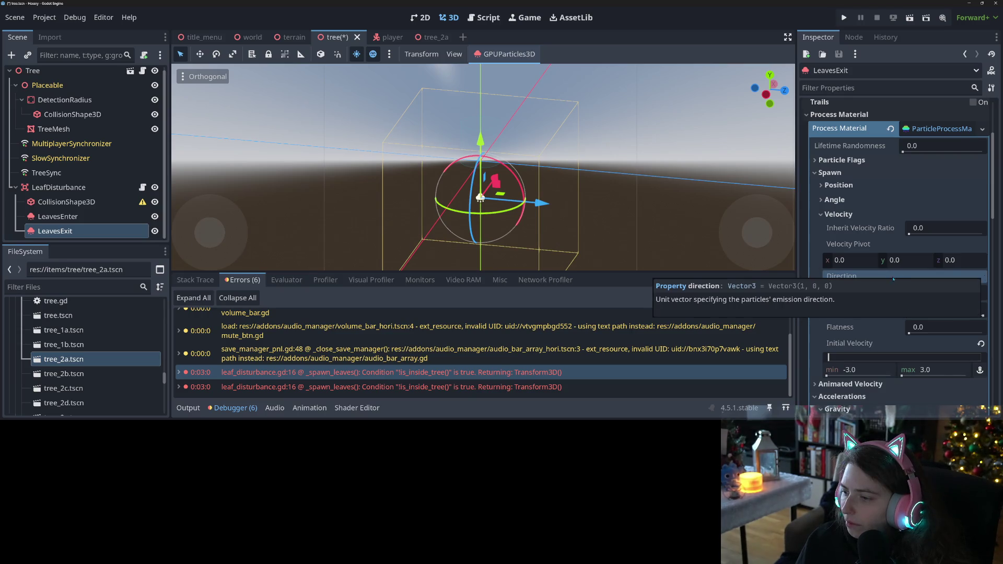
click(851, 292)
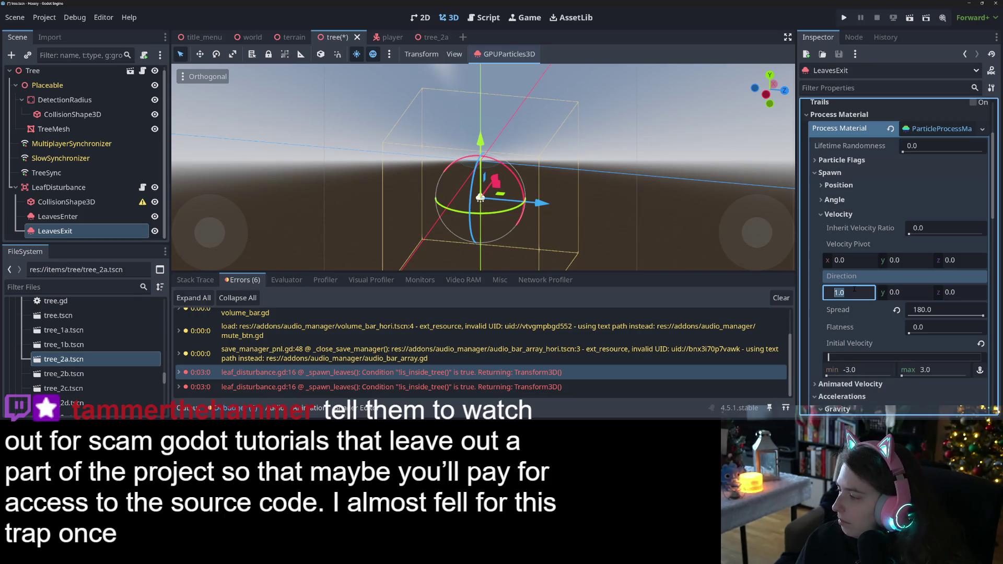
text(0)
key(Return)
key(ctrl+s)
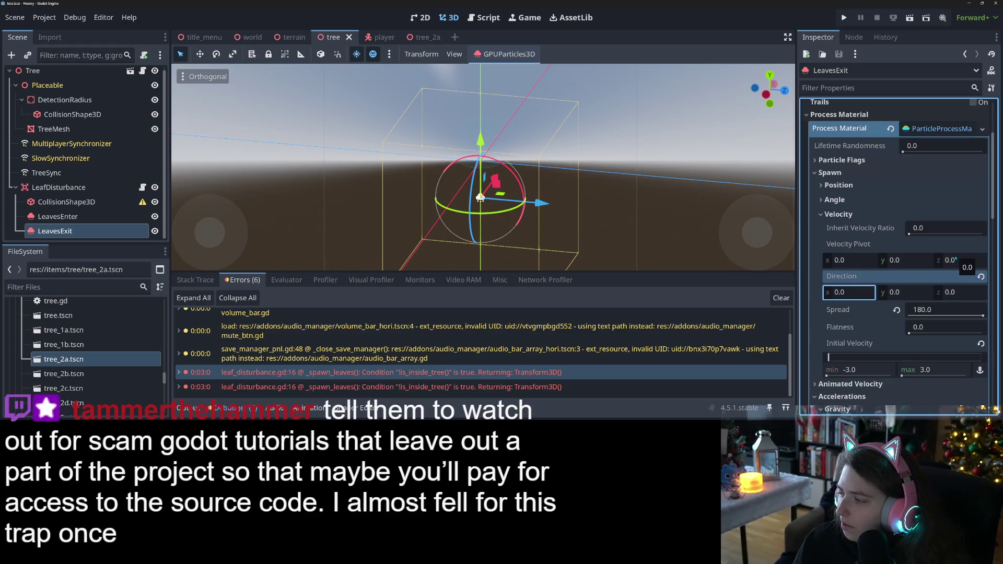
Raise LeavesExit's Explosiveness to 1.0 under Time so the leaves burst at once
scroll(835, 300, up, 4)
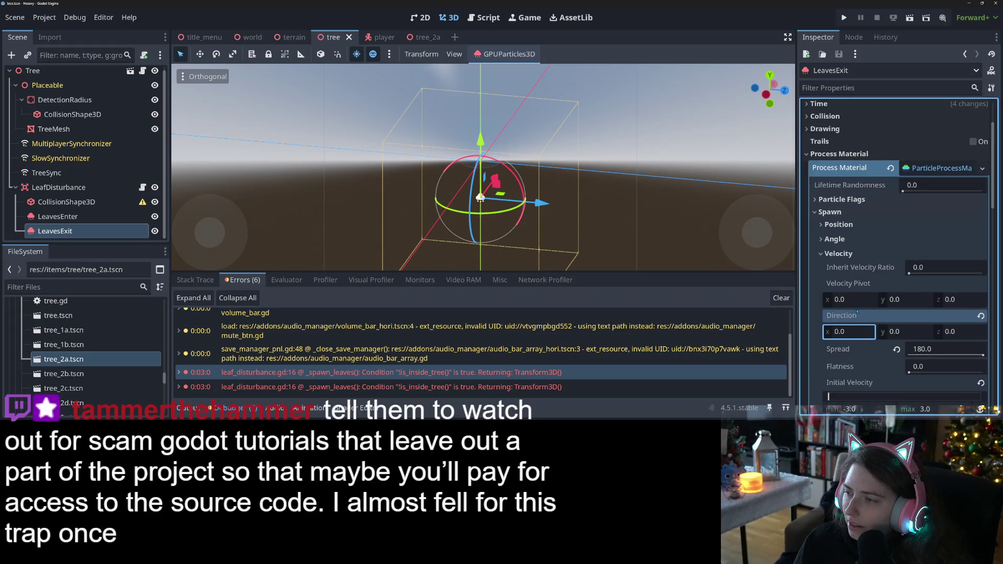
click(825, 206)
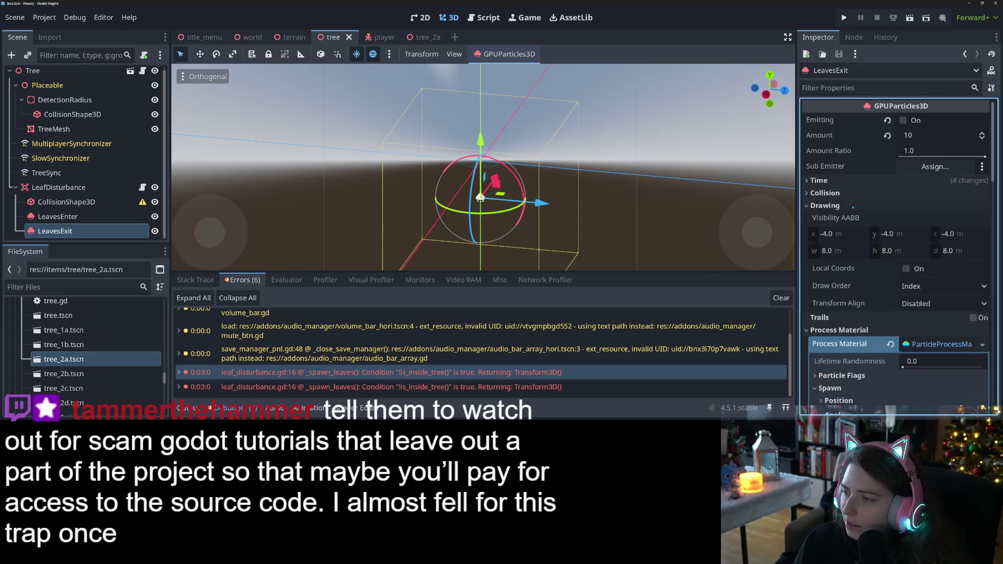
scroll(835, 308, down, 1)
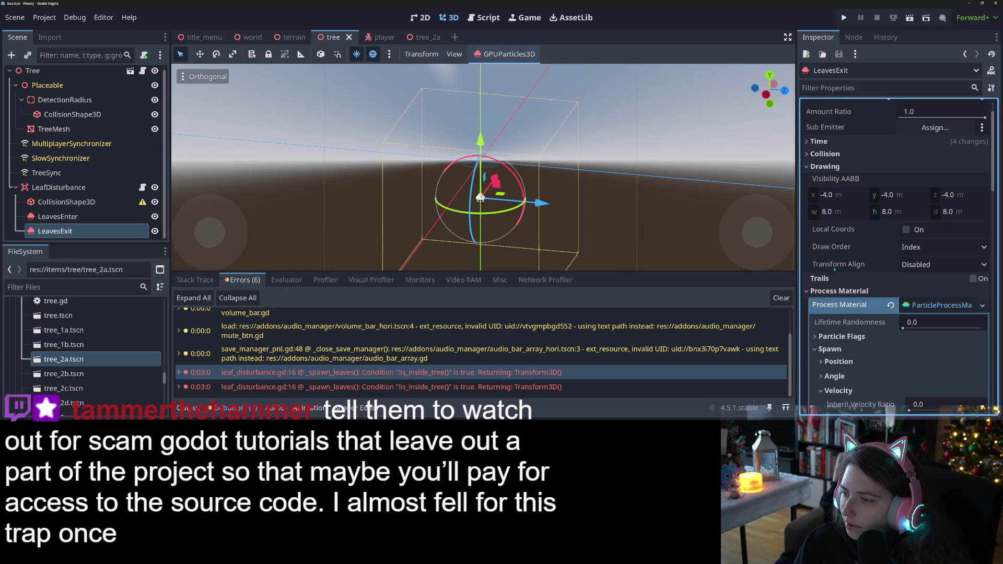
click(836, 166)
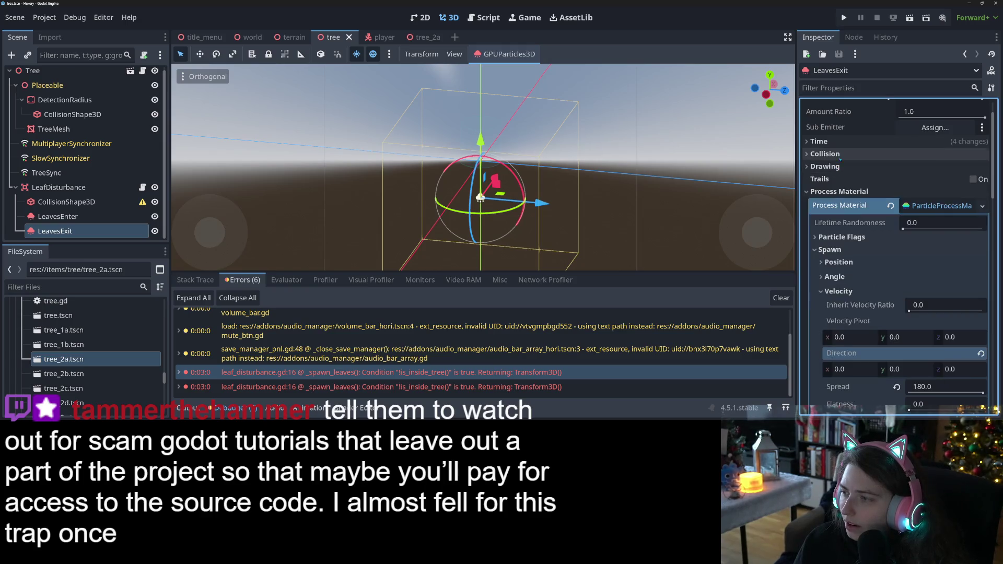
click(841, 142)
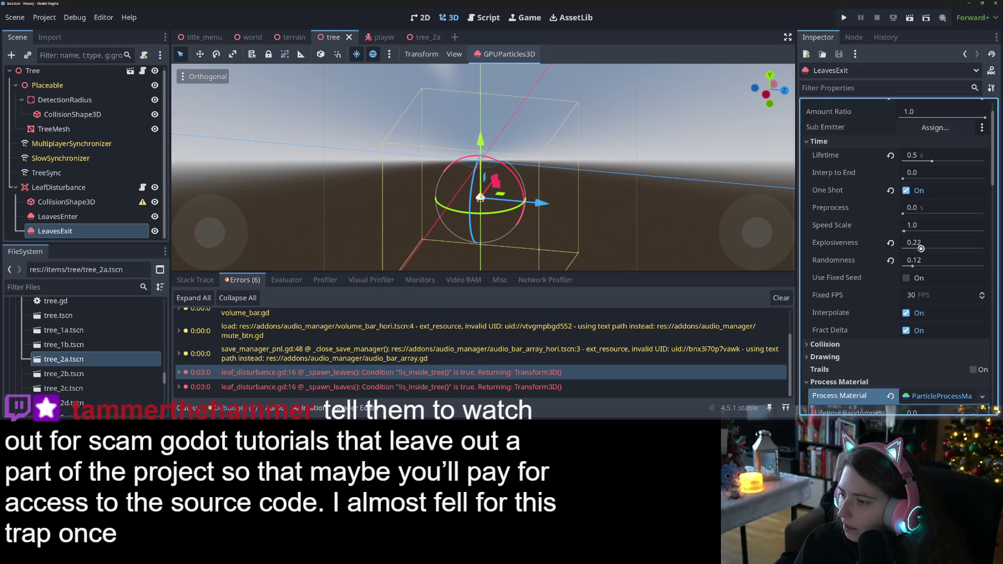
drag(920, 248, 984, 249)
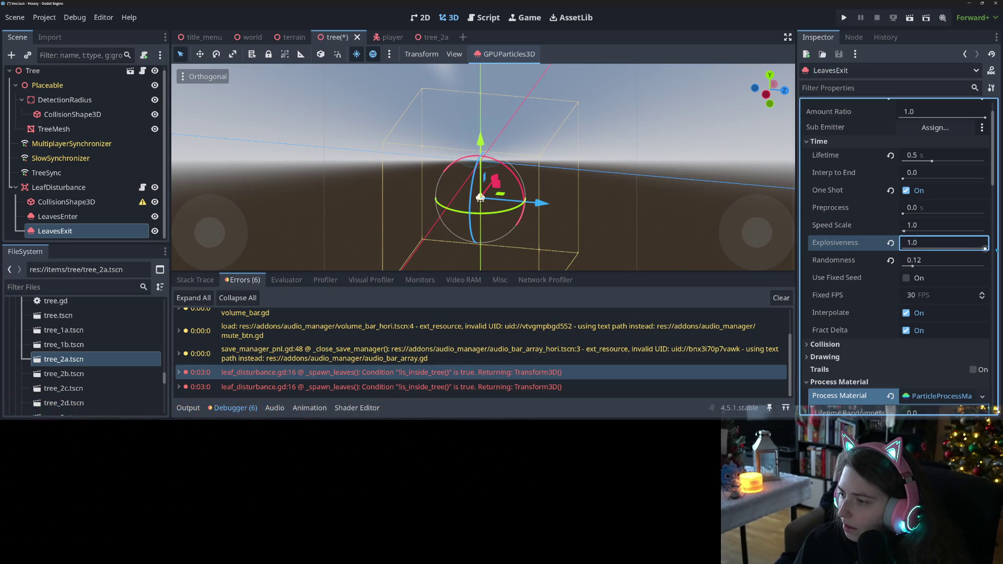
click(57, 216)
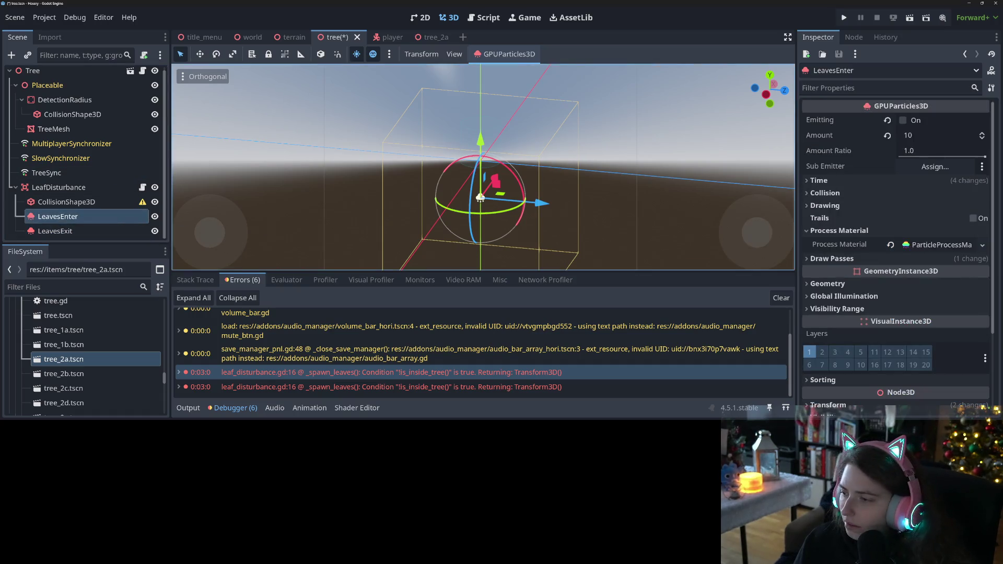
Drag LeavesEnter's Explosiveness to 1.0, save the tree scene, and run the game with F5
click(842, 179)
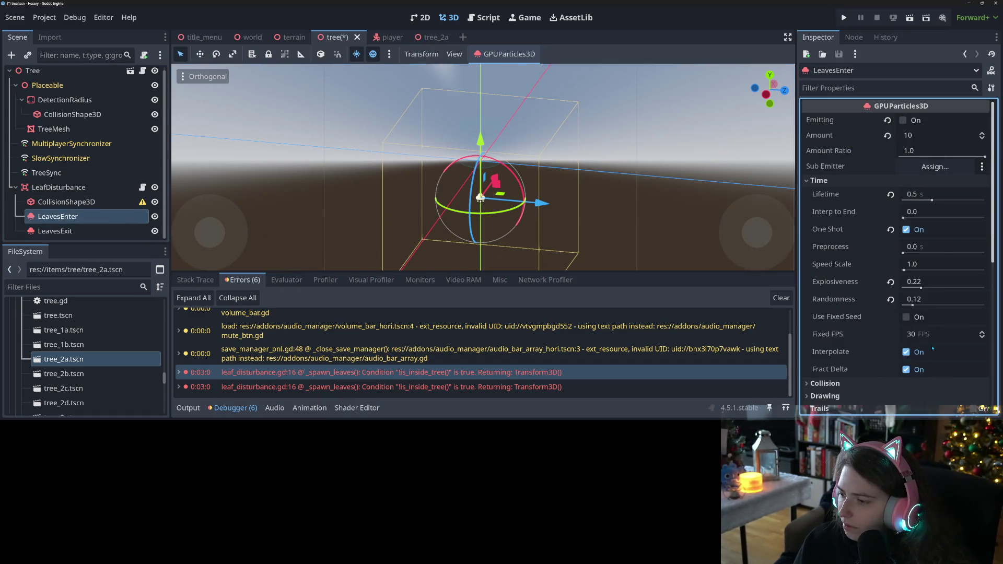
drag(920, 287, 984, 287)
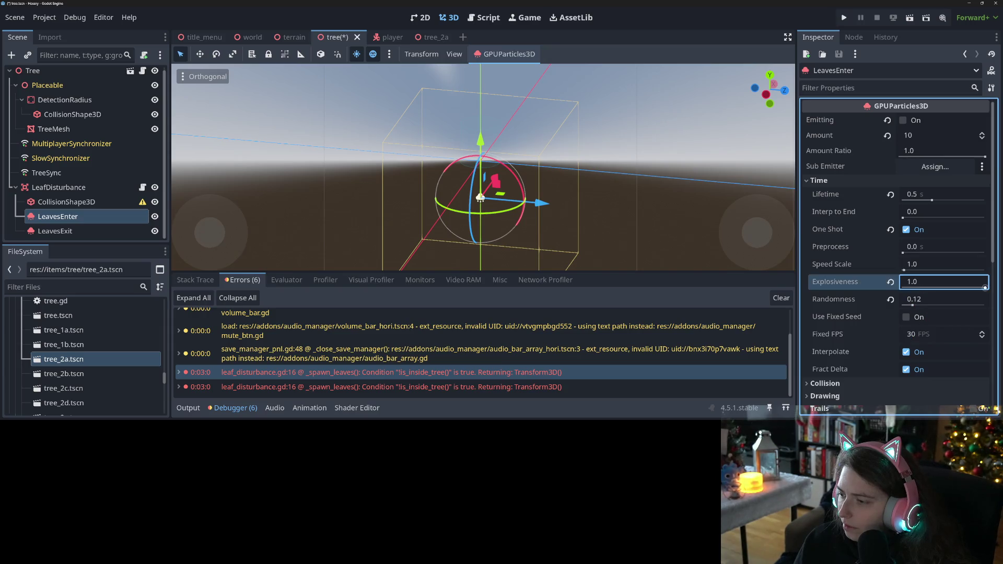
key(ctrl+s)
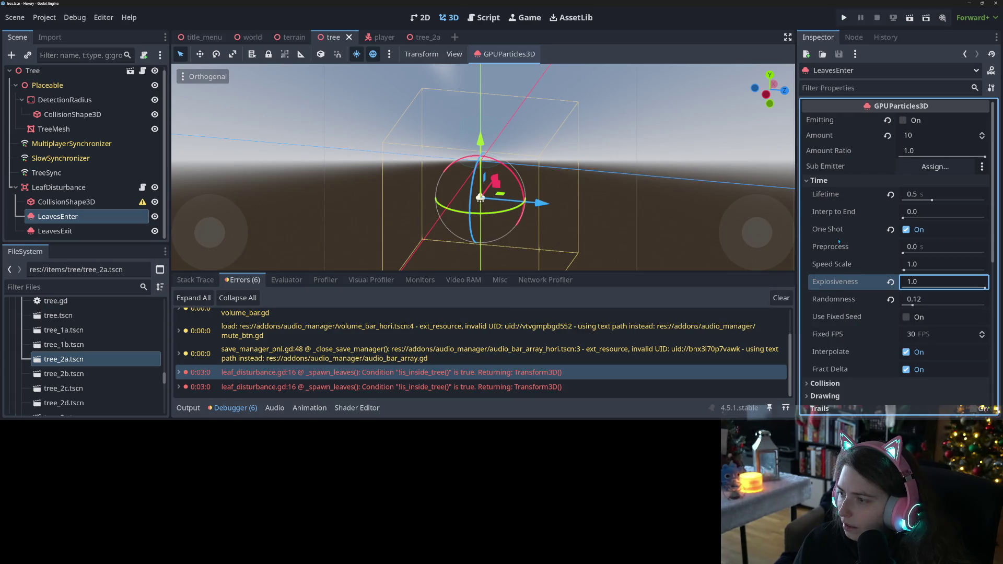
key(Return)
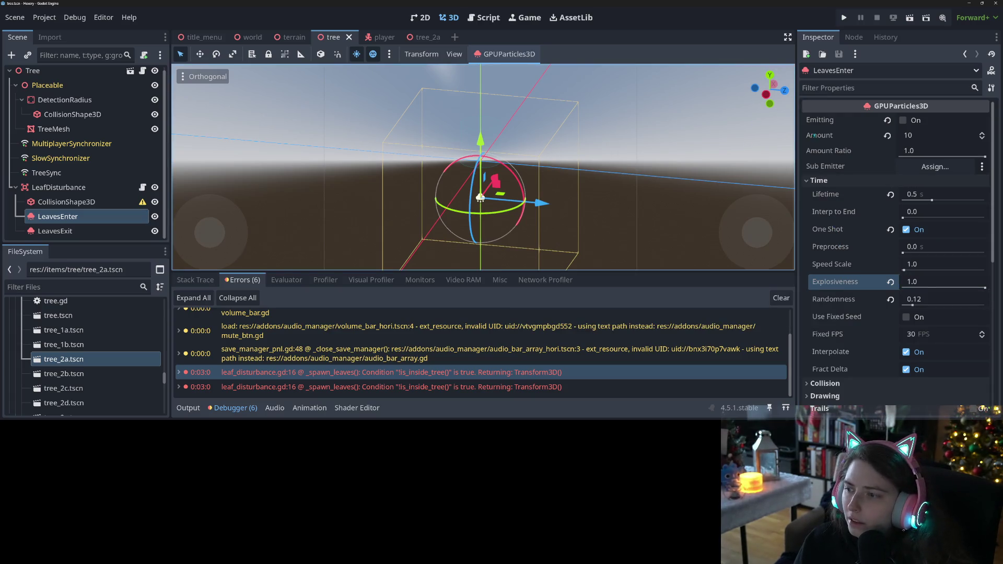
scroll(841, 222, down, 10)
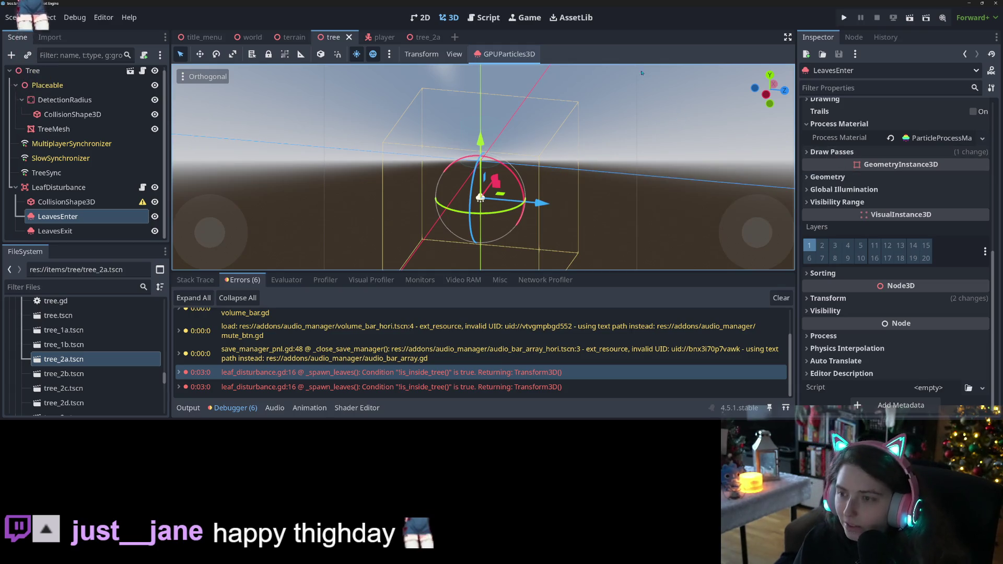
key(F5)
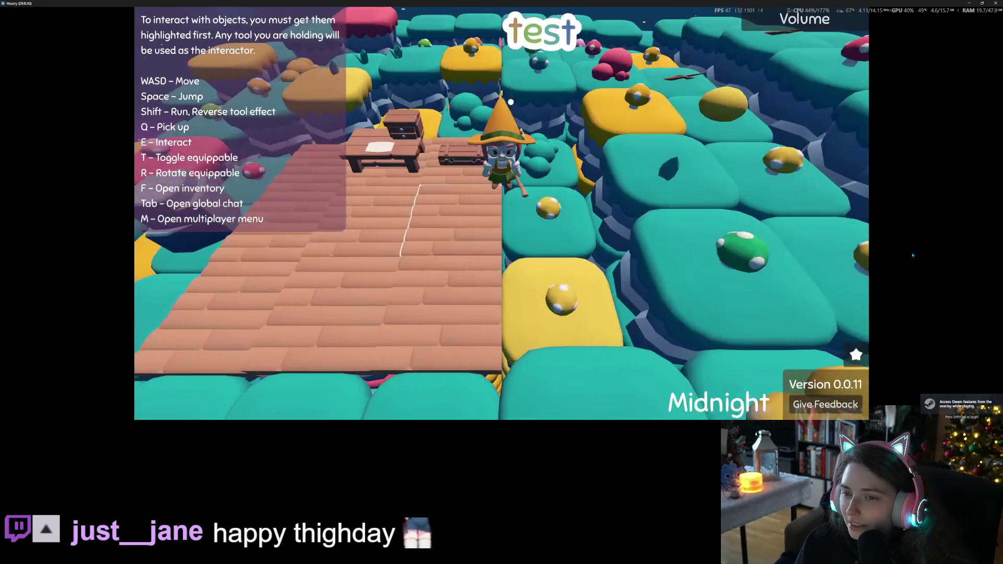
Move the witch around the wooden deck, then quit the game
key(s)
key(w)
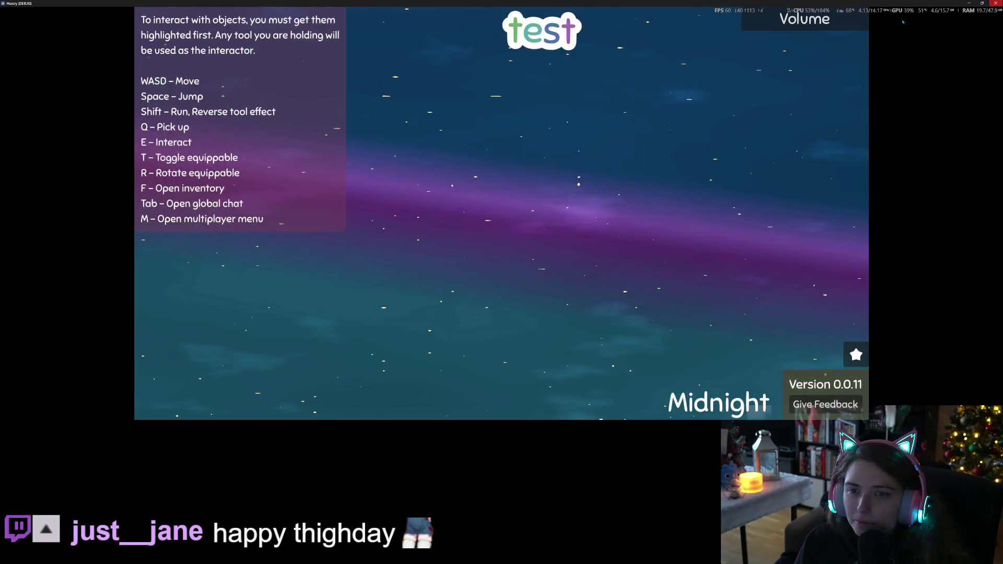
key(alt+F4)
Hide the broom in the player scene, save it, and relaunch the game
click(393, 38)
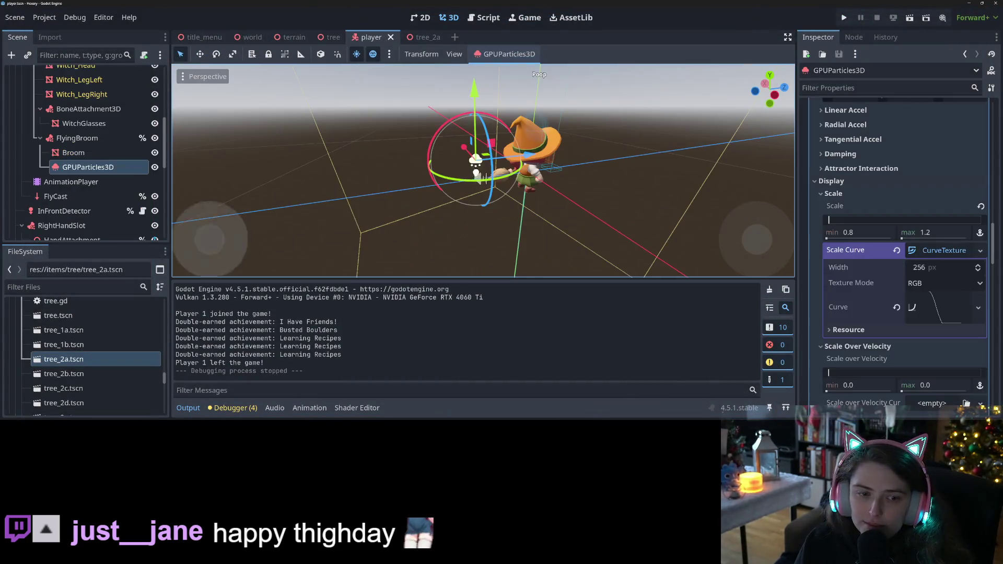
click(154, 138)
key(ctrl+s)
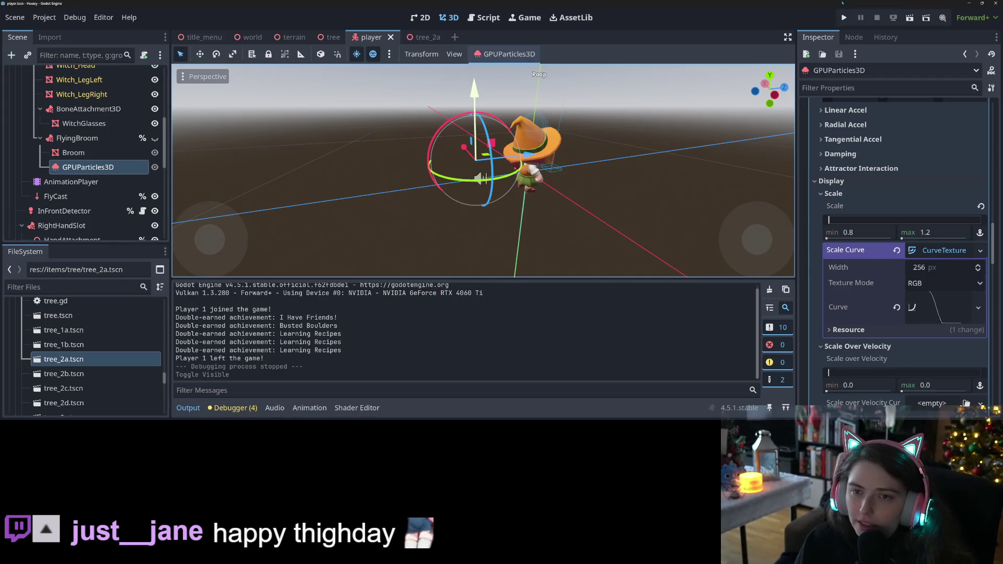
key(F5)
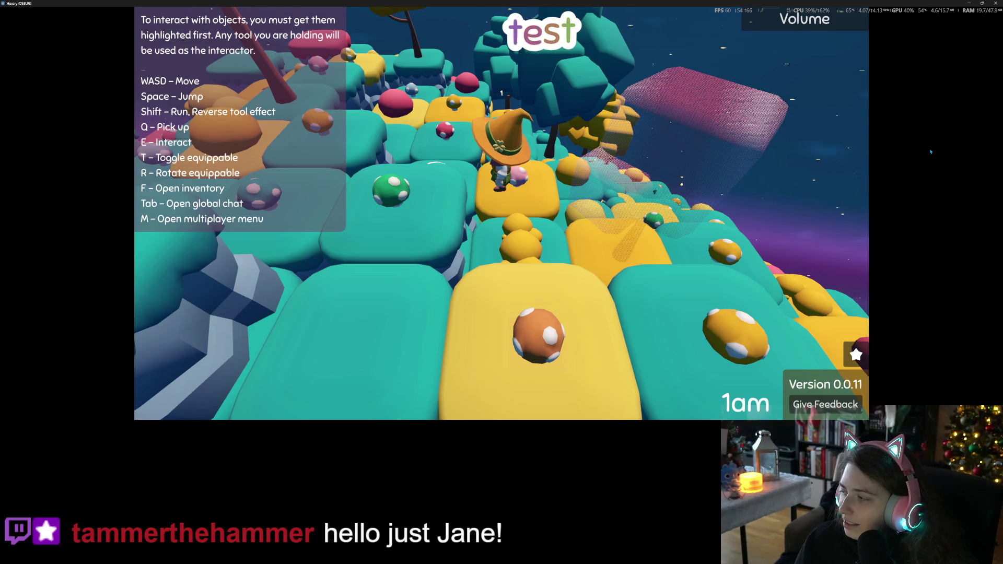
Fly the witch past the pink tree and along the blocks, then quit with F8
key(d)
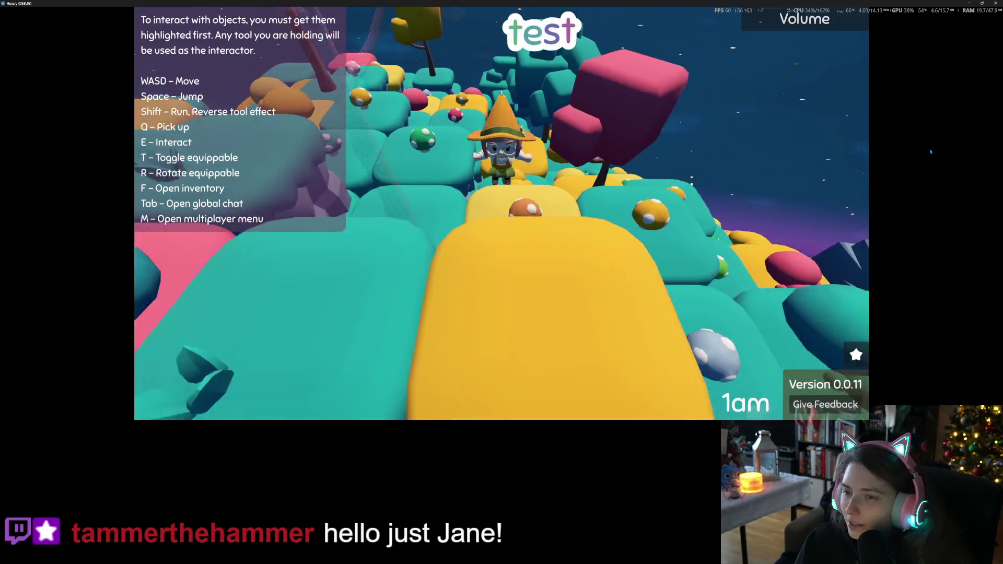
key(a)
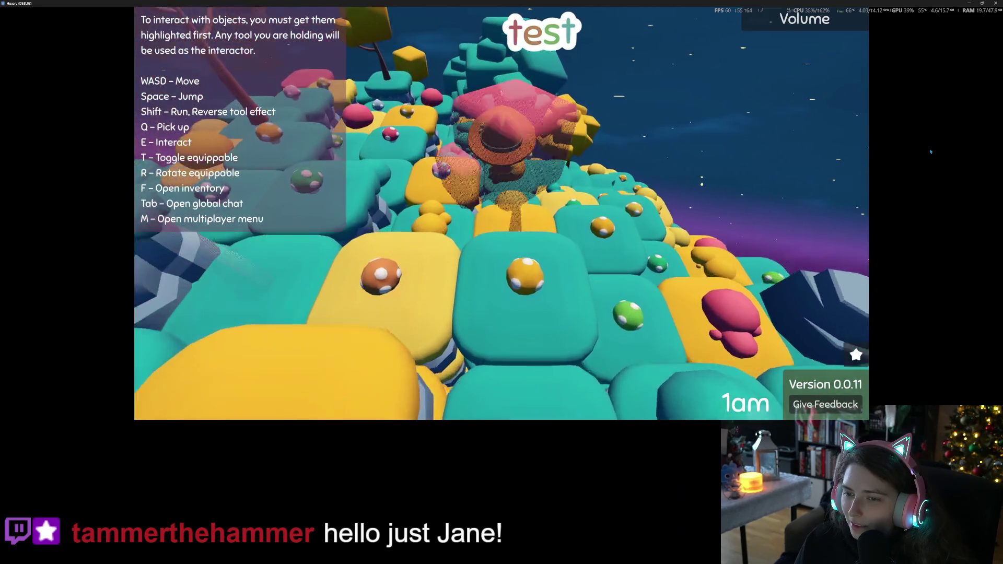
key(w)
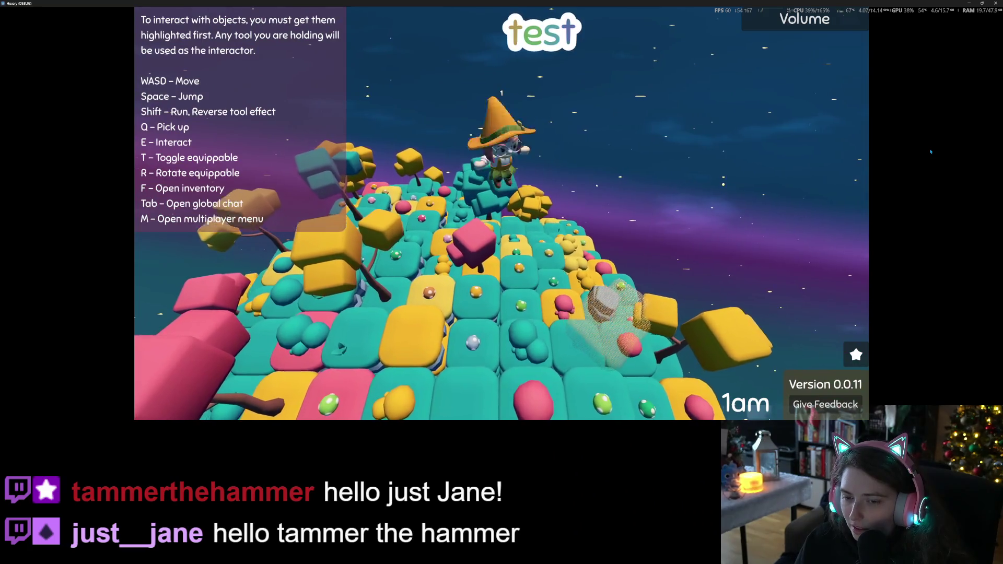
key(s)
key(w)
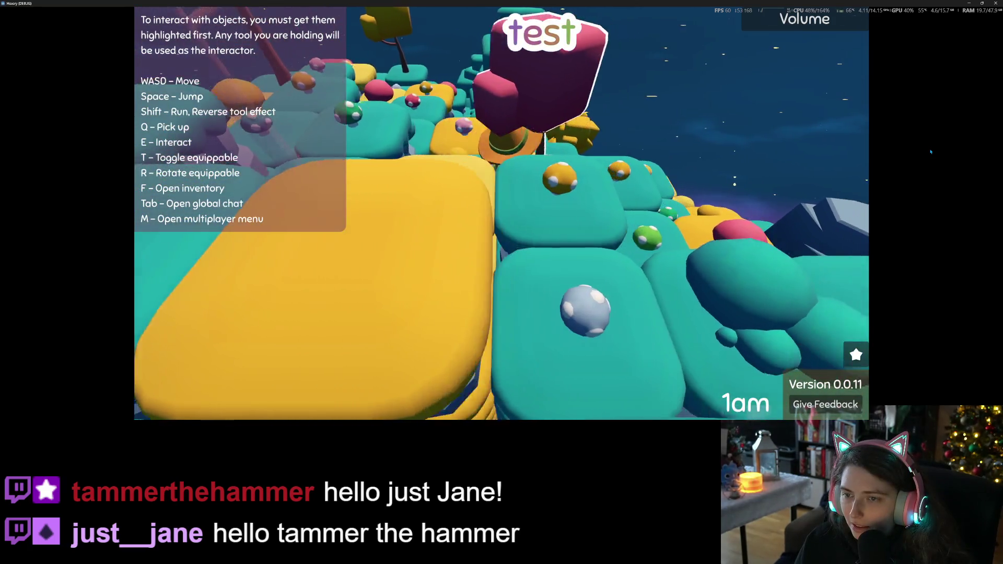
key(w)
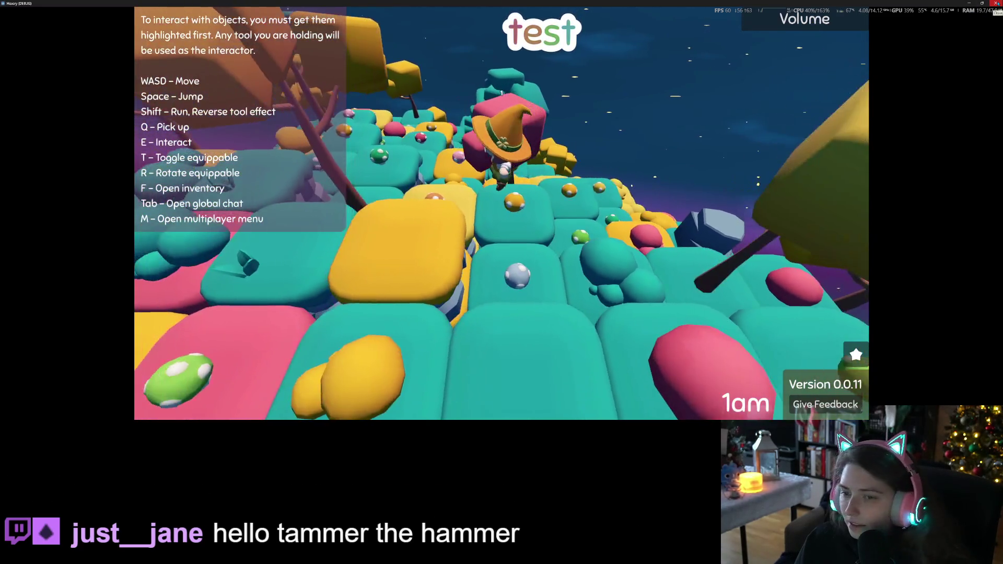
key(w)
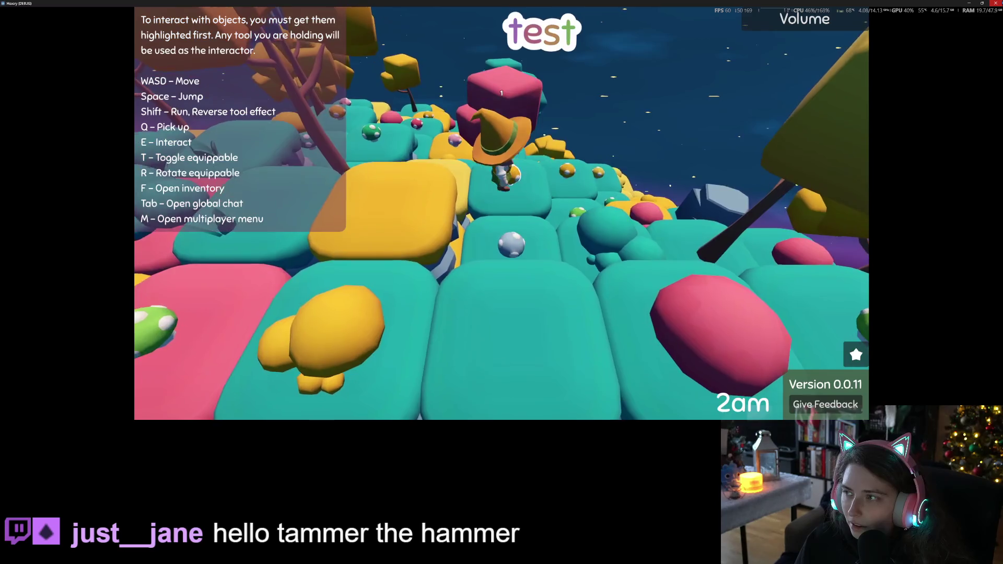
key(F8)
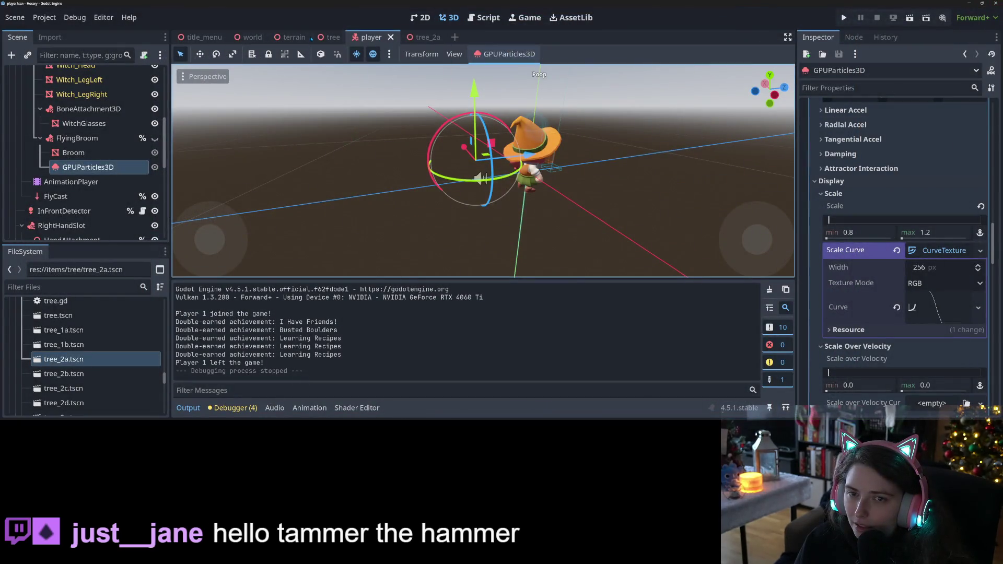
Open the Area3D class documentation for the LeafDisturbance node in the tree scene
click(330, 37)
click(133, 187)
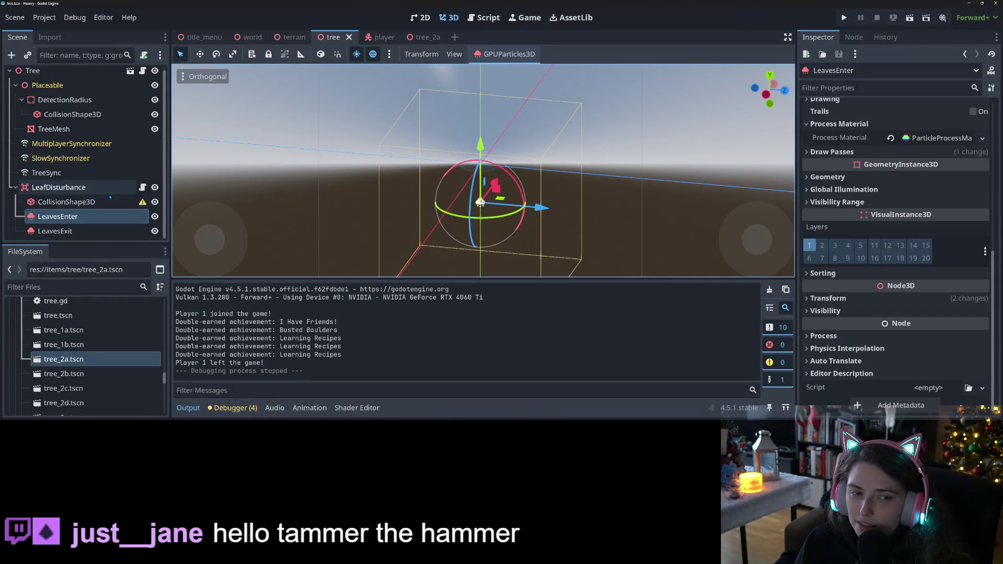
click(991, 70)
click(198, 410)
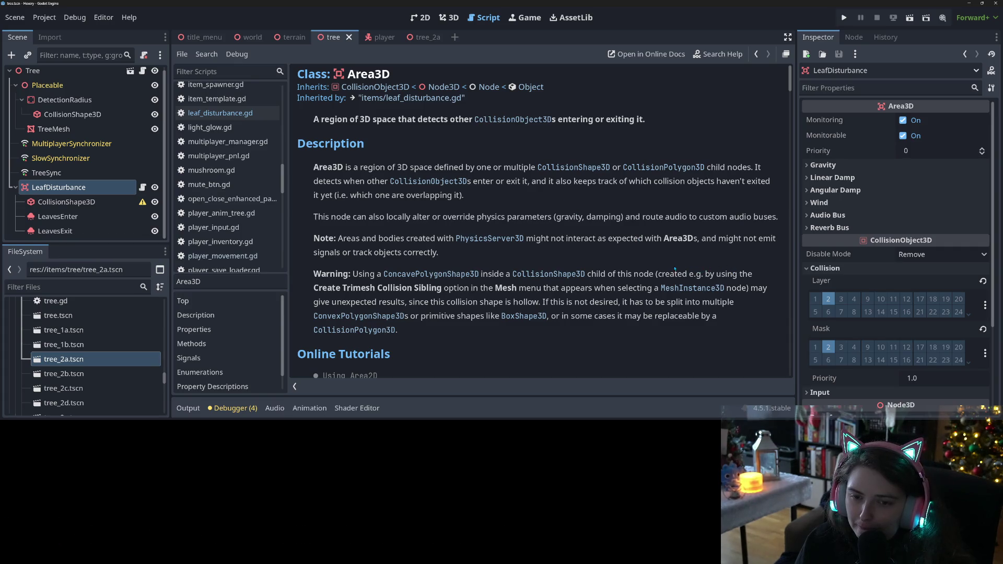
Scroll through the Area3D properties and methods down to its Signals section
scroll(690, 191, down, 2)
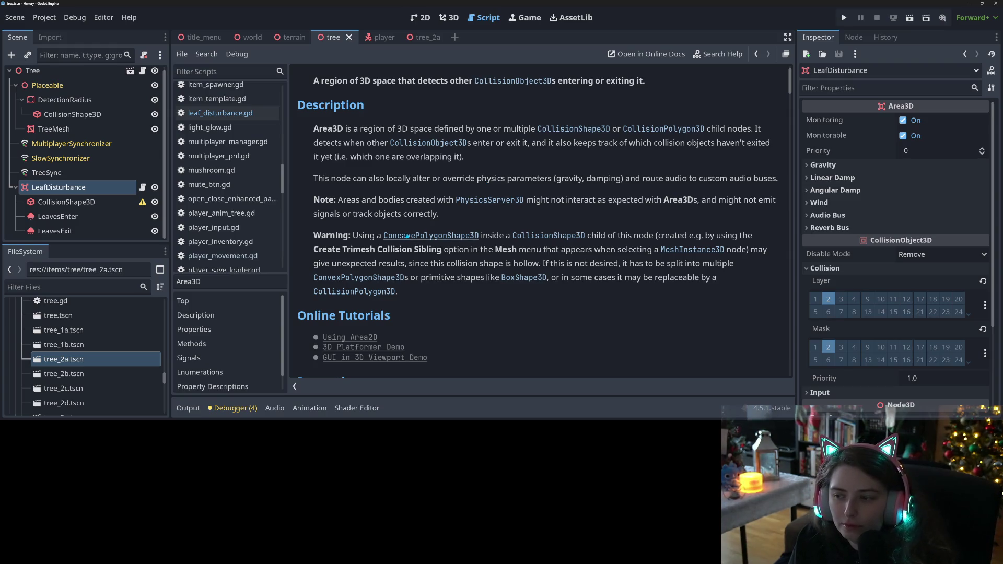
scroll(440, 242, down, 3)
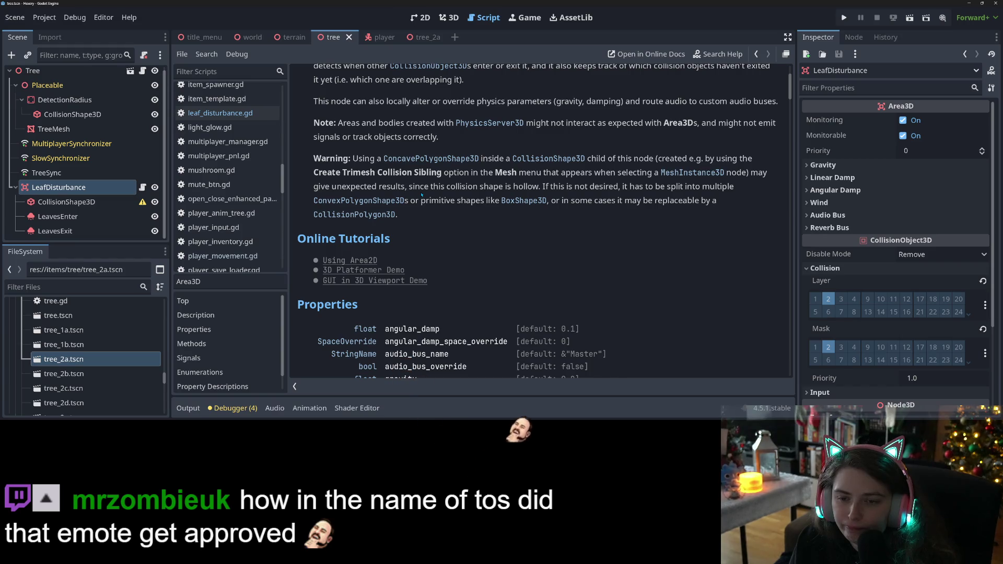
scroll(421, 195, down, 3)
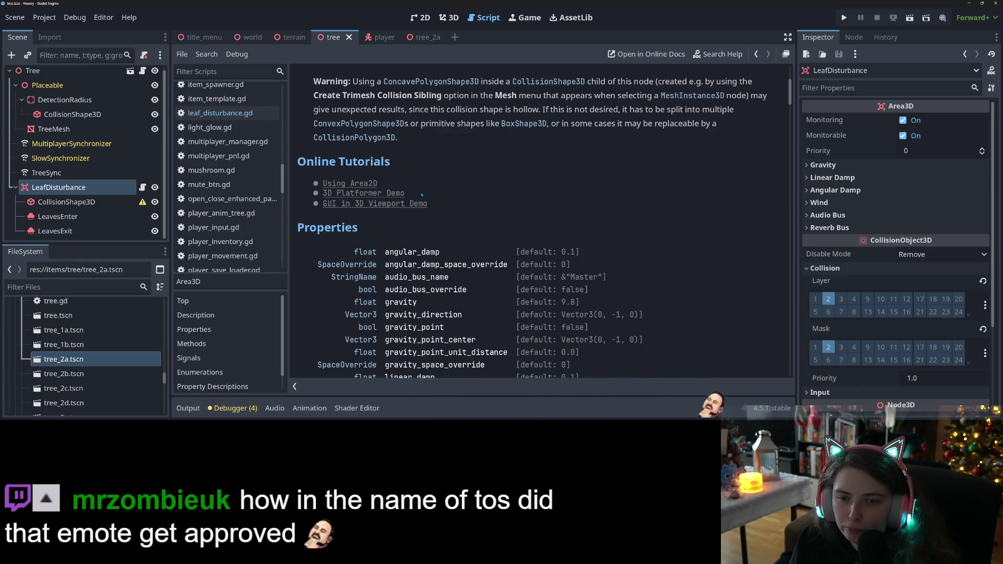
scroll(421, 194, down, 4)
scroll(425, 195, down, 2)
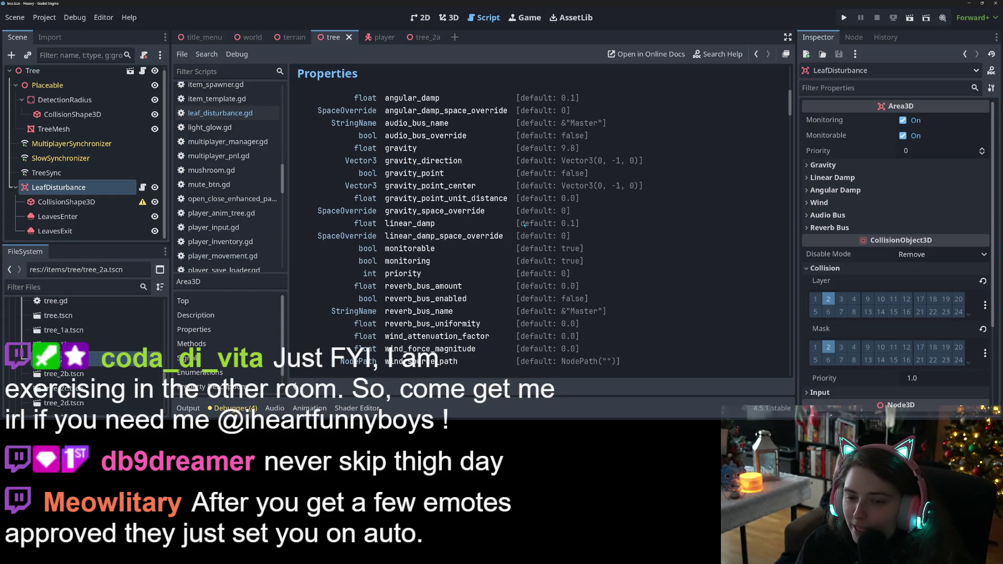
scroll(524, 225, down, 5)
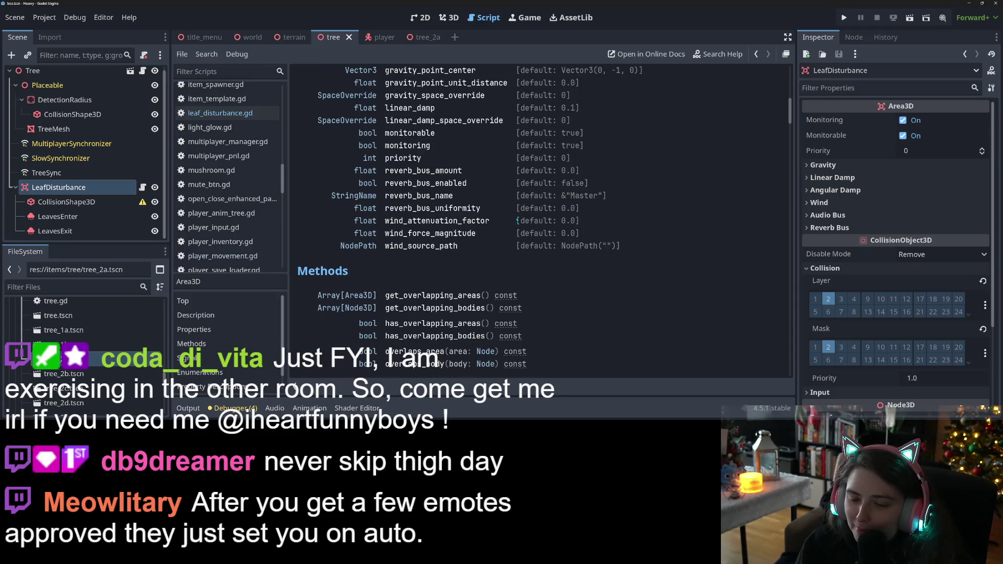
scroll(598, 233, down, 3)
scroll(591, 230, up, 6)
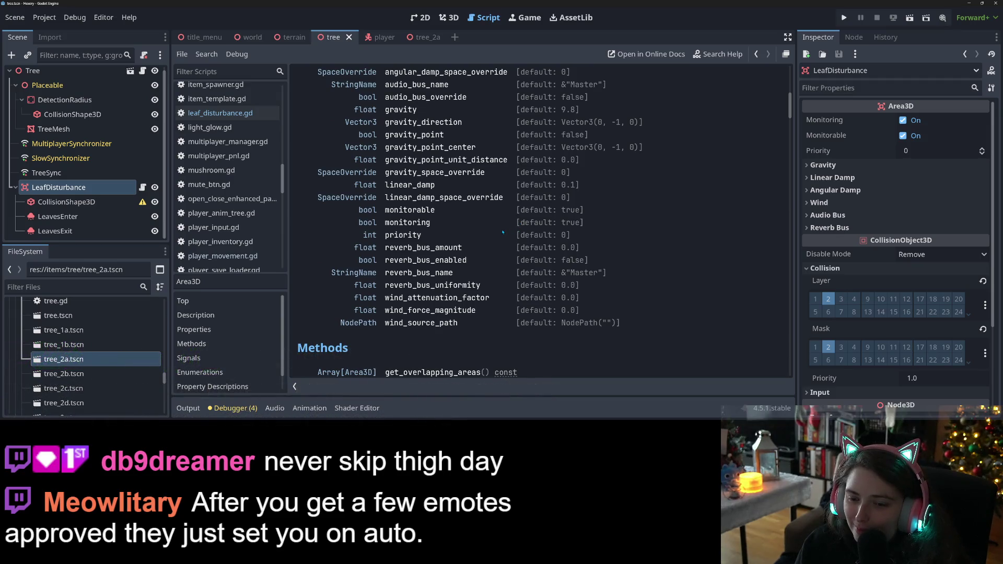
scroll(500, 246, up, 2)
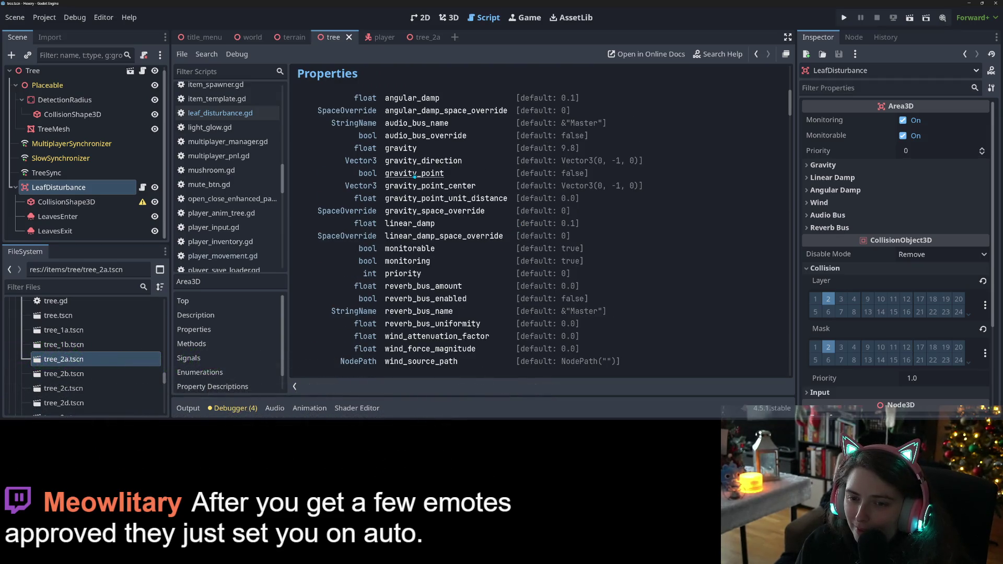
scroll(438, 255, down, 6)
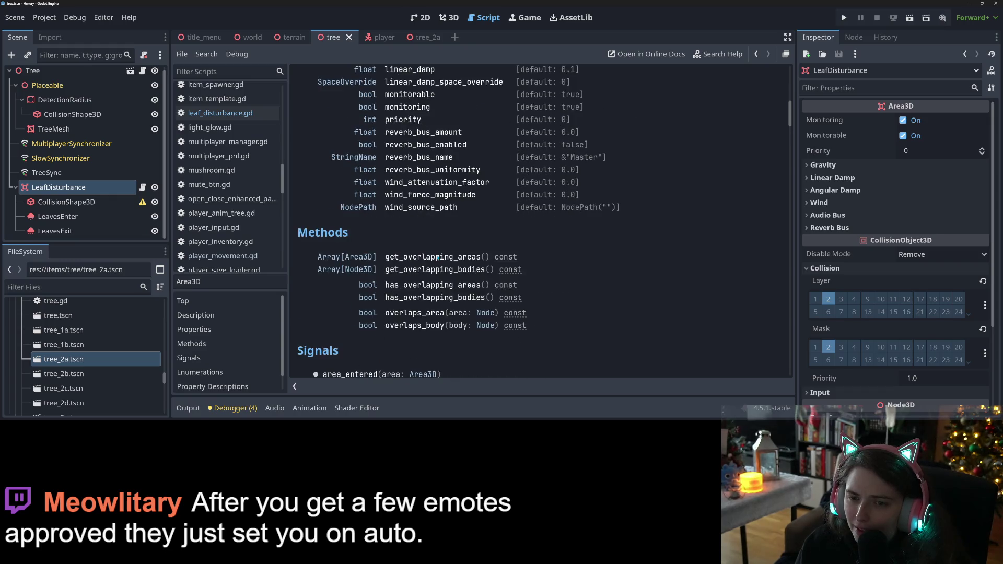
scroll(448, 273, down, 2)
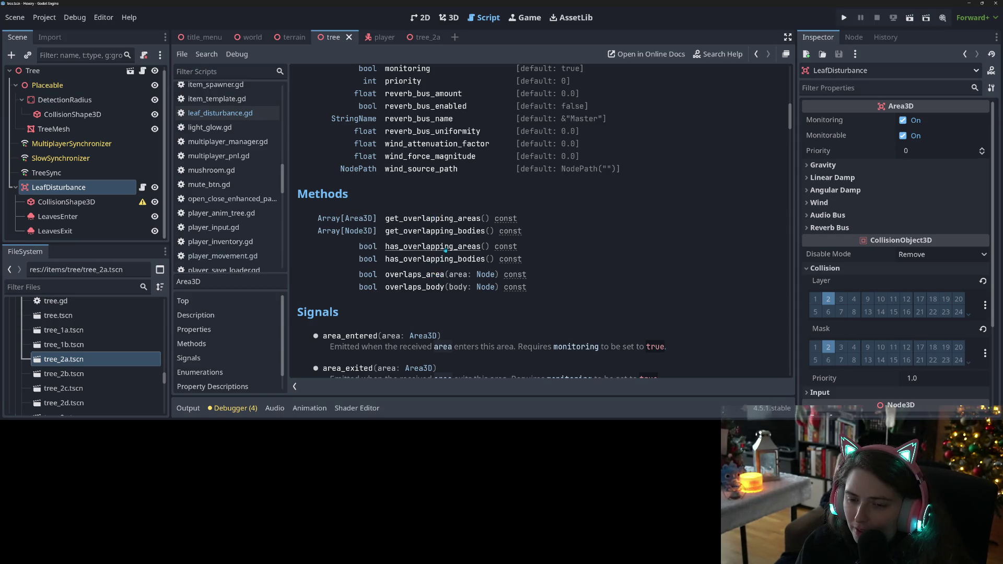
scroll(445, 250, down, 2)
scroll(474, 271, down, 8)
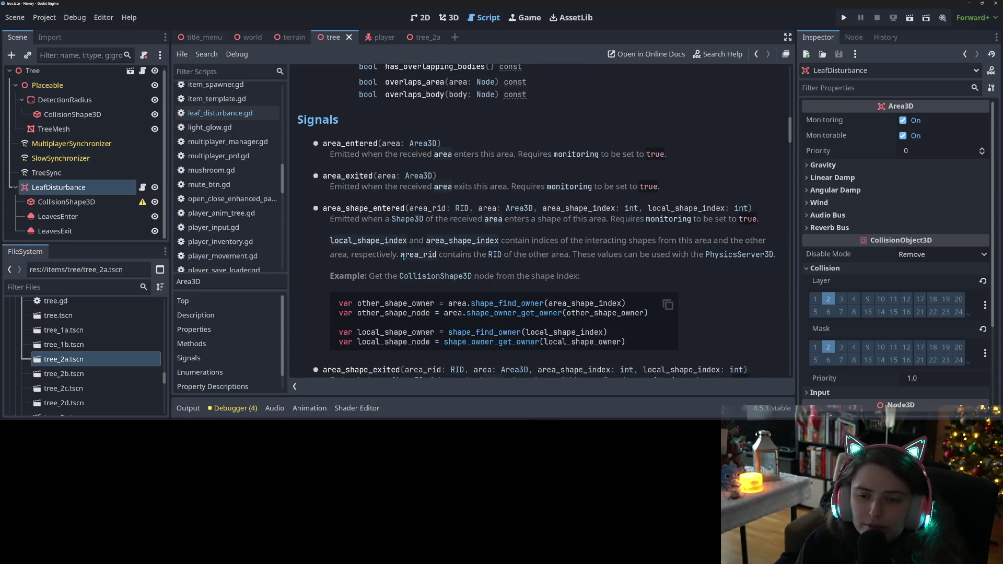
scroll(401, 257, down, 10)
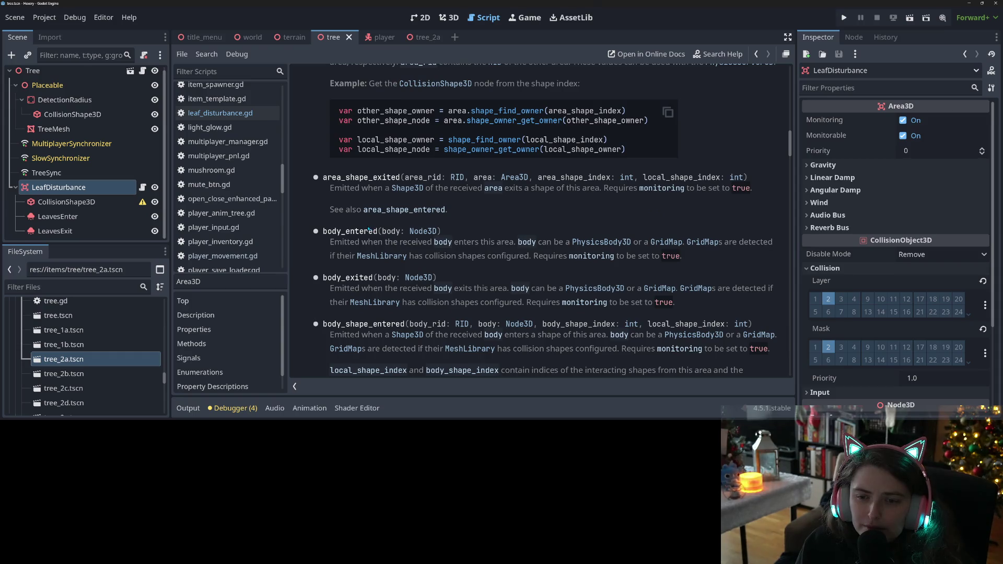
double_click(343, 232)
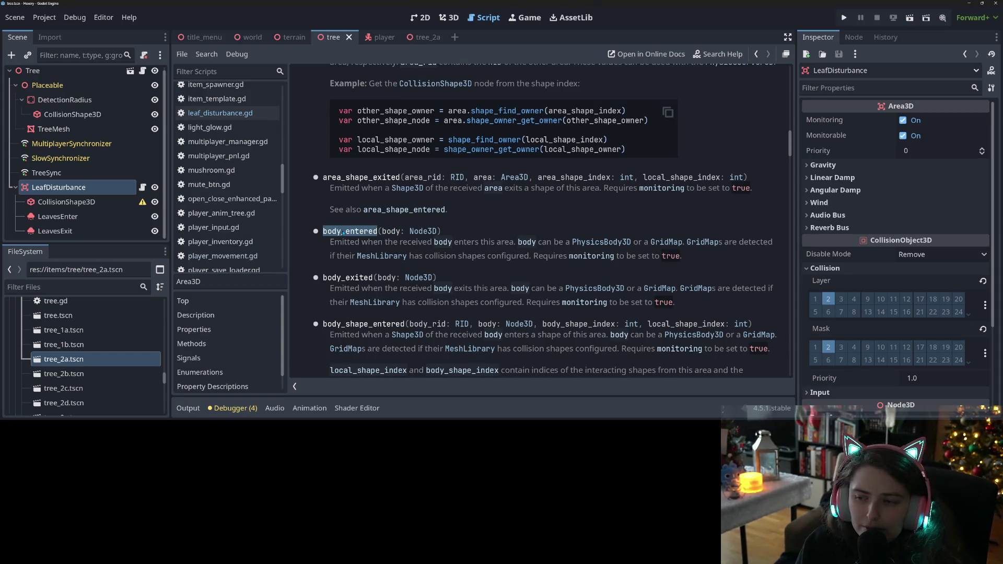
click(568, 264)
scroll(590, 257, down, 15)
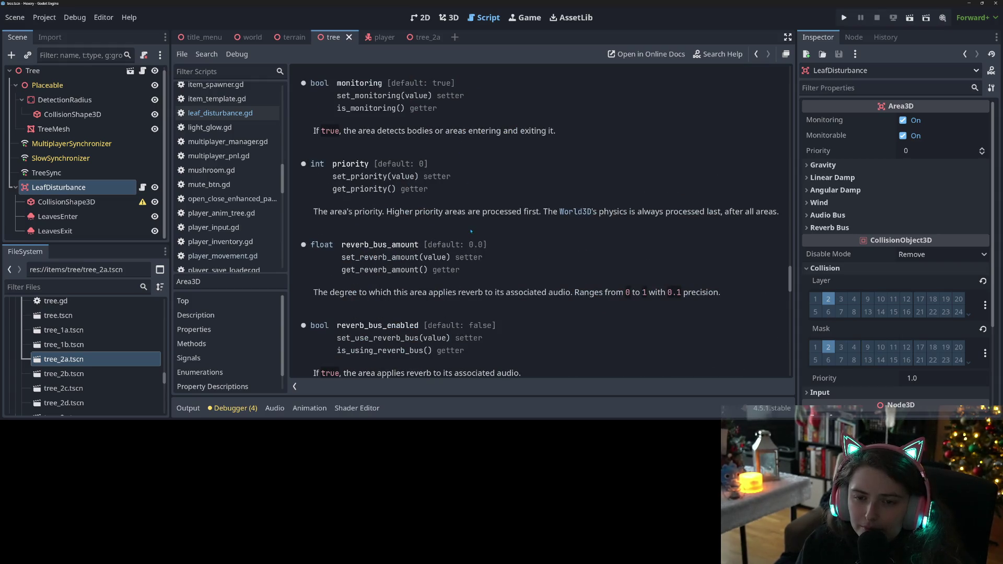
scroll(470, 231, down, 12)
scroll(606, 255, up, 10)
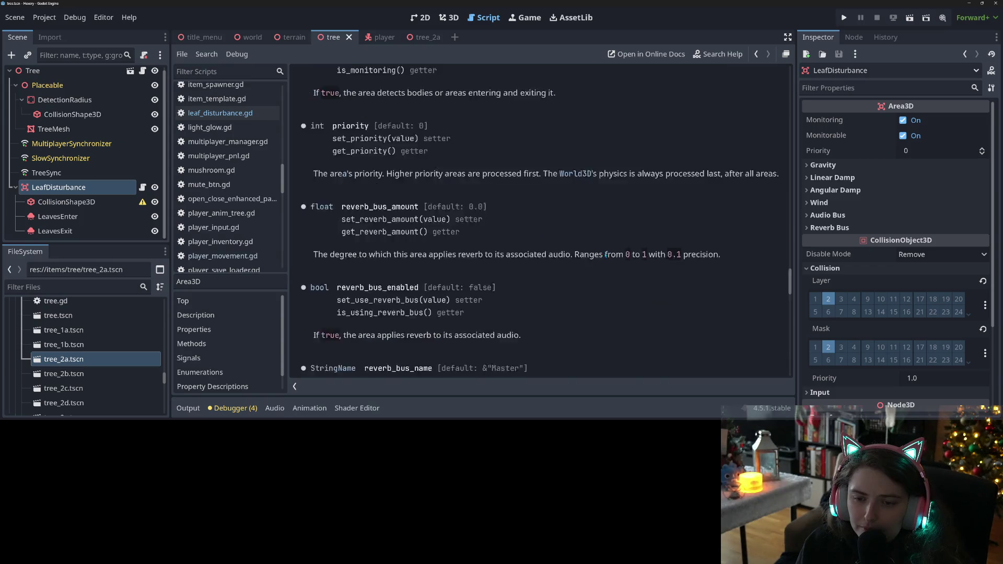
scroll(606, 255, up, 10)
scroll(607, 248, up, 12)
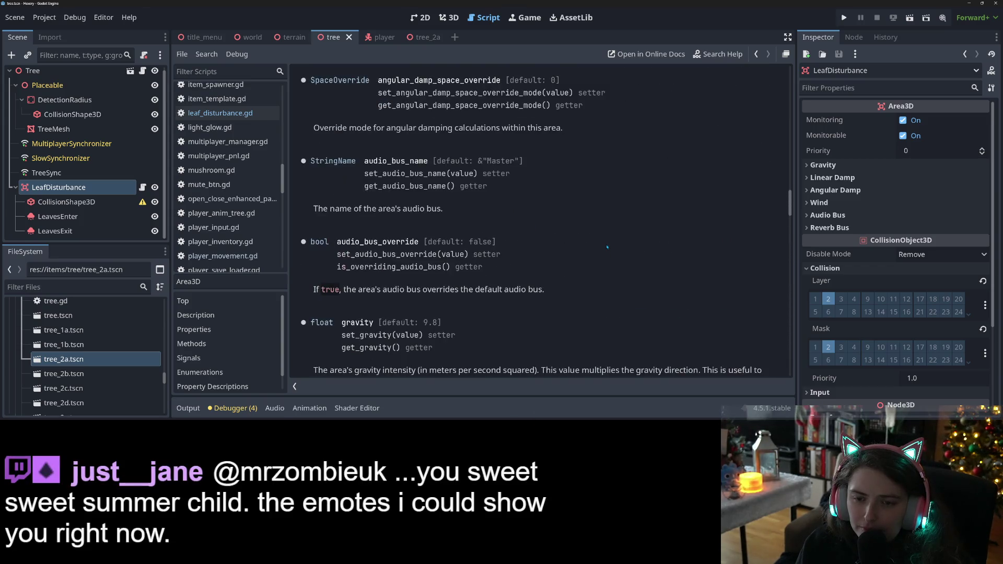
scroll(607, 247, up, 8)
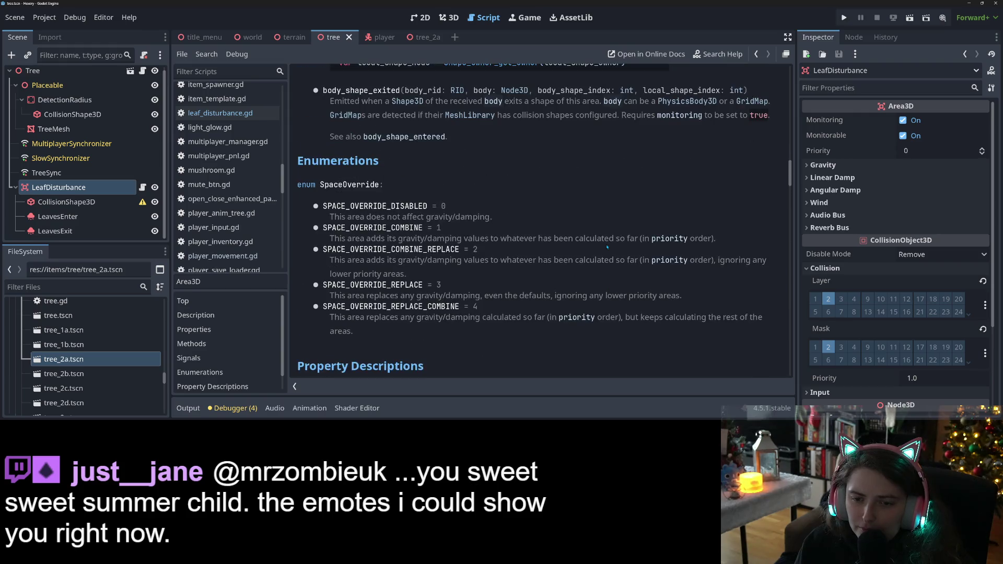
scroll(607, 247, up, 7)
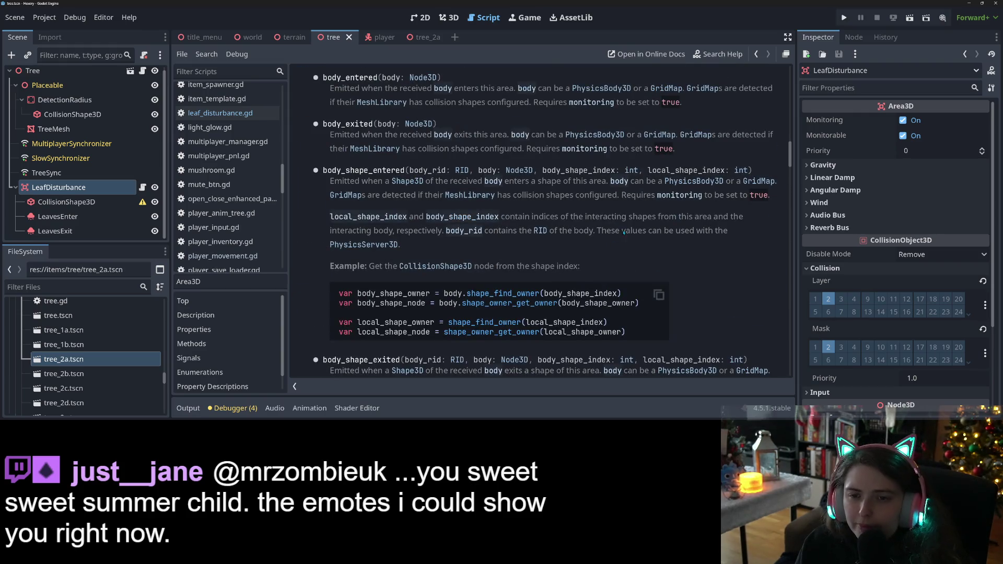
scroll(638, 252, up, 4)
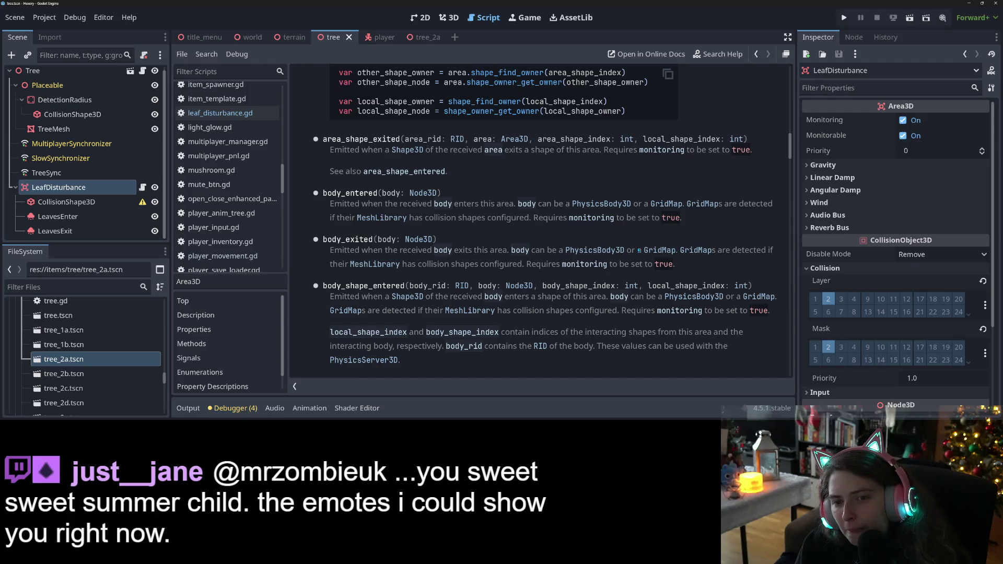
scroll(638, 250, down, 3)
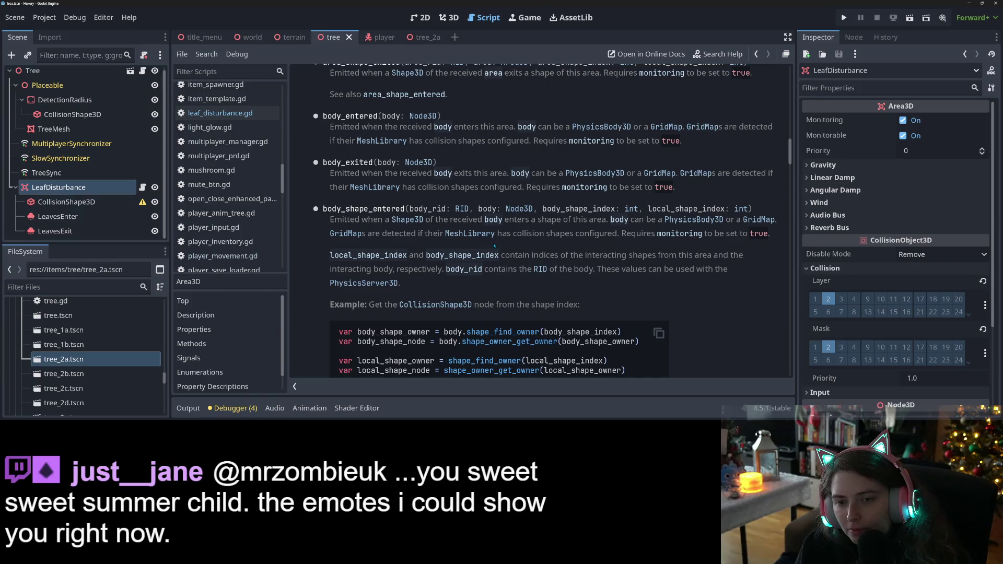
scroll(508, 254, up, 2)
scroll(508, 254, up, 2)
scroll(508, 254, up, 4)
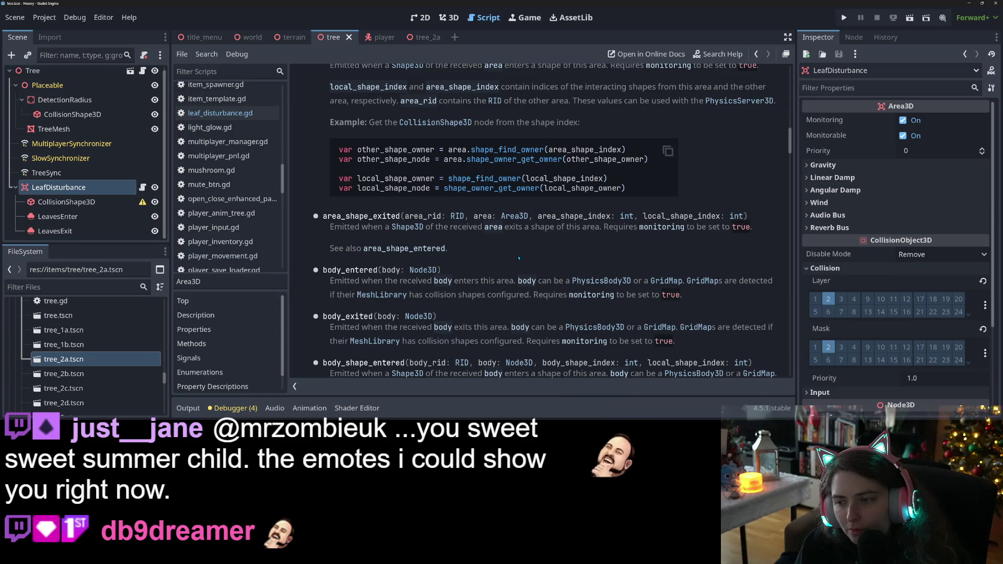
double_click(542, 226)
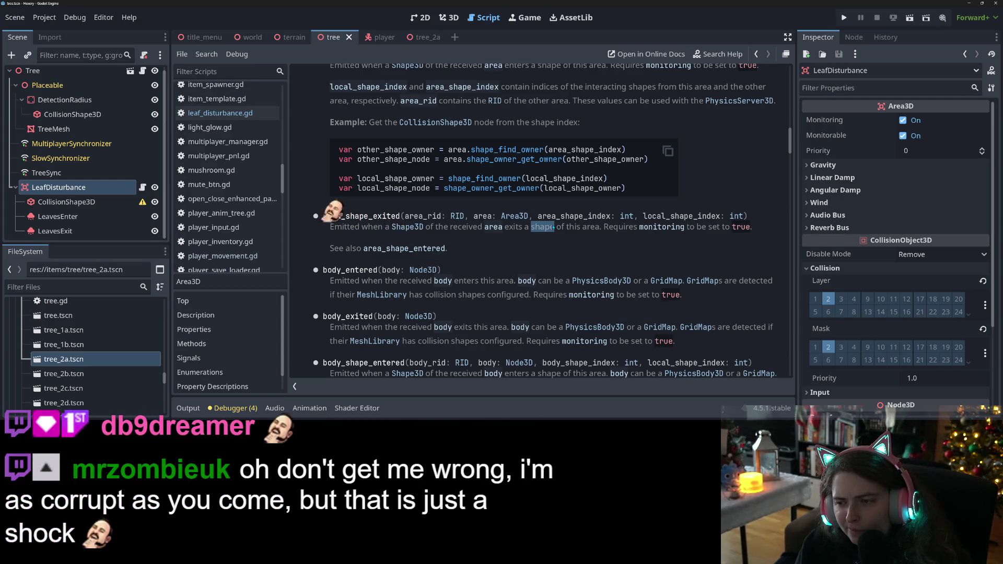
scroll(546, 232, up, 3)
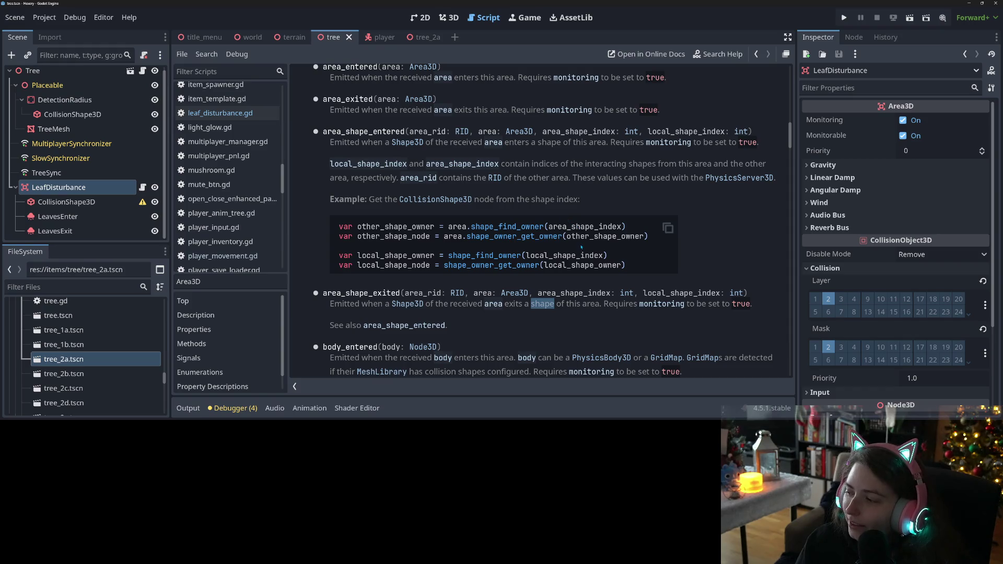
mouse_move(403, 45)
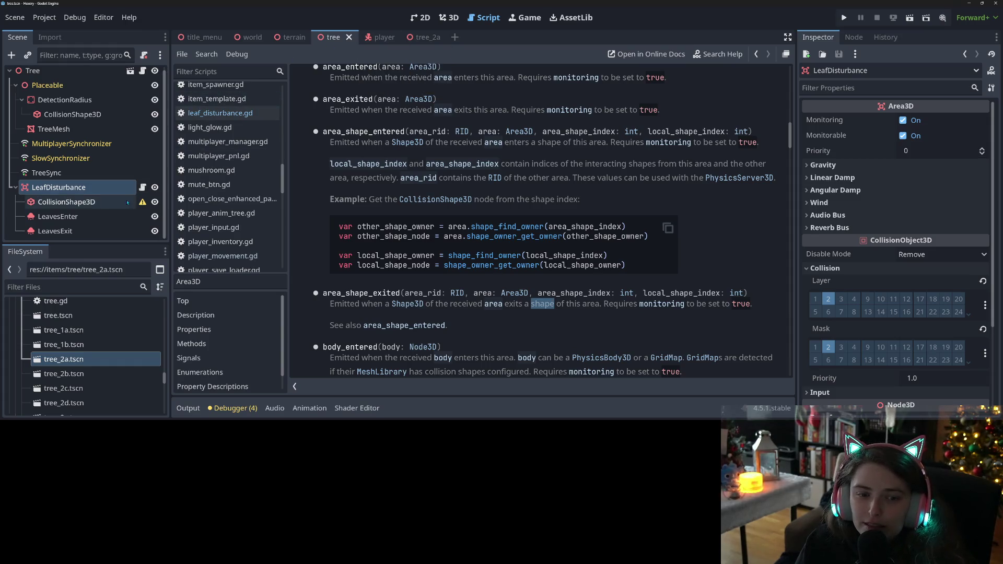
click(371, 37)
scroll(95, 175, up, 3)
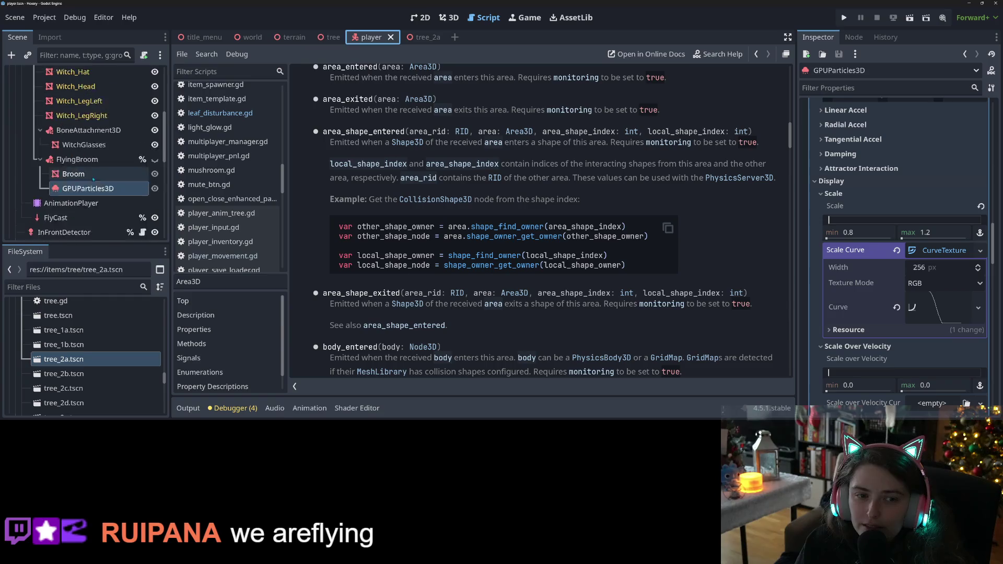
scroll(96, 175, up, 4)
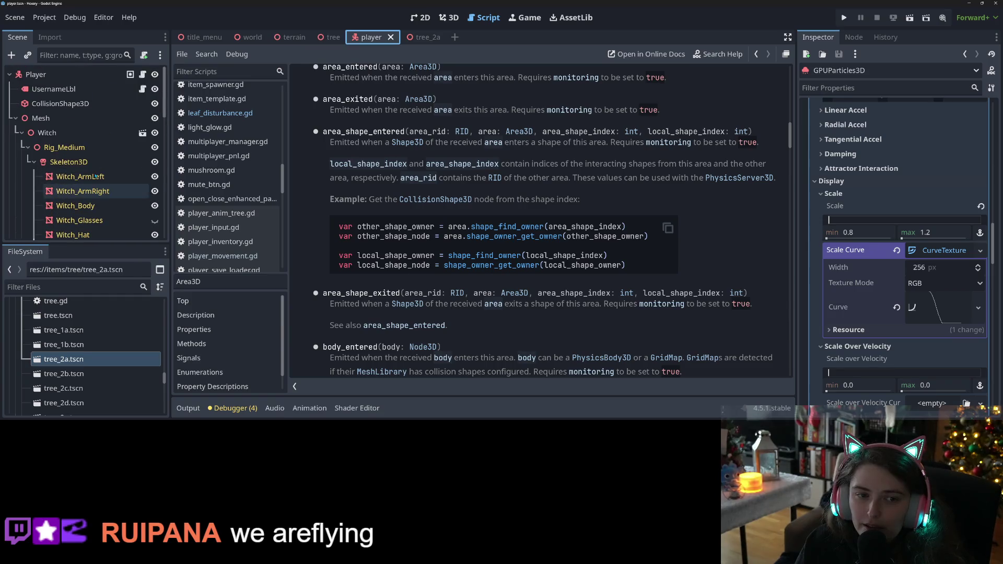
click(73, 104)
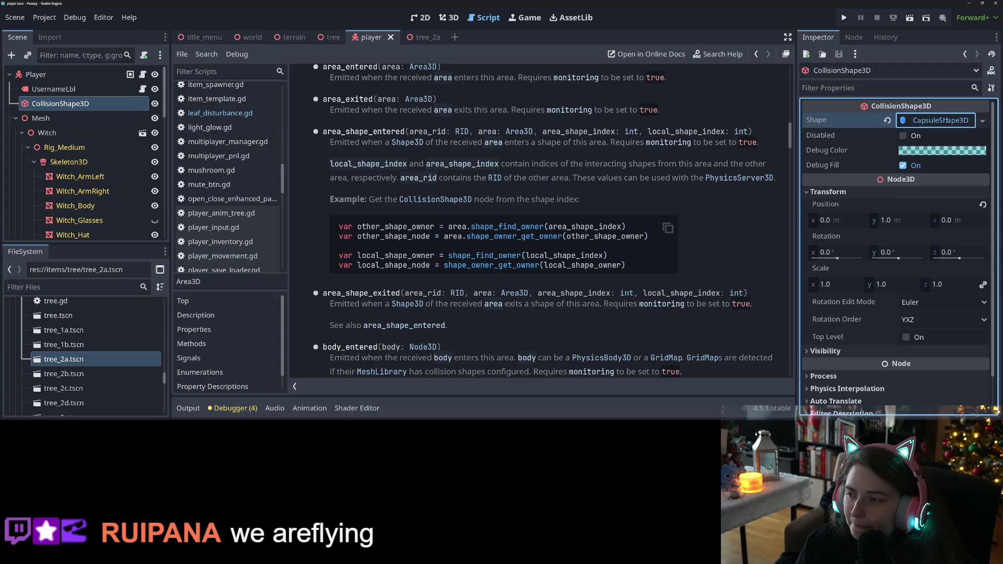
click(943, 120)
click(944, 120)
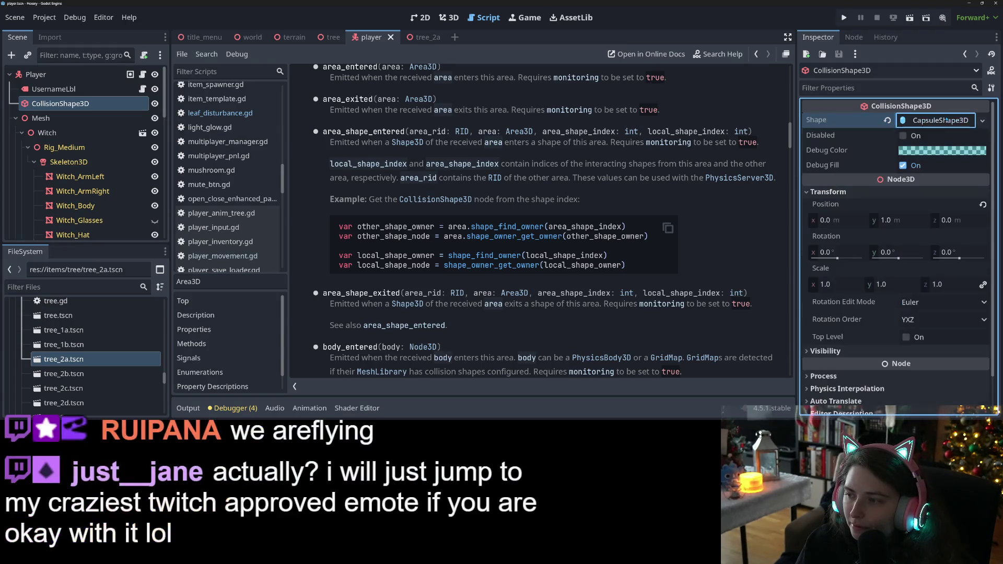
click(333, 37)
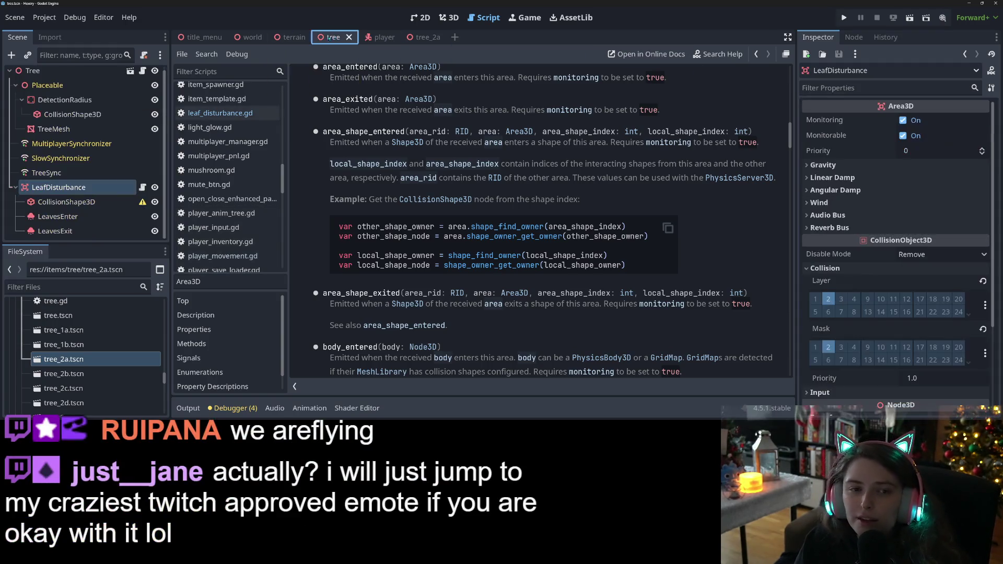
click(142, 187)
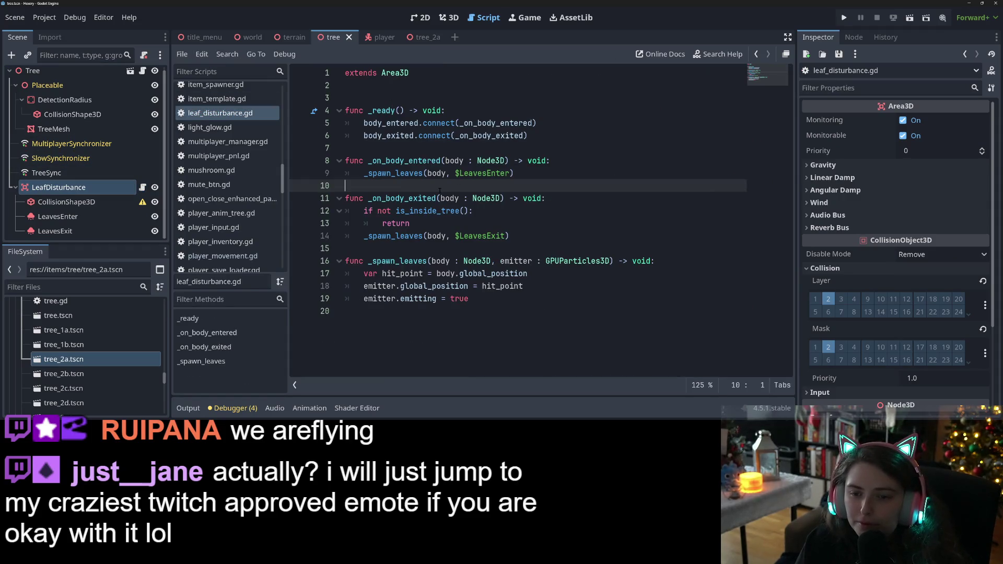
Add 'hit_point.y += 1.0' after the hit_point line in _spawn_leaves, save, and run the game
click(438, 210)
click(530, 273)
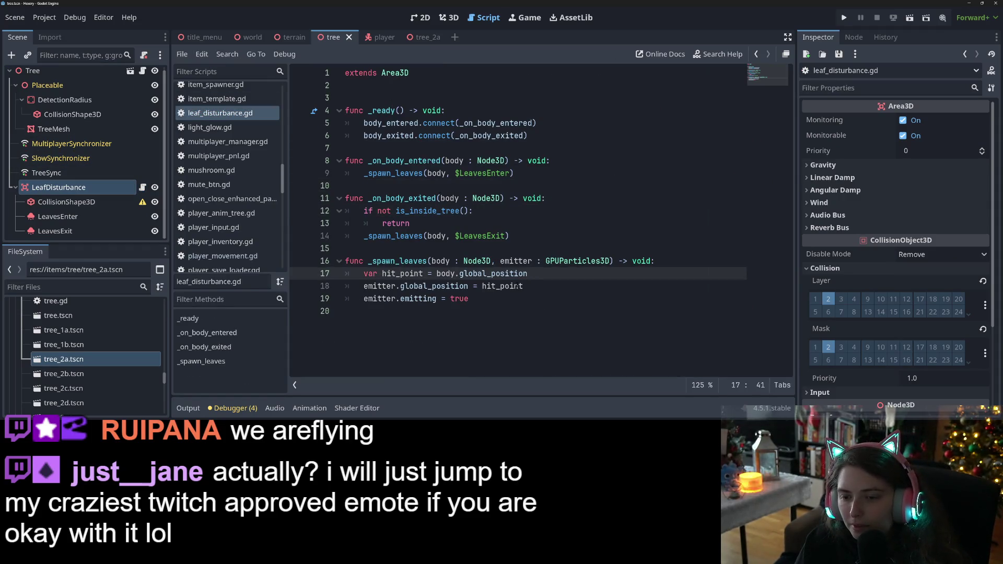
key(Return)
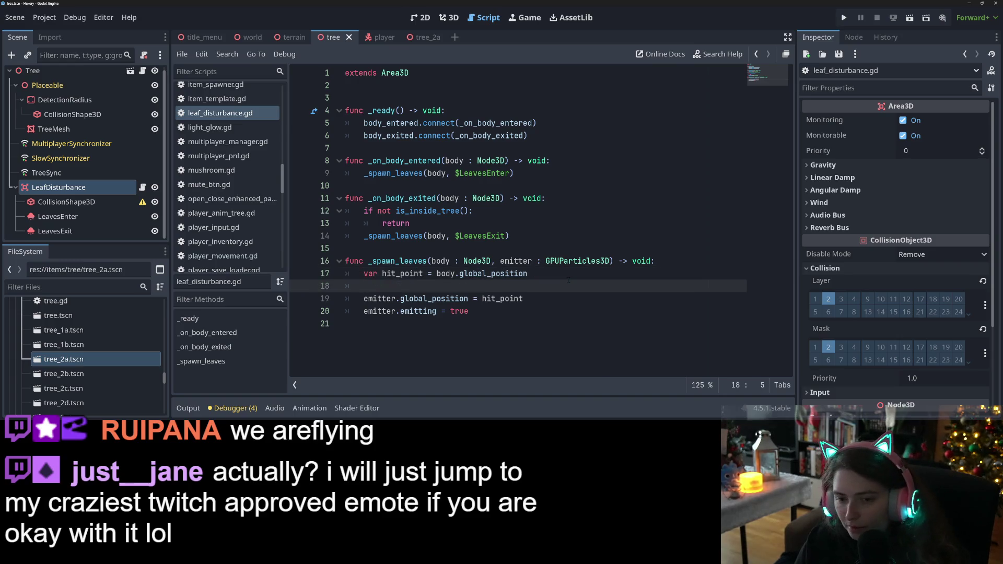
text(hit)
key(Return)
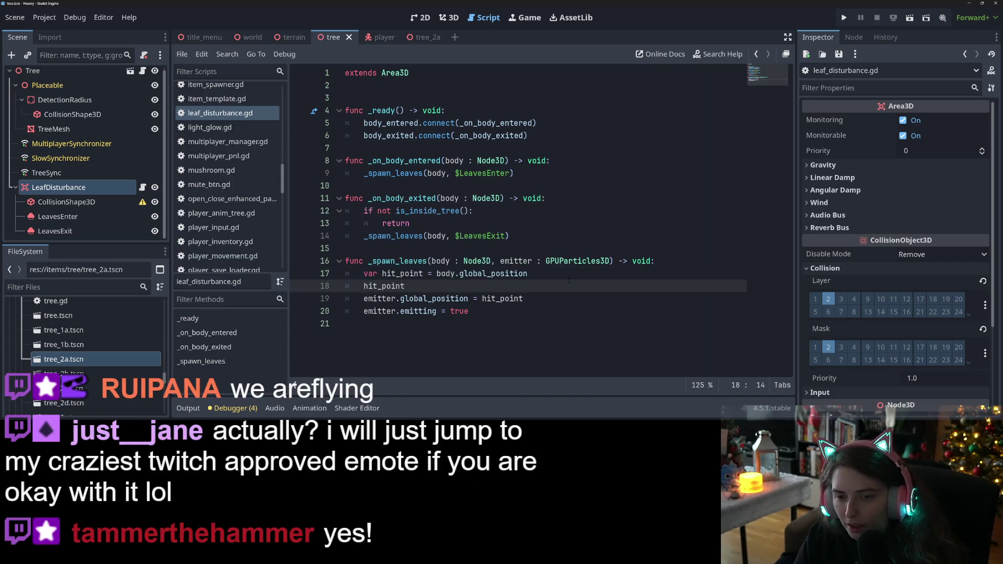
text(.y +=)
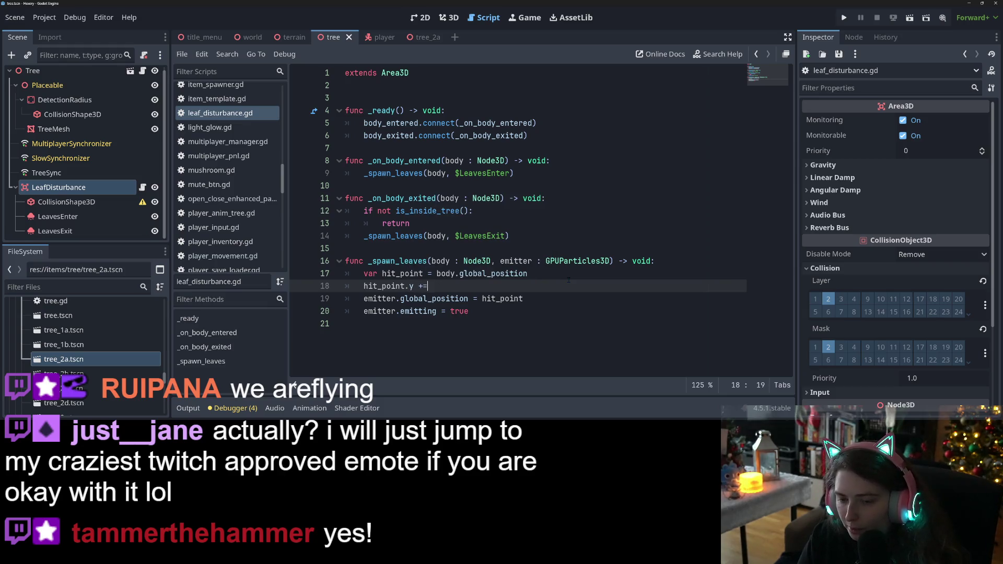
text( 1.0)
key(ctrl+s)
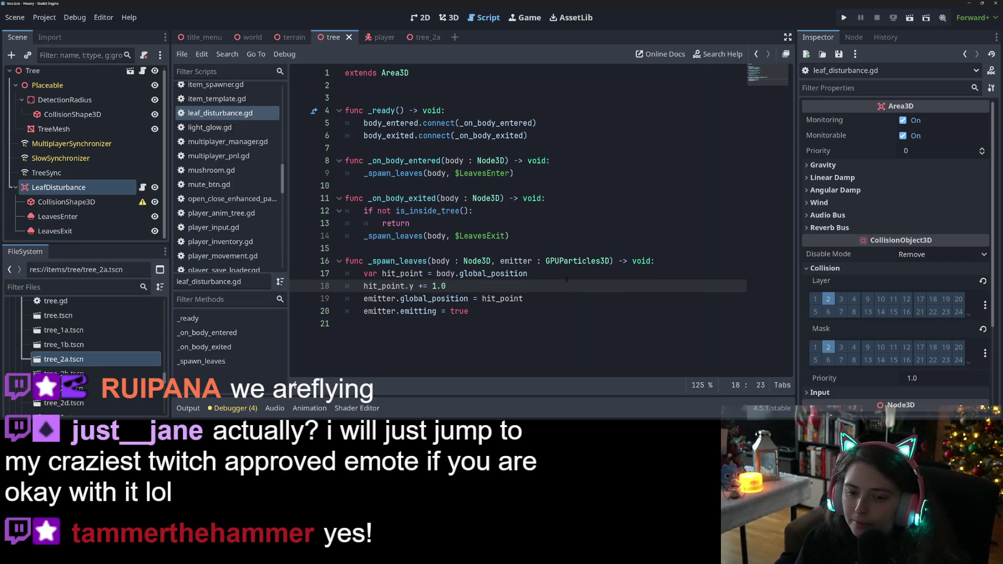
click(843, 17)
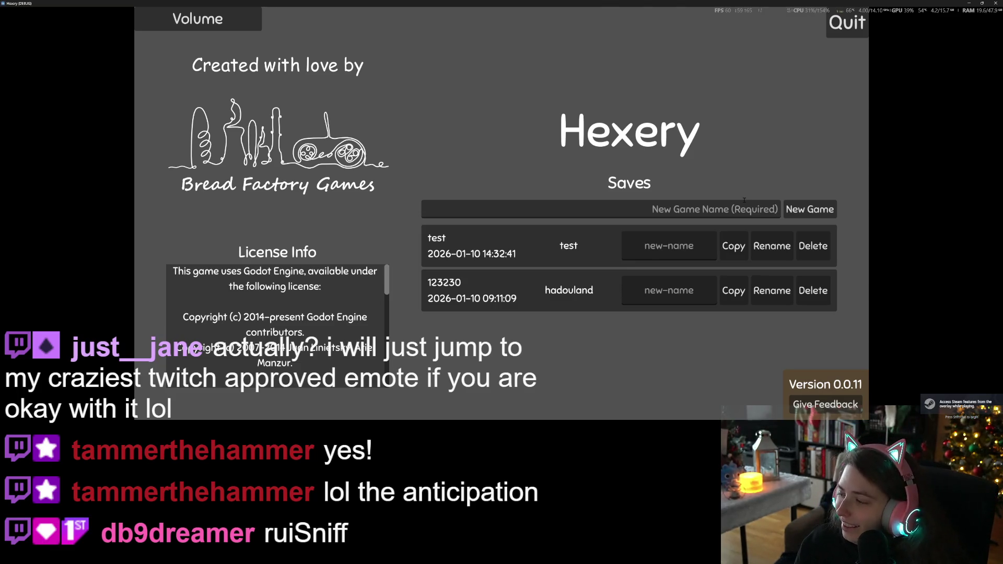
Load the 'test' save, walk the witch around the trees and tiles, then close the game window
click(605, 254)
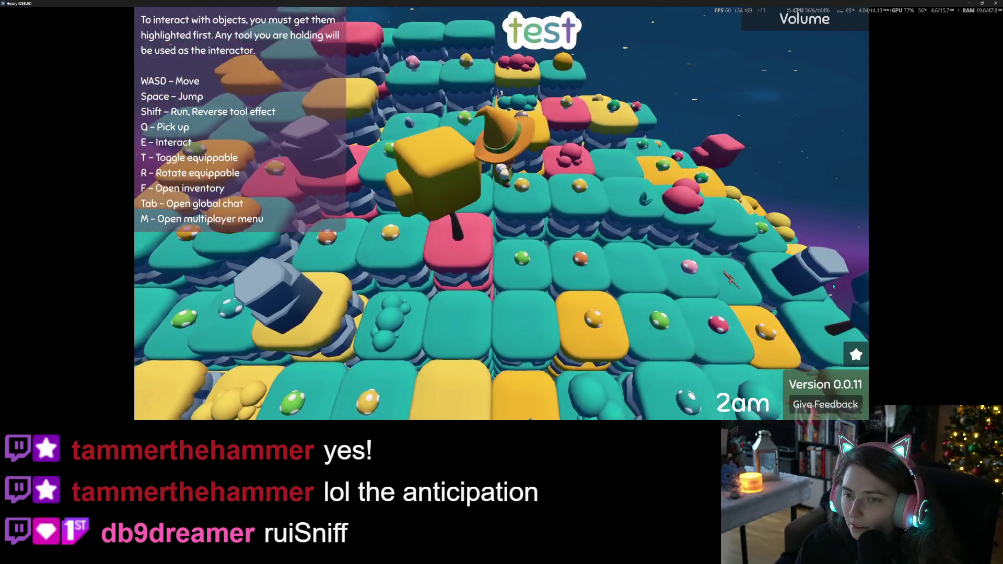
key(a)
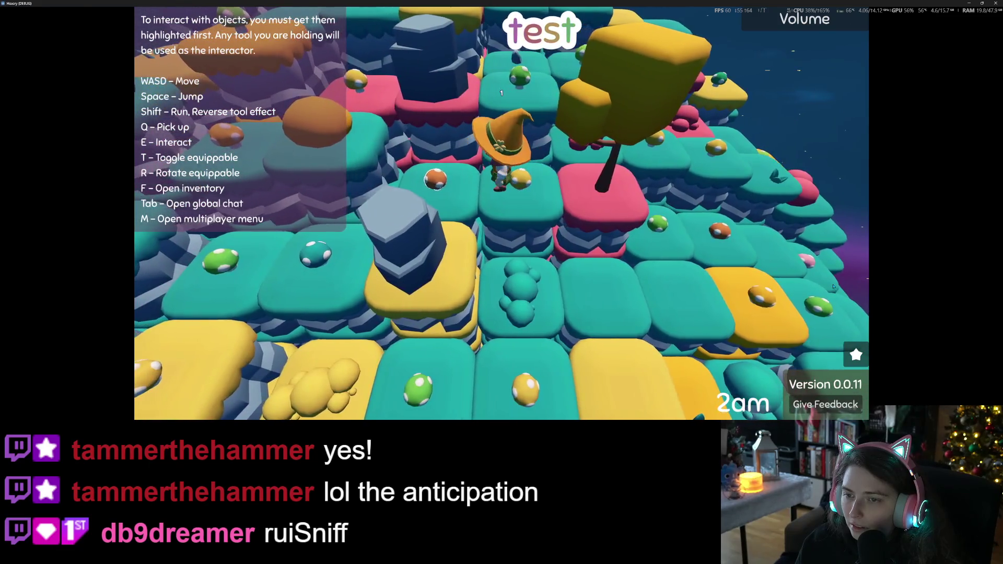
key(q)
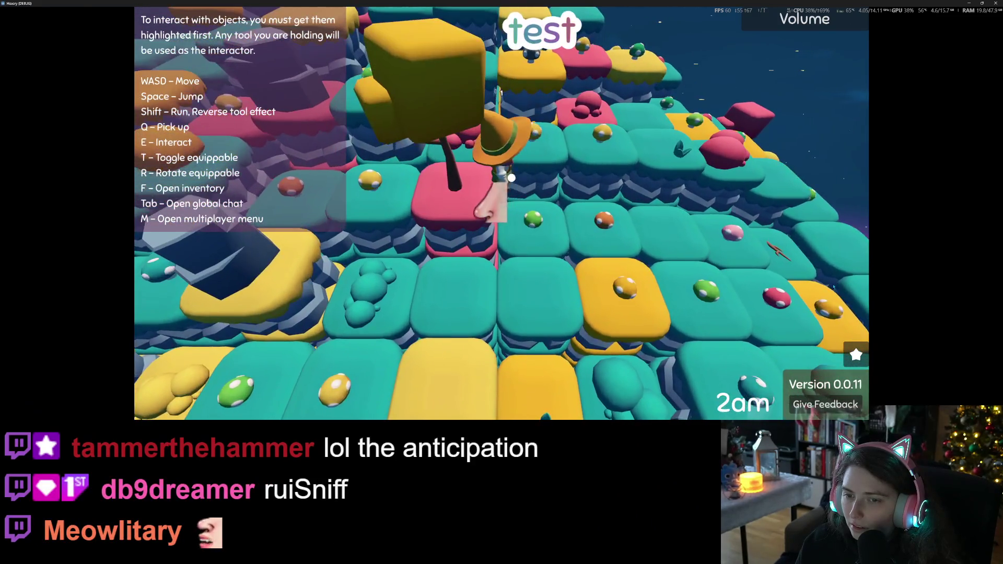
key(w)
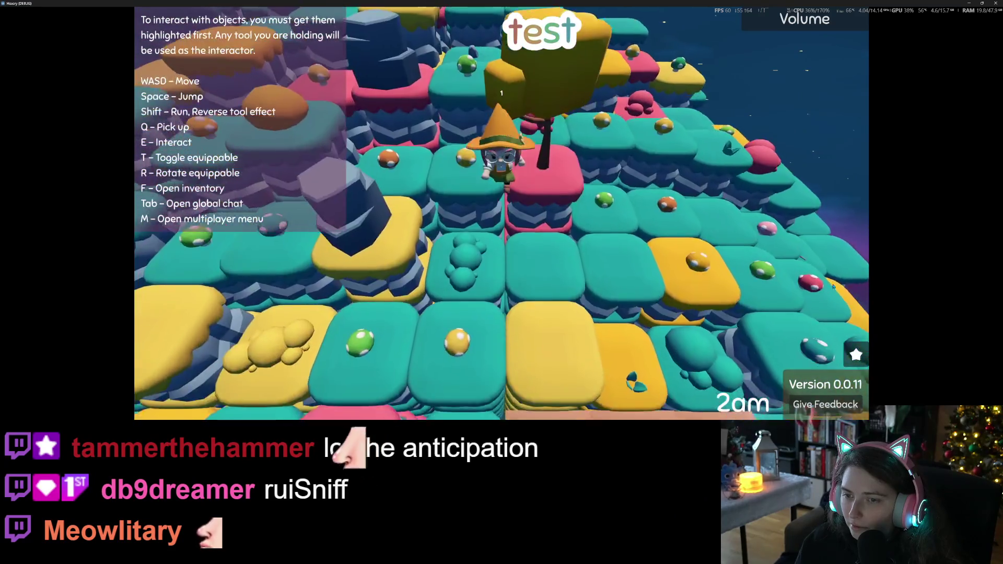
key(s)
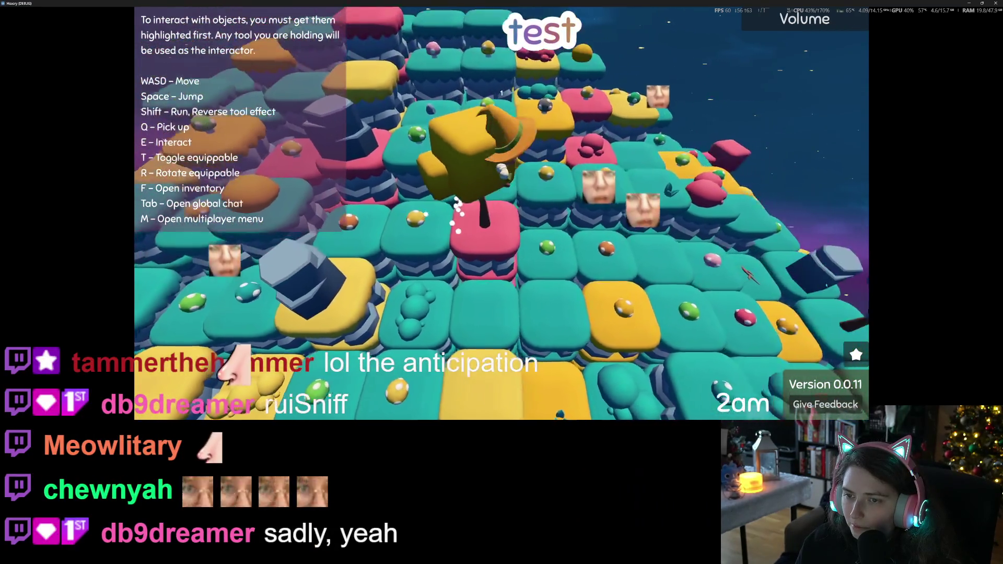
key(s)
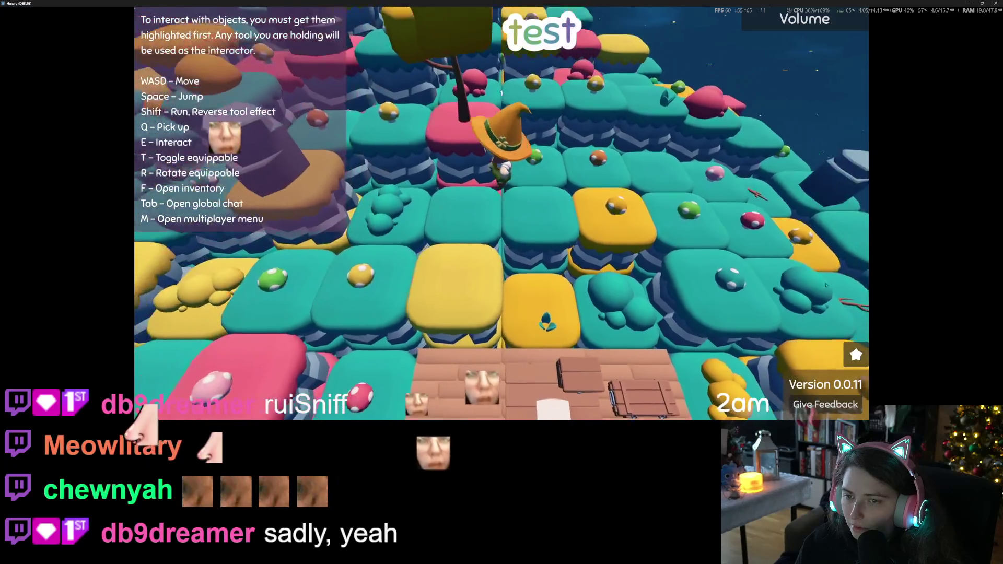
key(s)
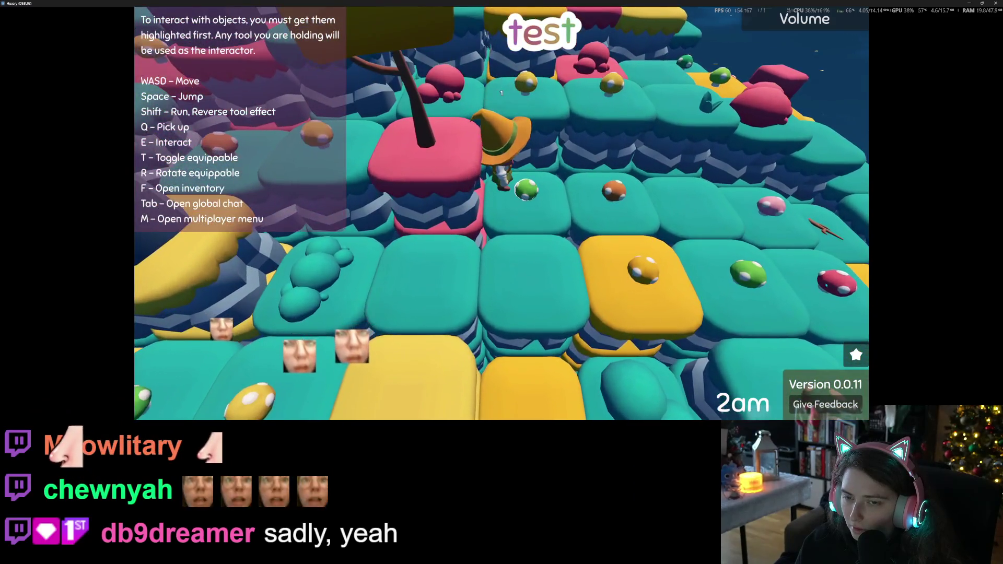
scroll(501, 209, down, 5)
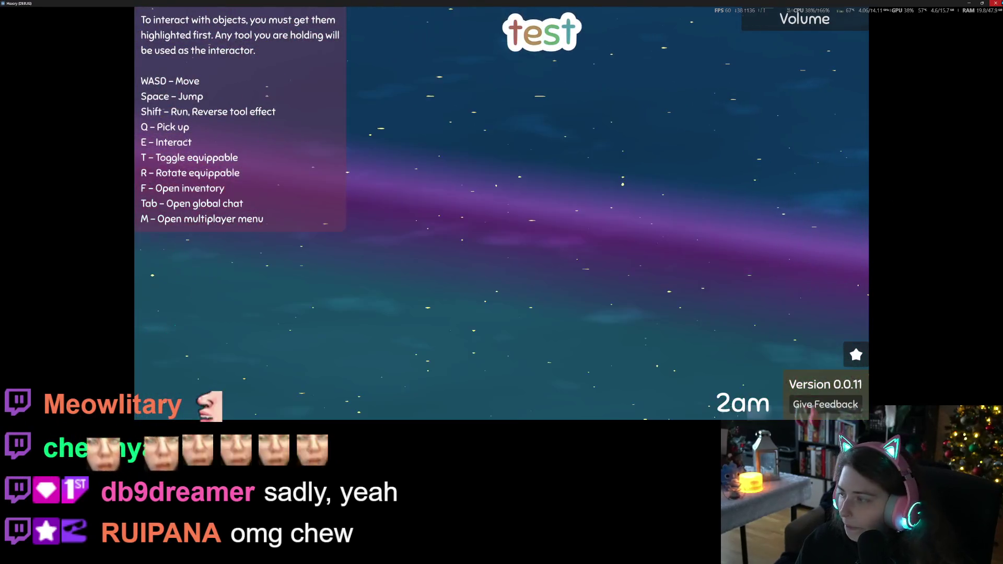
click(995, 4)
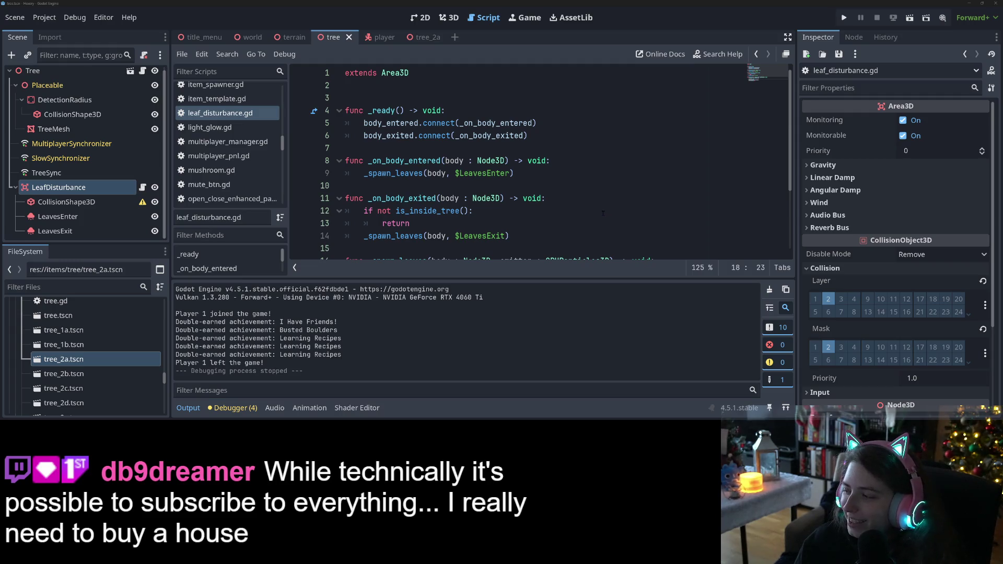
Review the hit_point and global_position lines of leaf_disturbance.gd with the output log collapsed
click(417, 186)
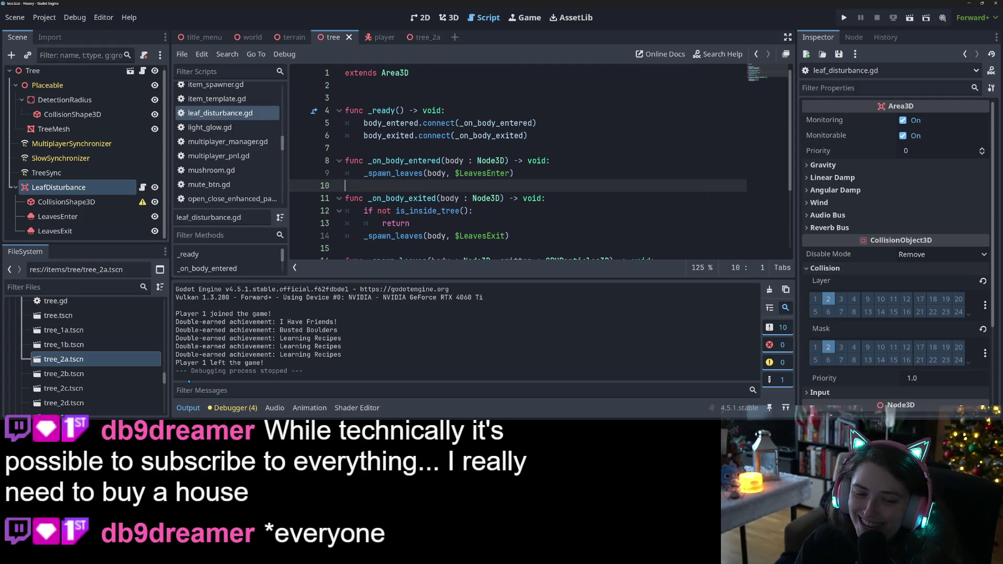
click(188, 408)
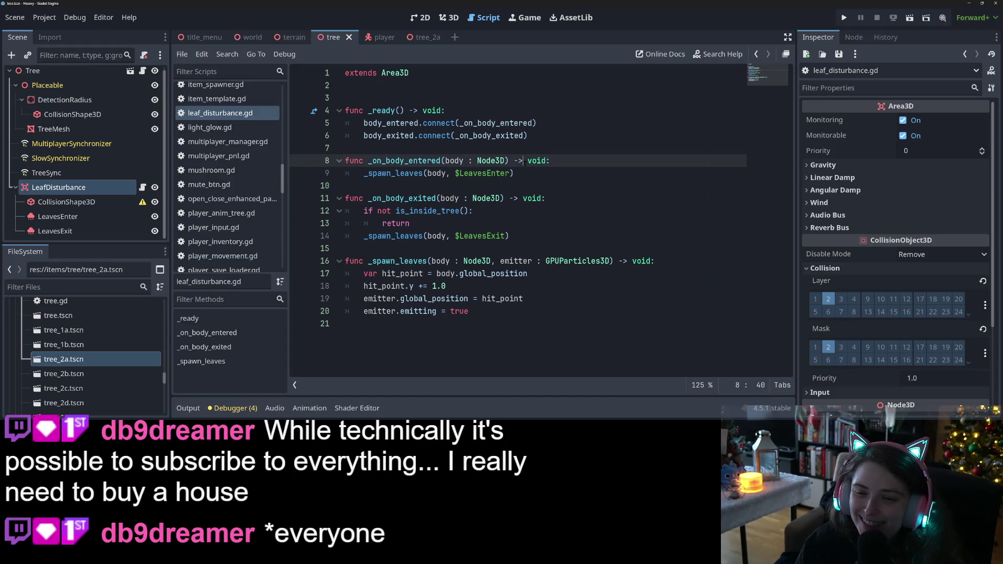
click(523, 239)
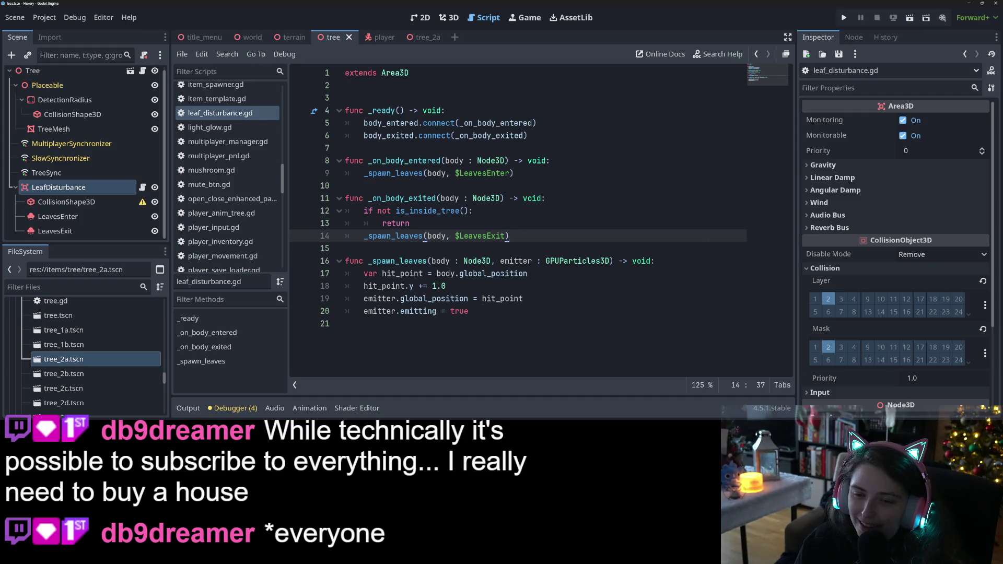
click(500, 273)
click(413, 223)
click(424, 273)
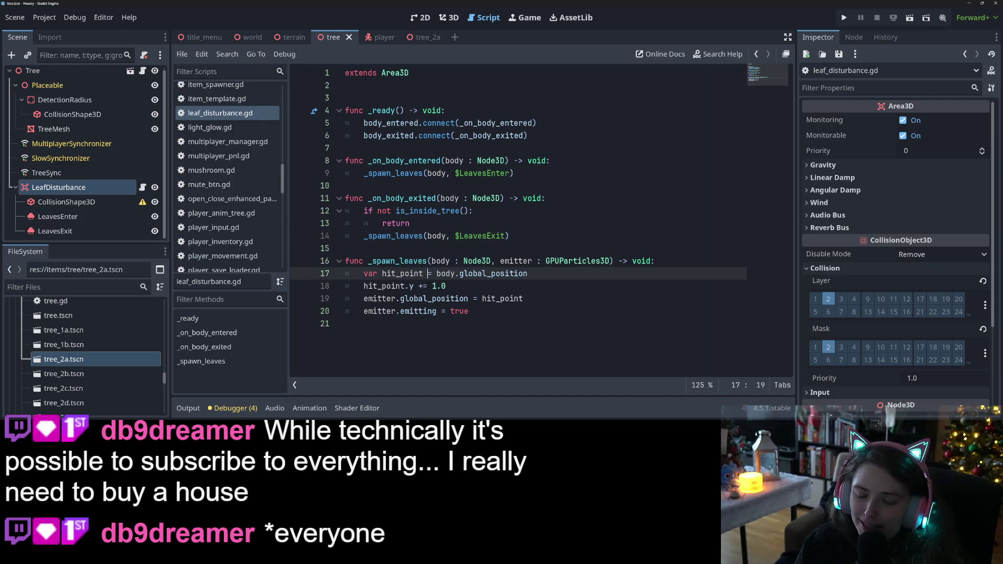
click(513, 298)
click(513, 284)
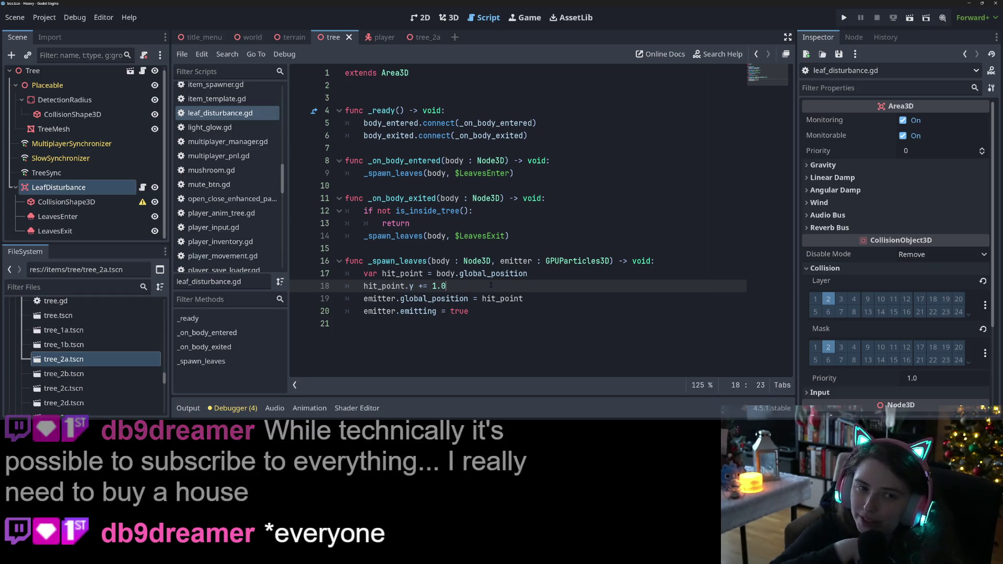
double_click(418, 311)
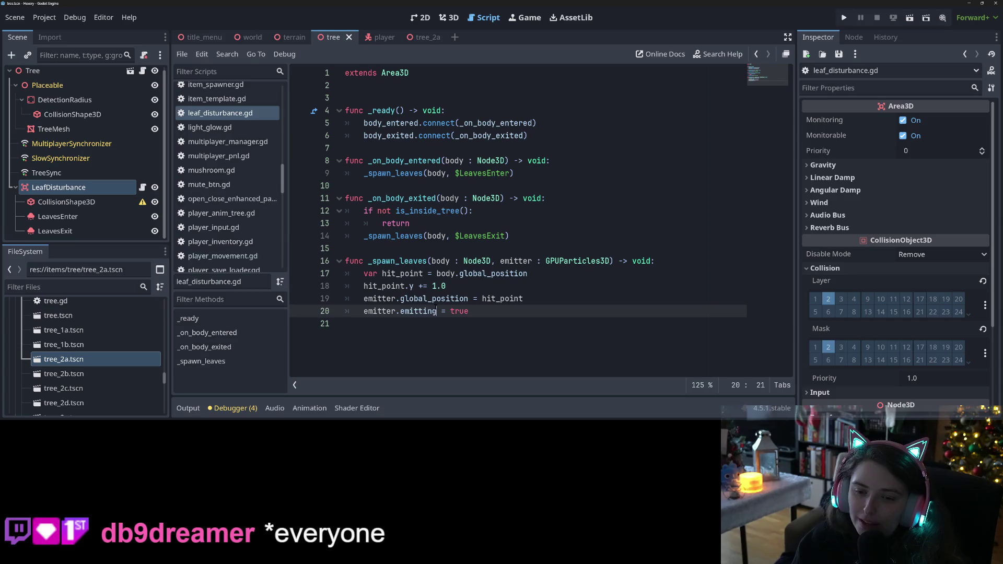
double_click(441, 298)
click(504, 248)
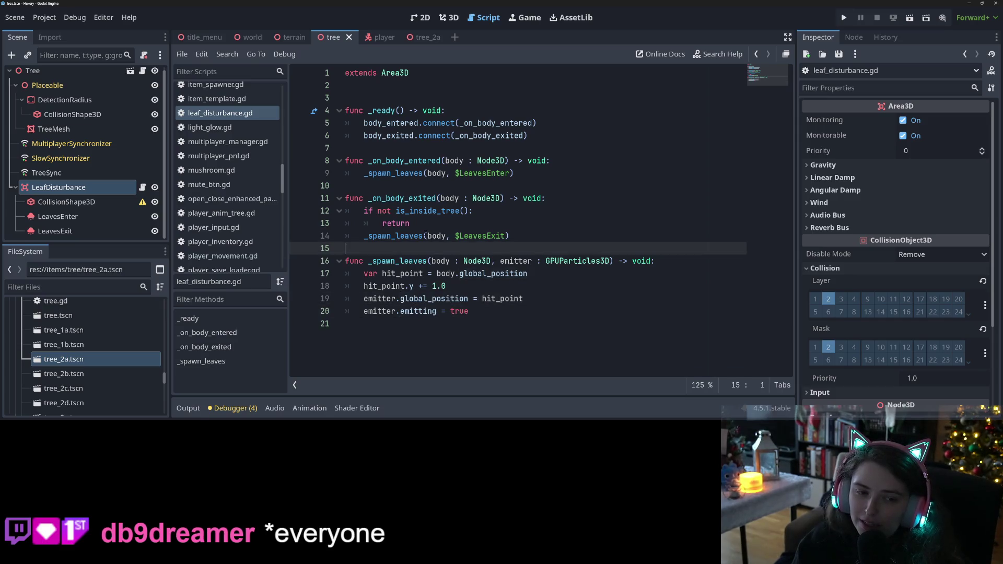
Reset LeavesEnter and LeavesExit Transform Position y to 0 and save the tree scene
click(58, 216)
shift+click(55, 231)
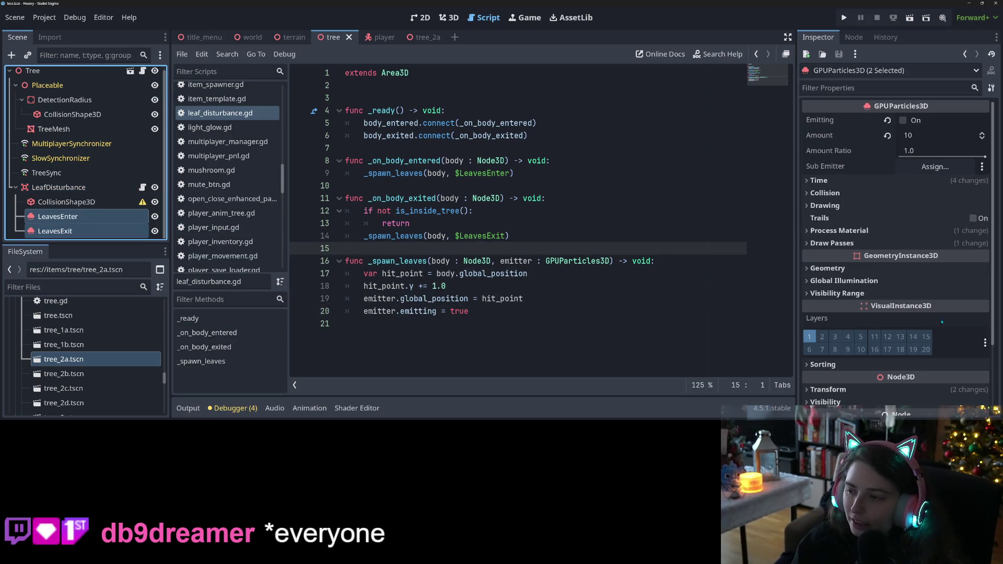
scroll(919, 282, down, 2)
click(904, 303)
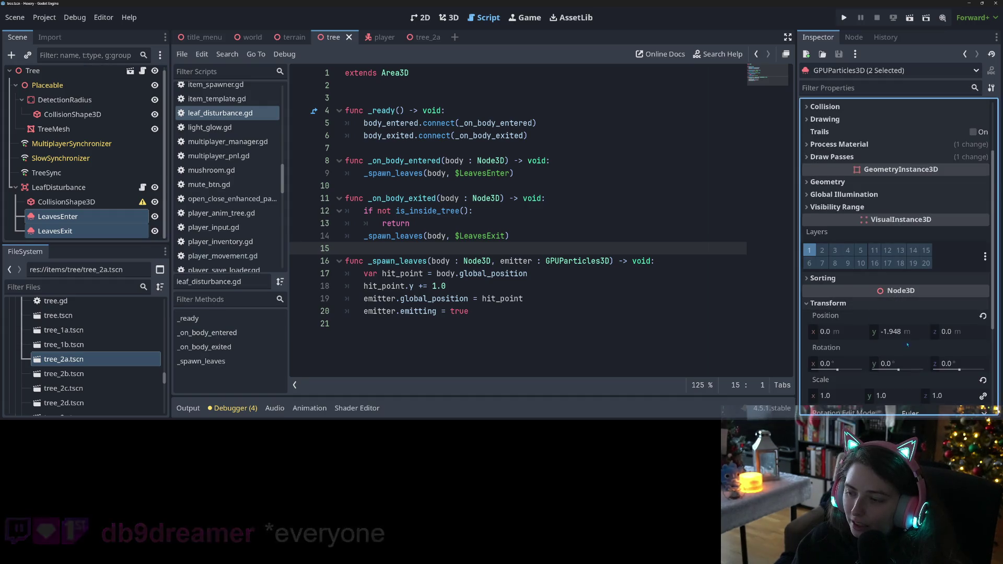
click(982, 315)
key(ctrl+s)
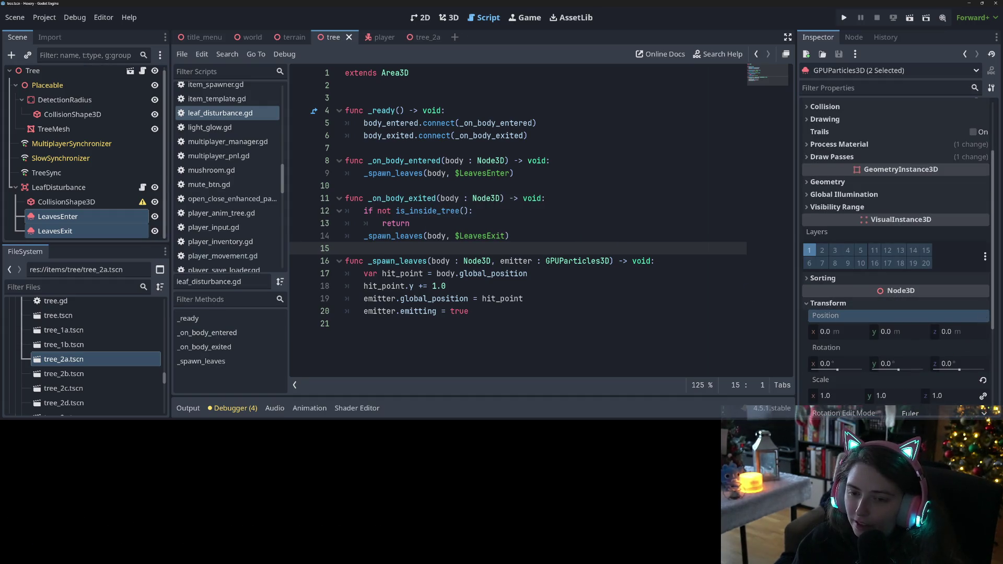
Return the caret to the end of line 18 in the script
click(574, 310)
click(578, 298)
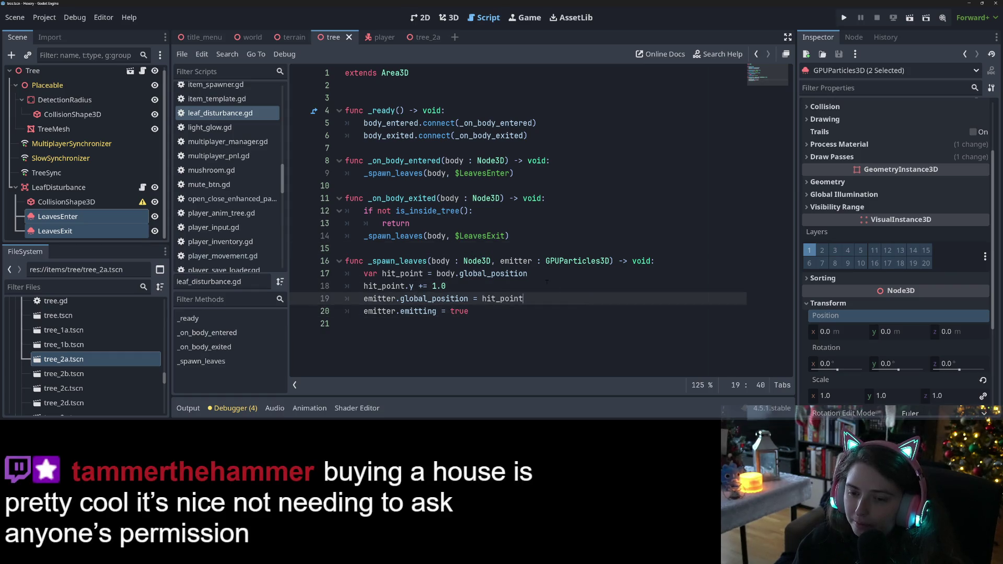
click(547, 282)
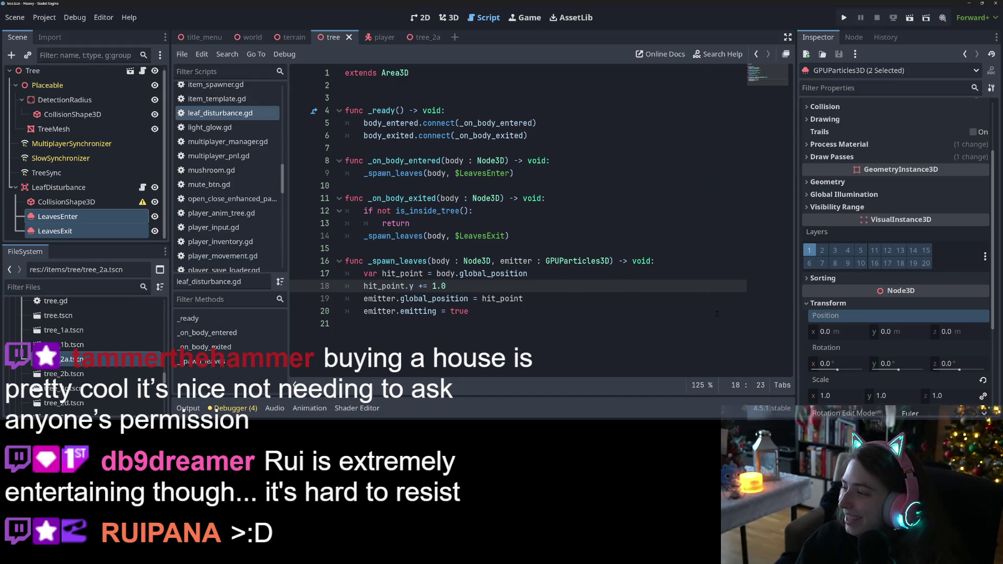
mouse_move(608, 267)
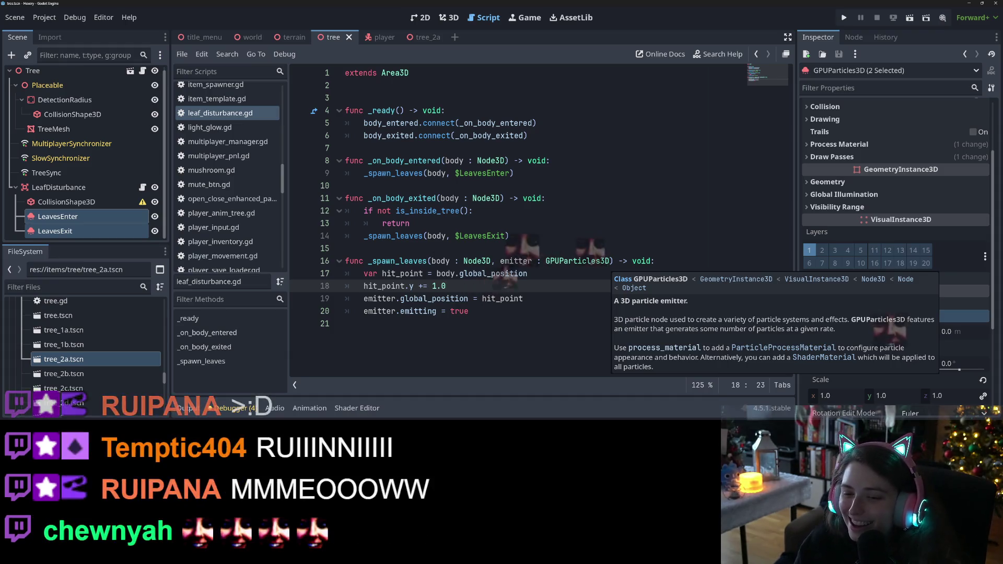
click(551, 320)
click(551, 315)
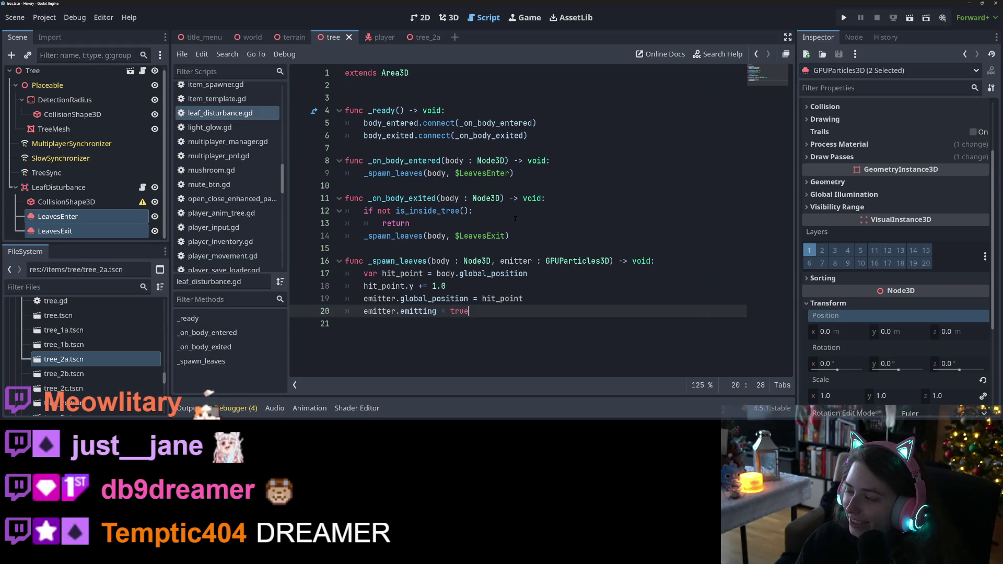
key(Left)
key(Left)
key(Left)
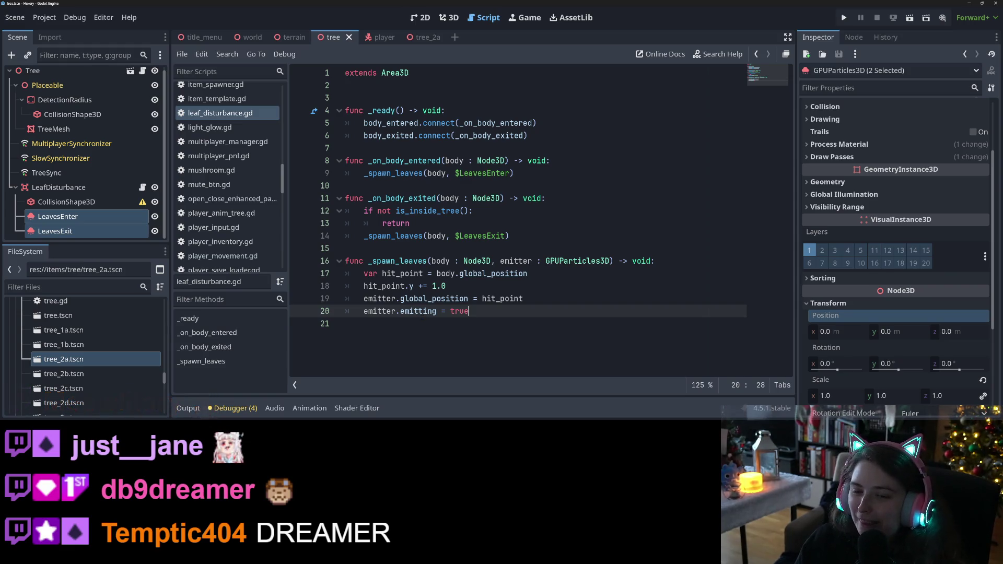
key(End)
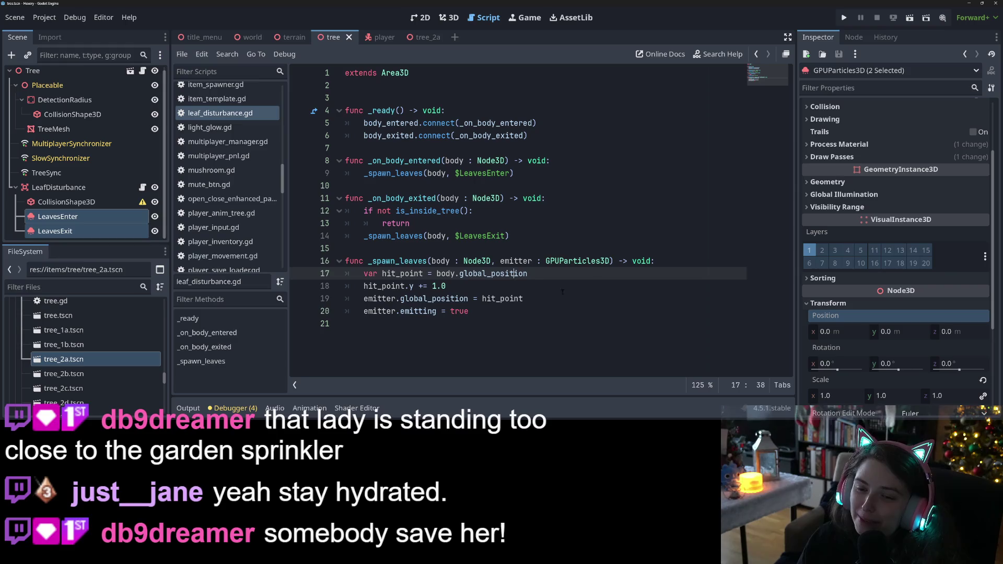
Insert an empty line after line 18 (hit_point.y += 1.0) in leaf_disturbance.gd
click(578, 301)
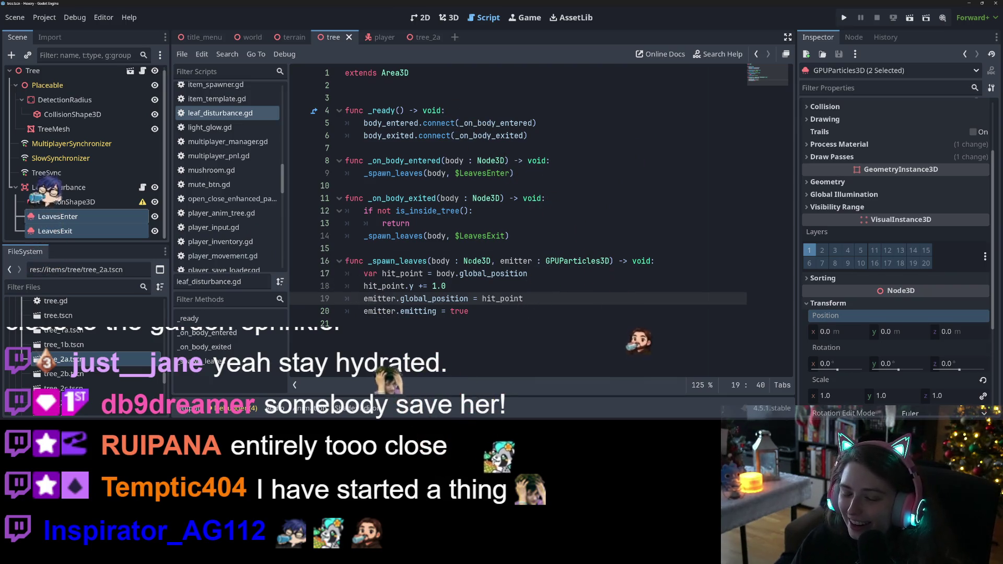
key(Up)
key(Up)
key(Up)
key(Down)
key(Down)
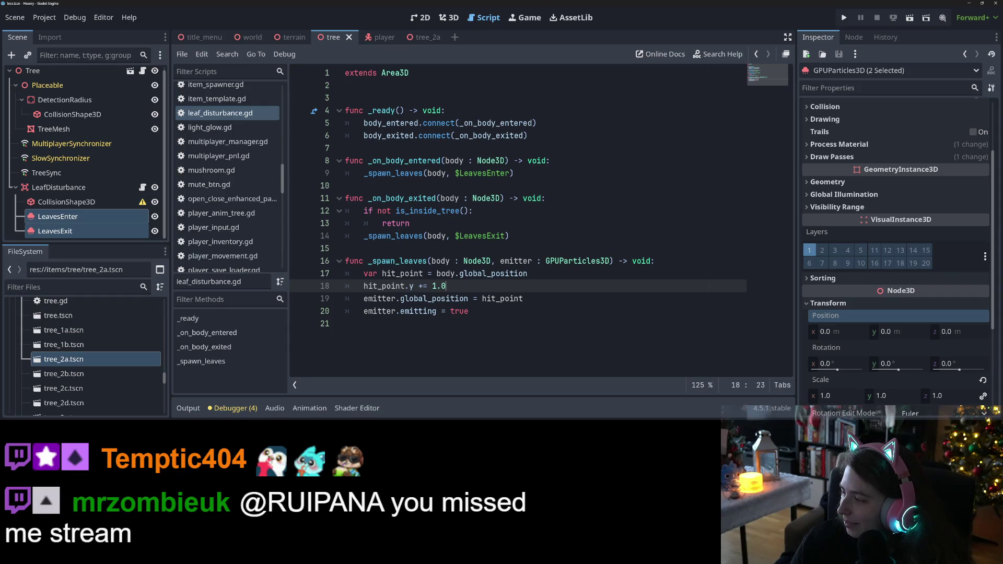
click(482, 214)
click(486, 260)
click(489, 285)
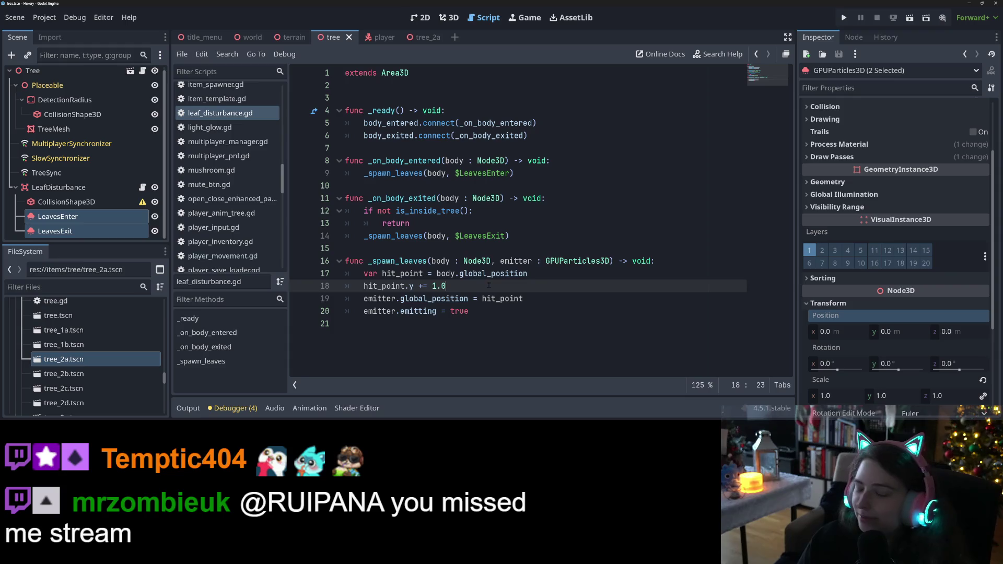
key(Return)
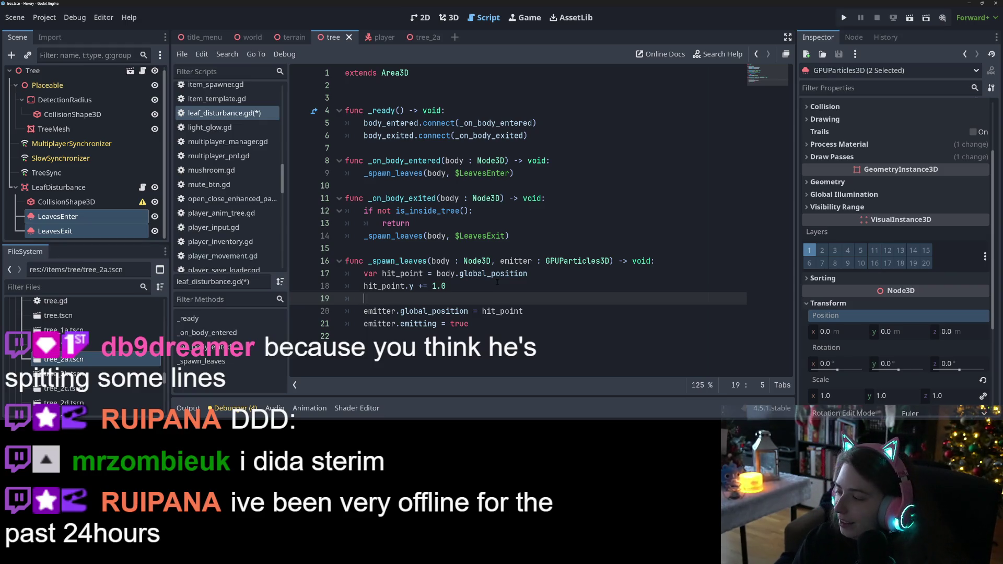
Save, then write a delta line combining global_position and hit_point
key(ctrl+s)
text(var)
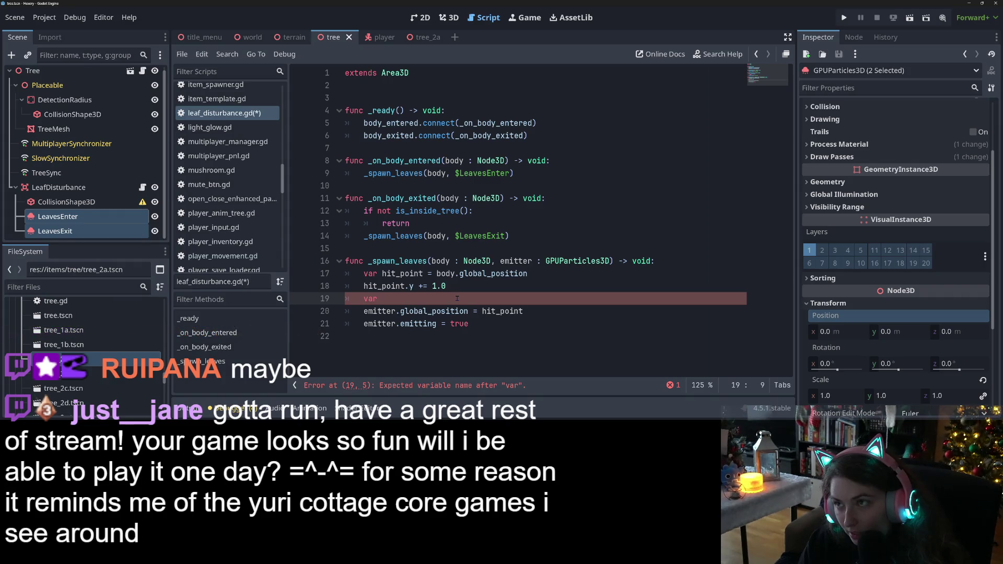
text(delta = )
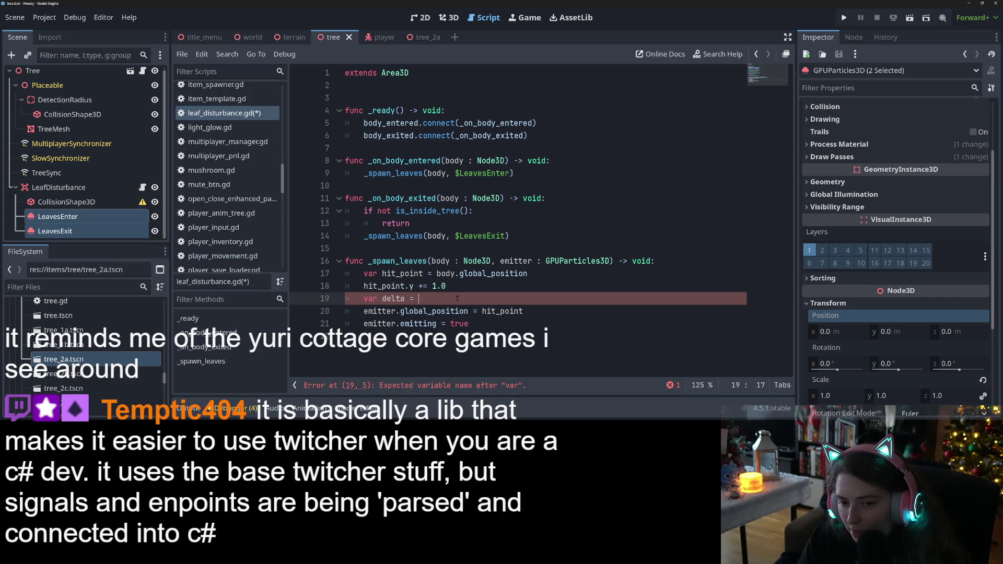
text(glo)
key(Return)
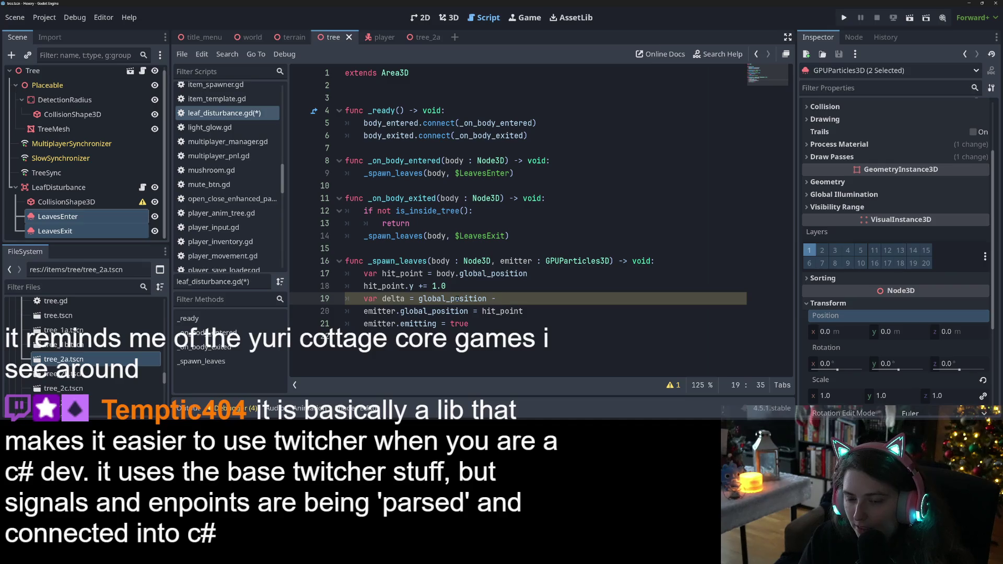
text(hi)
key(Return)
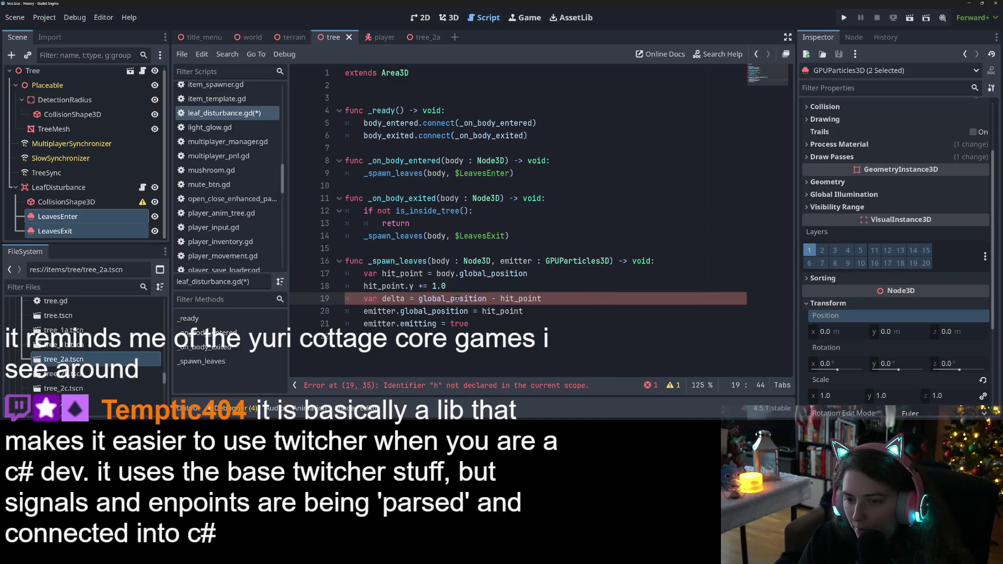
key(Return)
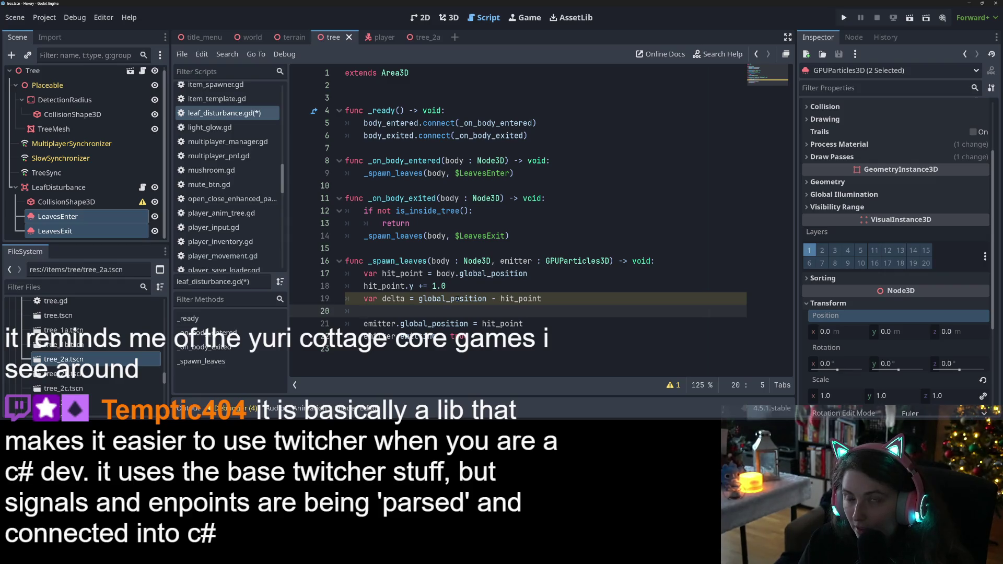
Write var angle = global_position.angle_to(hit_point) on the next line
text(var angle =)
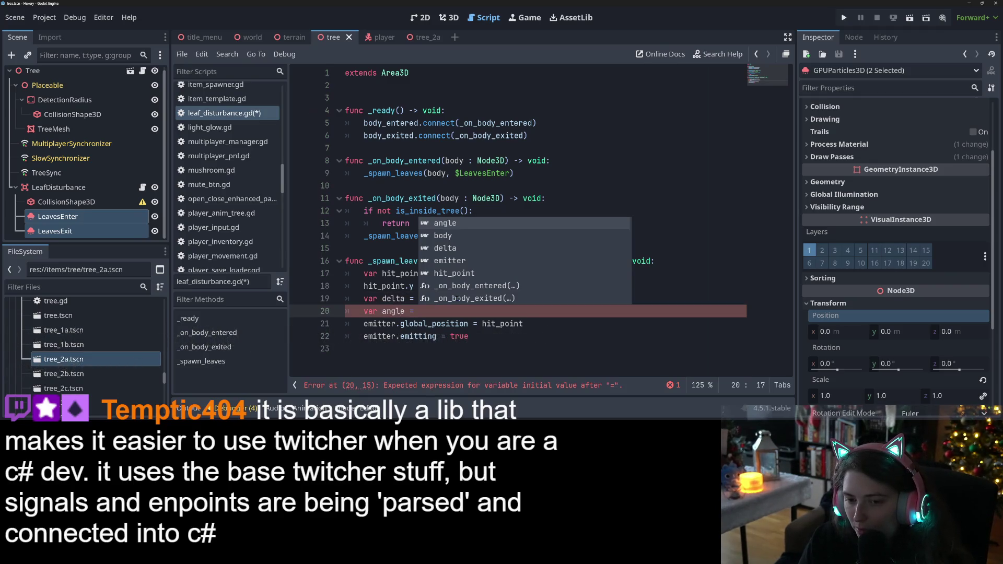
key(Down)
key(Down)
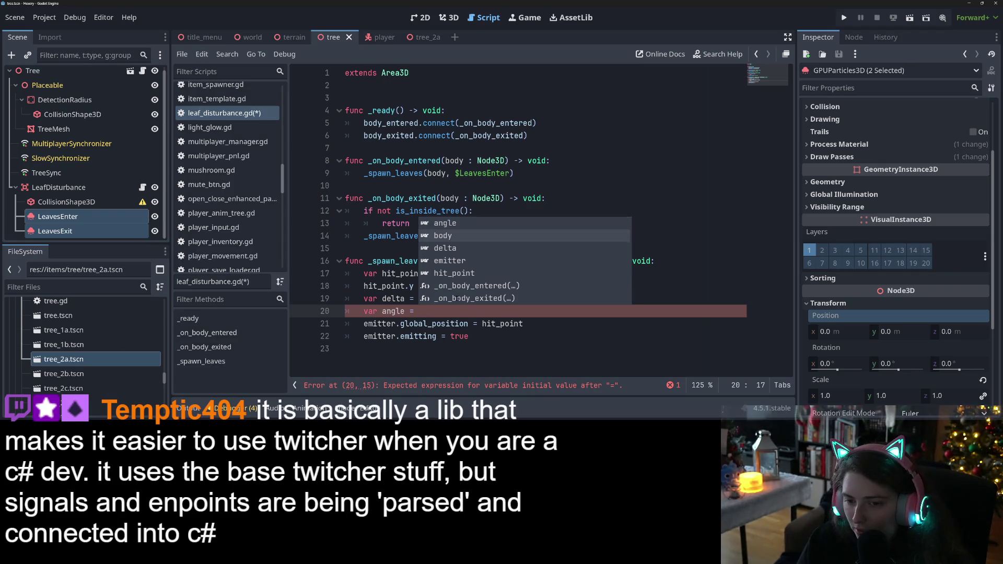
key(Return)
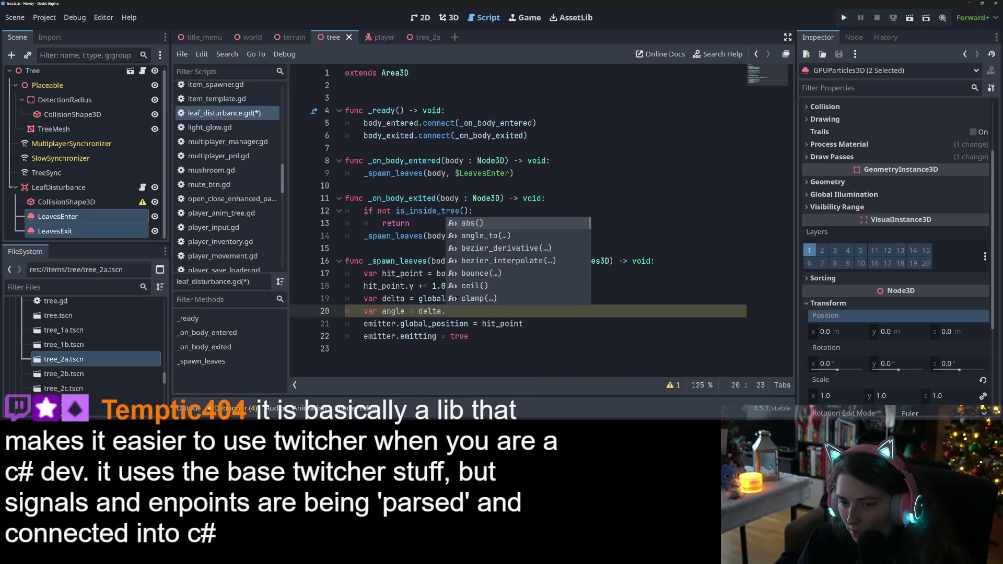
key(Down)
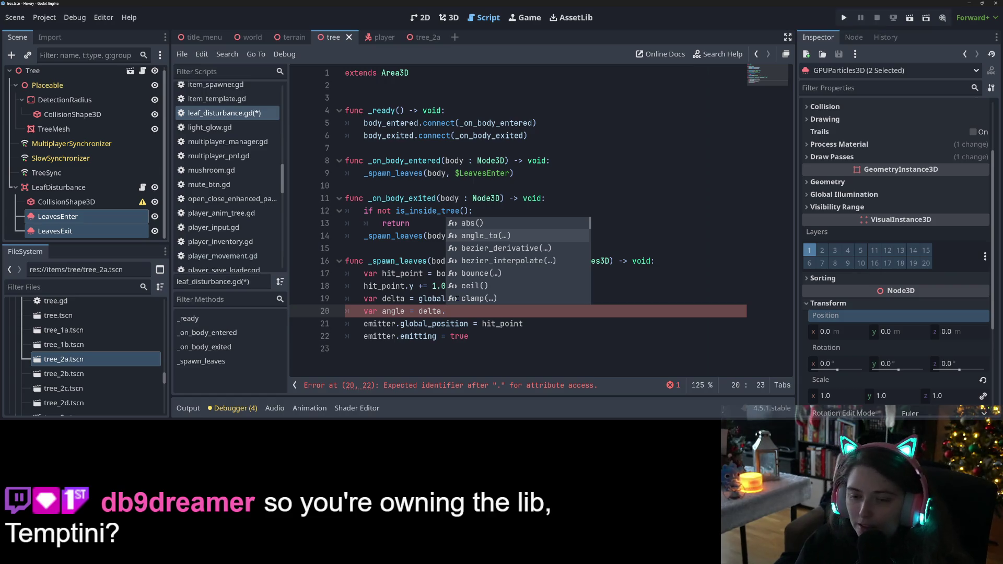
key(Escape)
click(418, 311)
ctrl+click(423, 311)
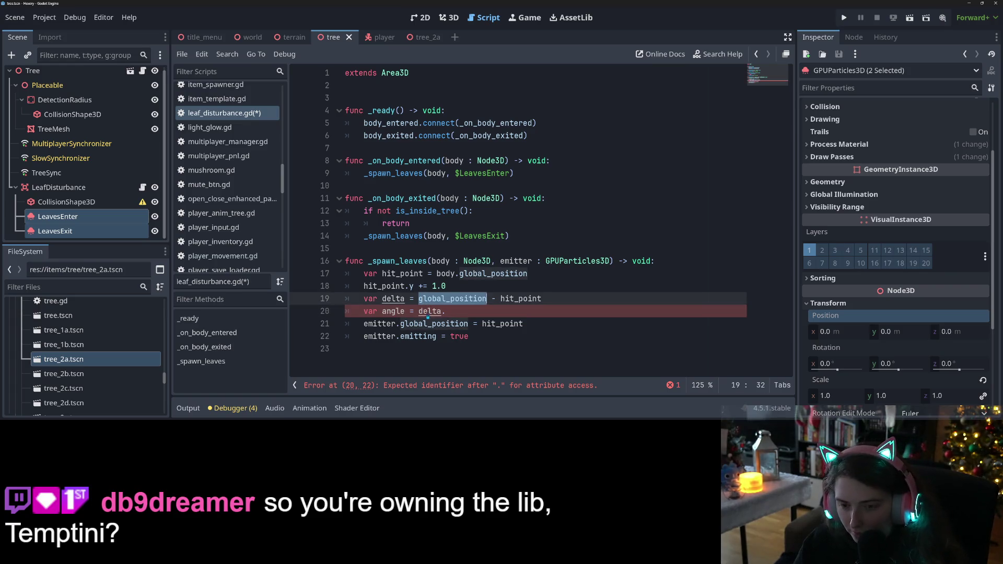
key(ctrl+c)
double_click(427, 312)
key(ctrl+v)
text(a)
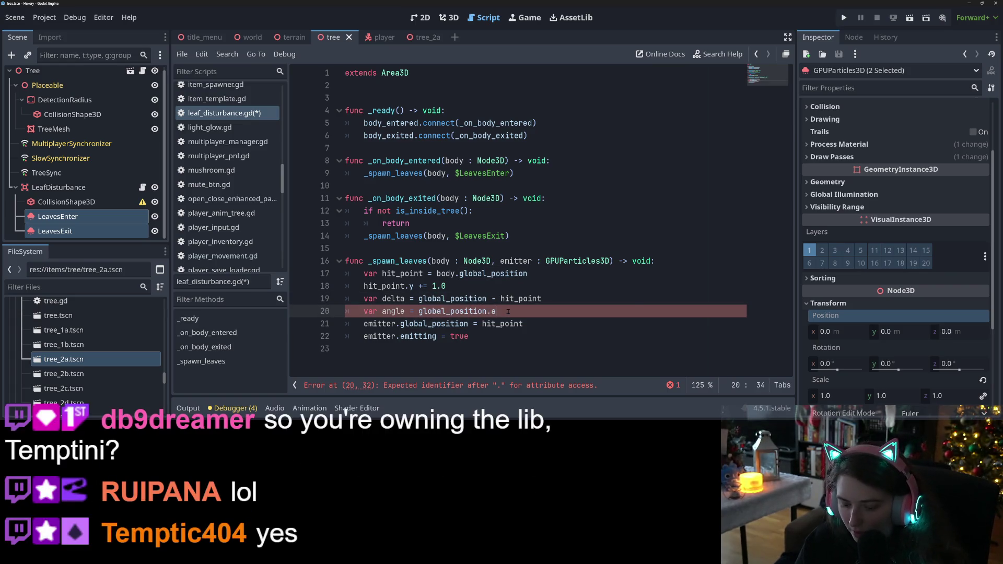
text(ngle)
key(Return)
text(hit_point)
Delete the now-unused delta line
key(Up)
key(shift+Home)
key(BackSpace)
key(BackSpace)
key(BackSpace)
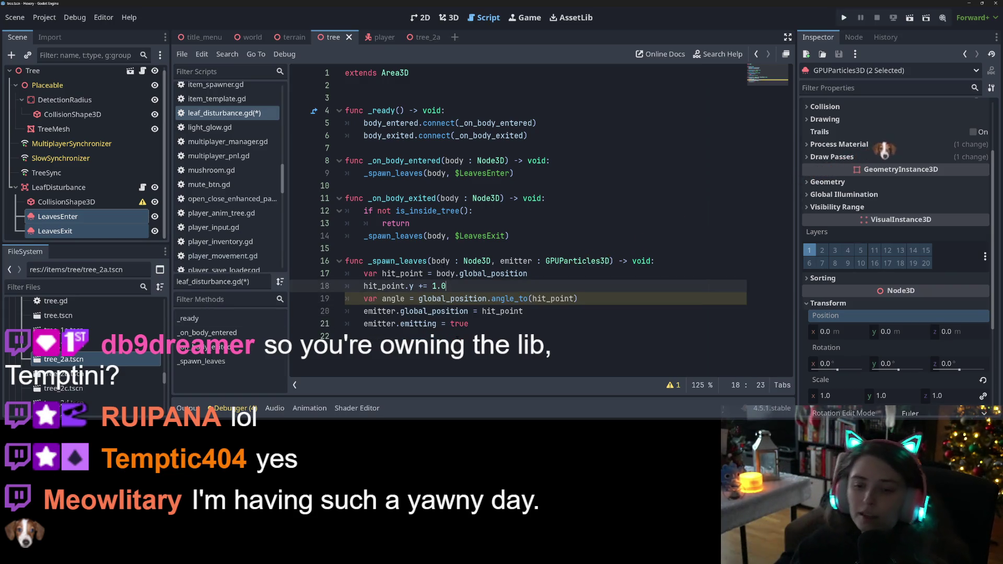
Open a new line after the angle line and try a position completion
click(623, 298)
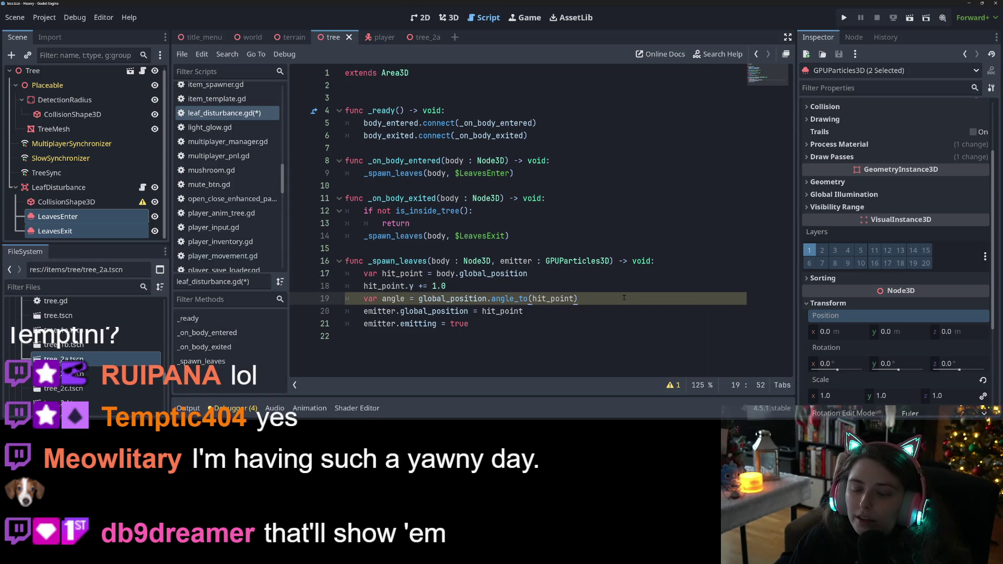
key(Return)
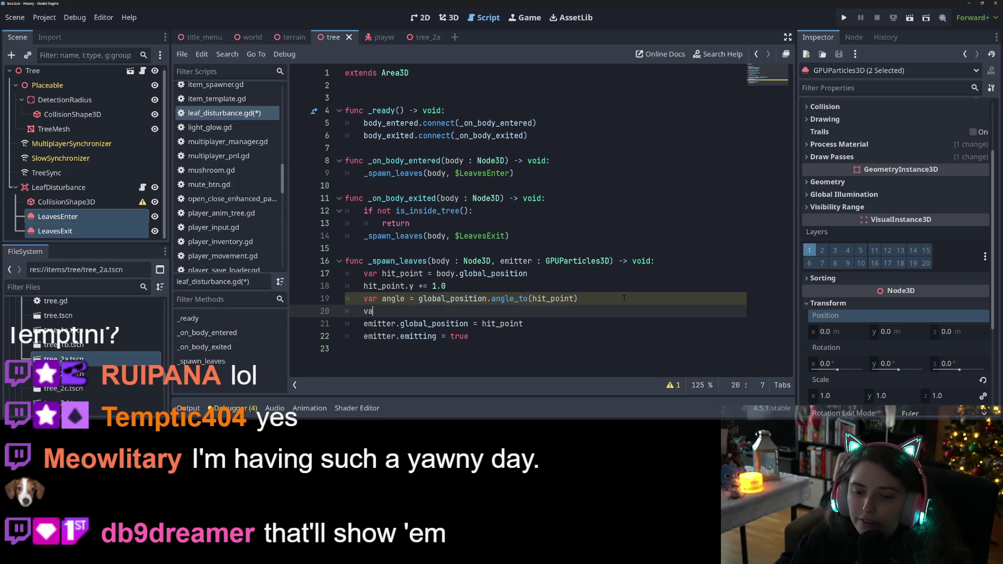
key(BackSpace)
key(BackSpace)
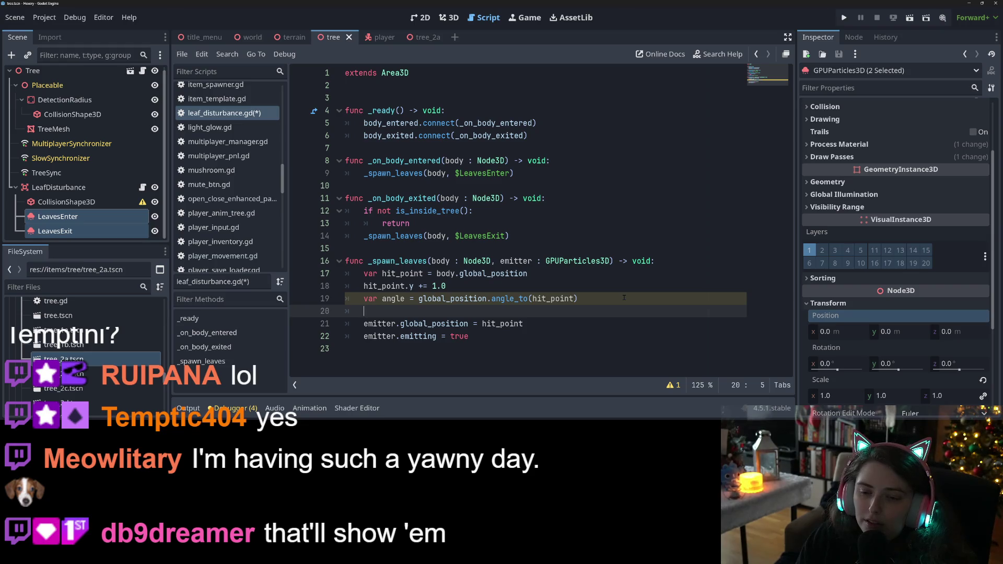
key(BackSpace)
text(pos)
key(Return)
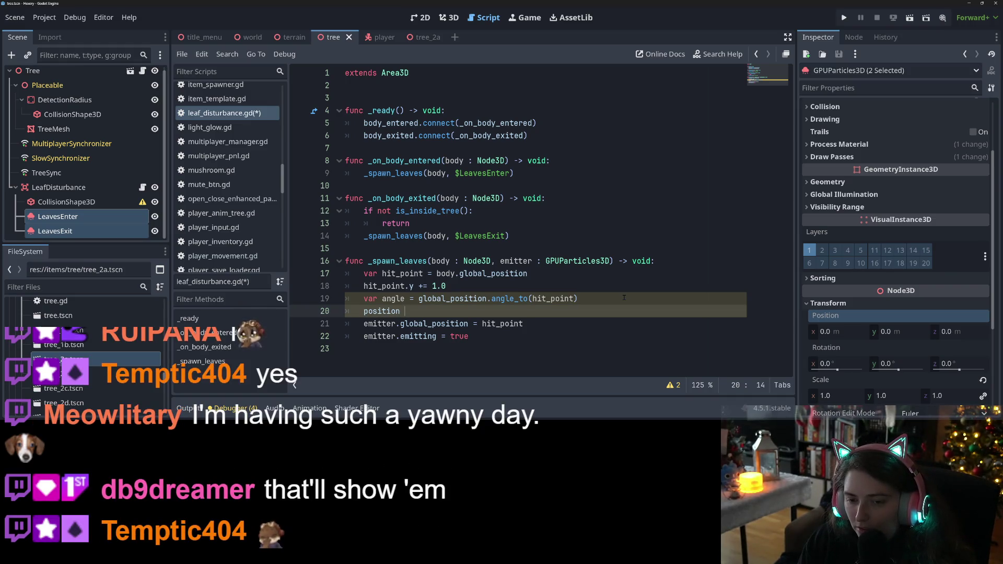
key(ctrl+BackSpace)
Write emitter.position = angle on the new line
text(emitter.position)
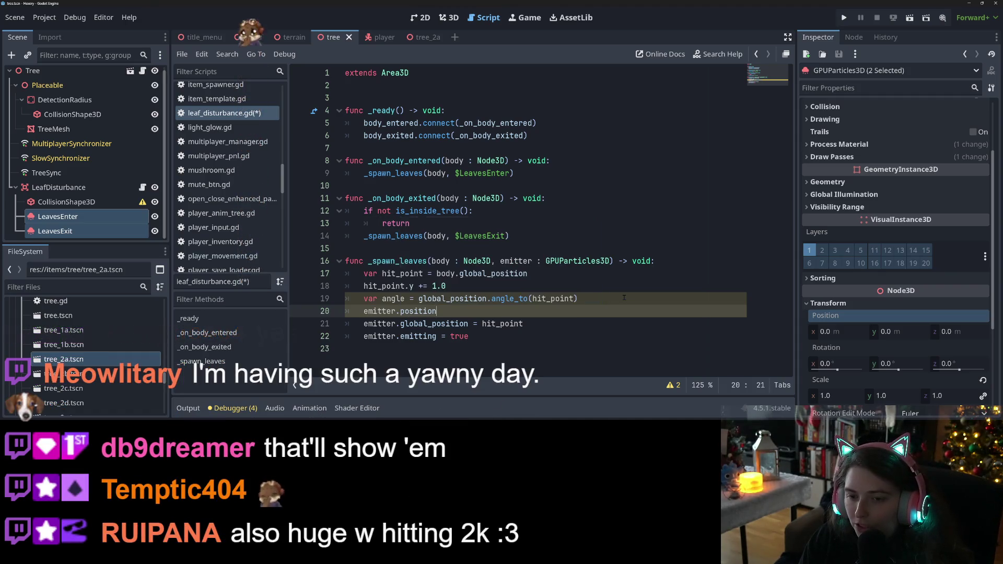
text( =)
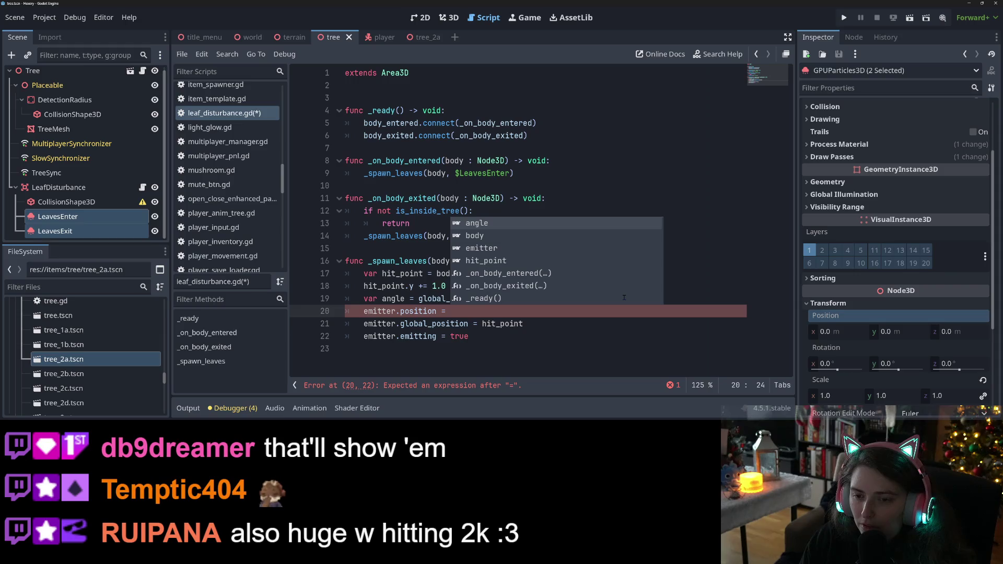
text(Ve)
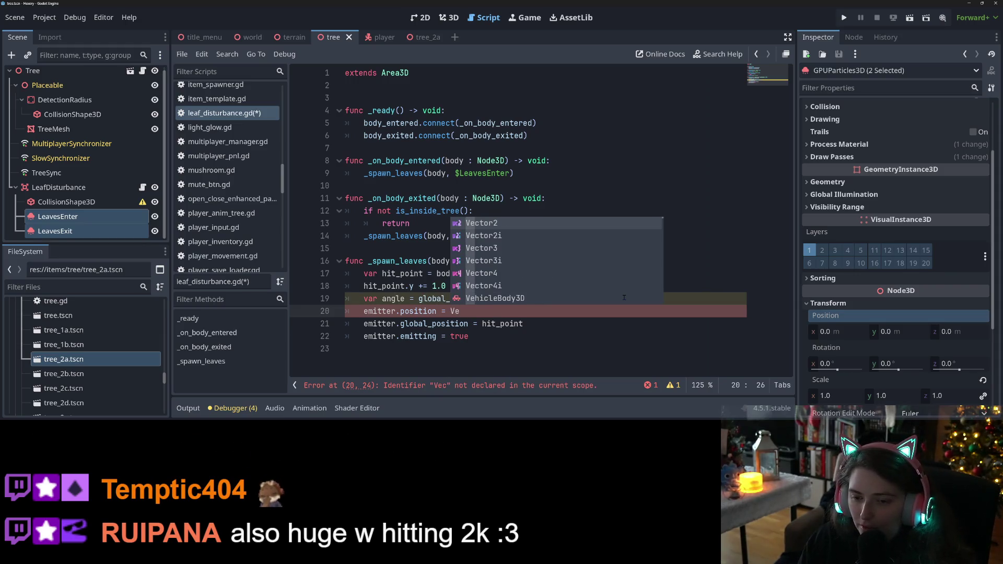
key(BackSpace)
key(BackSpace)
text(angle)
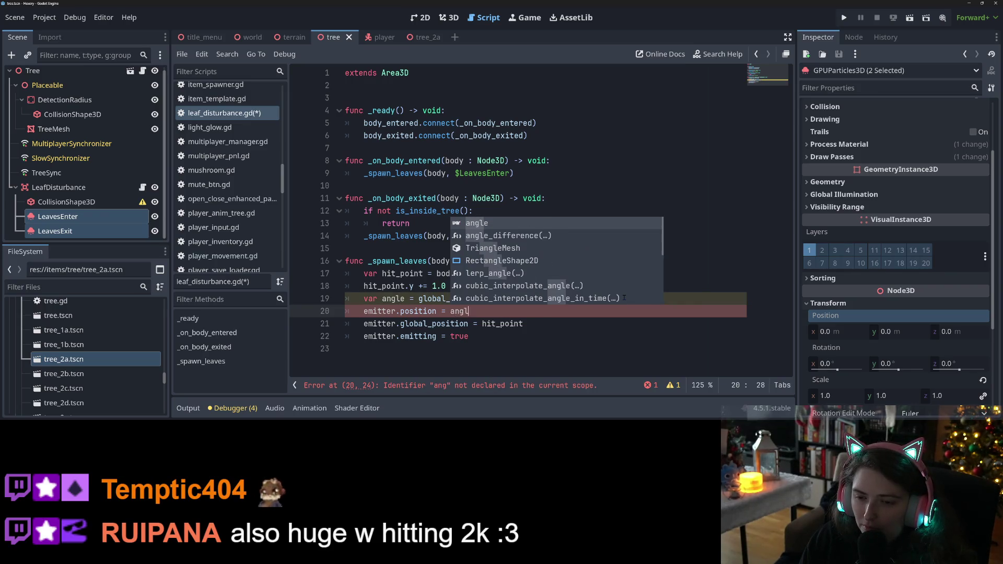
key(Down)
key(Down)
key(Down)
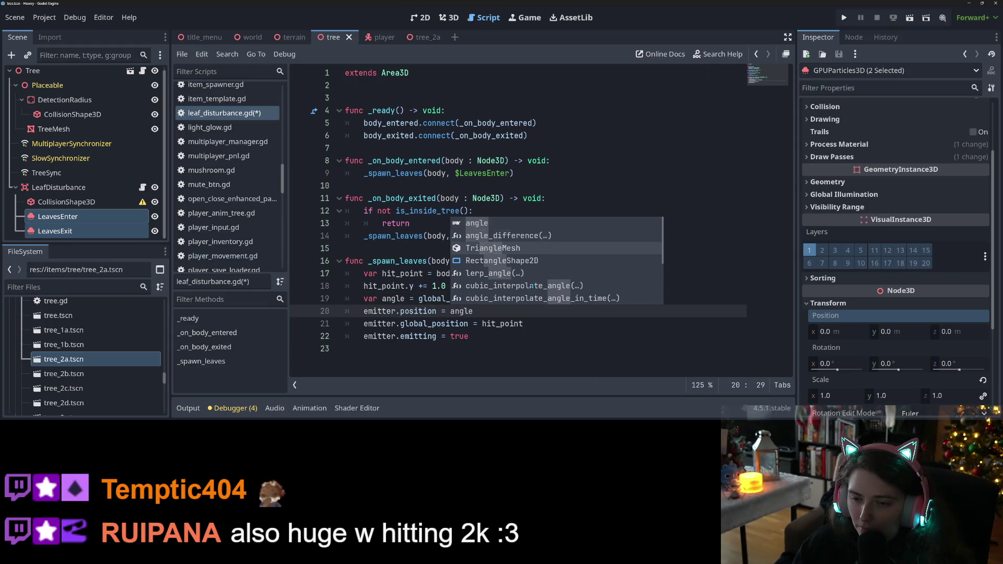
key(Down)
key(Down)
key(Down)
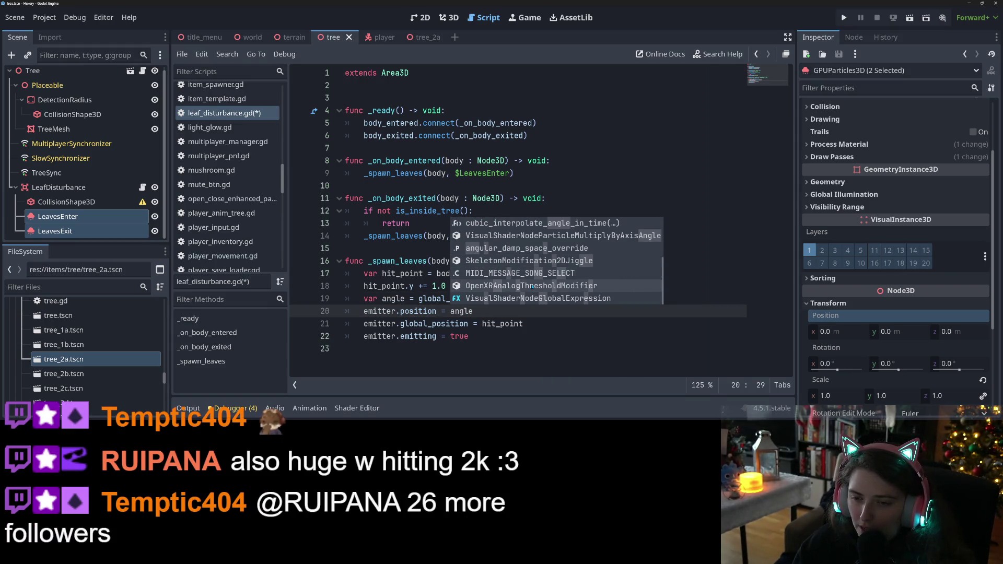
key(Escape)
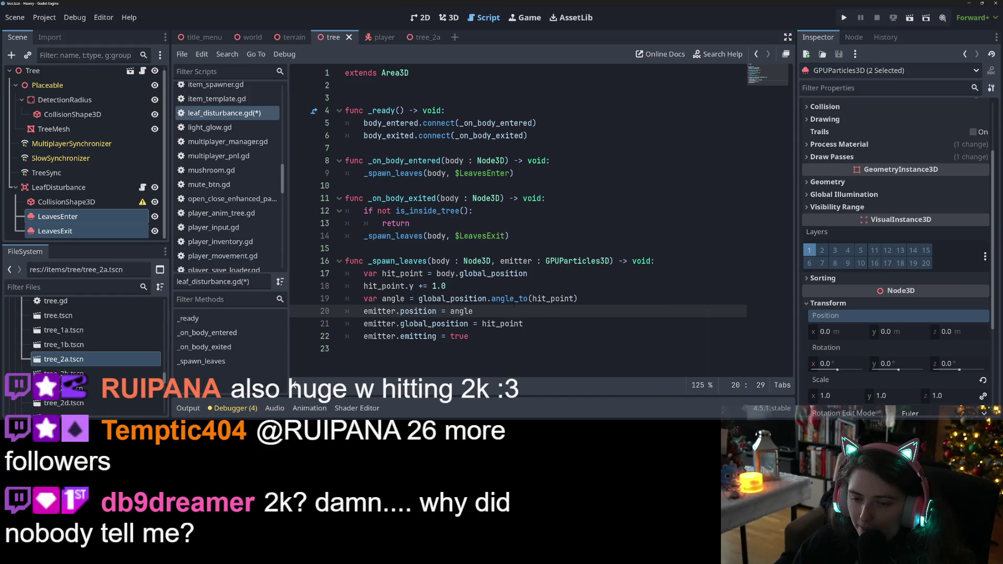
key(alt+Tab)
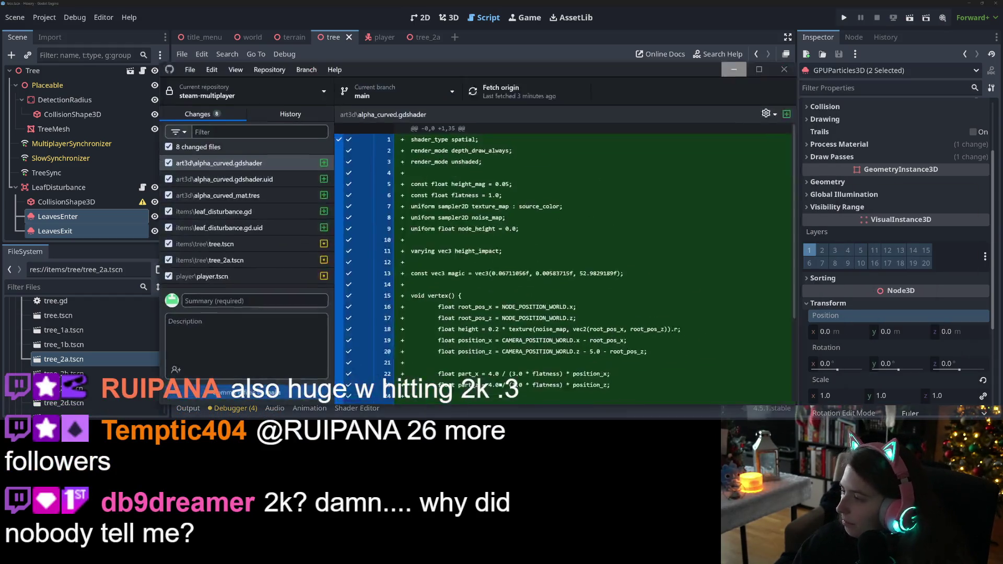
Return to leaf_disturbance.gd in Godot and select the word 'angle' on line 20
key(alt+Tab)
double_click(461, 311)
mouse_move(463, 313)
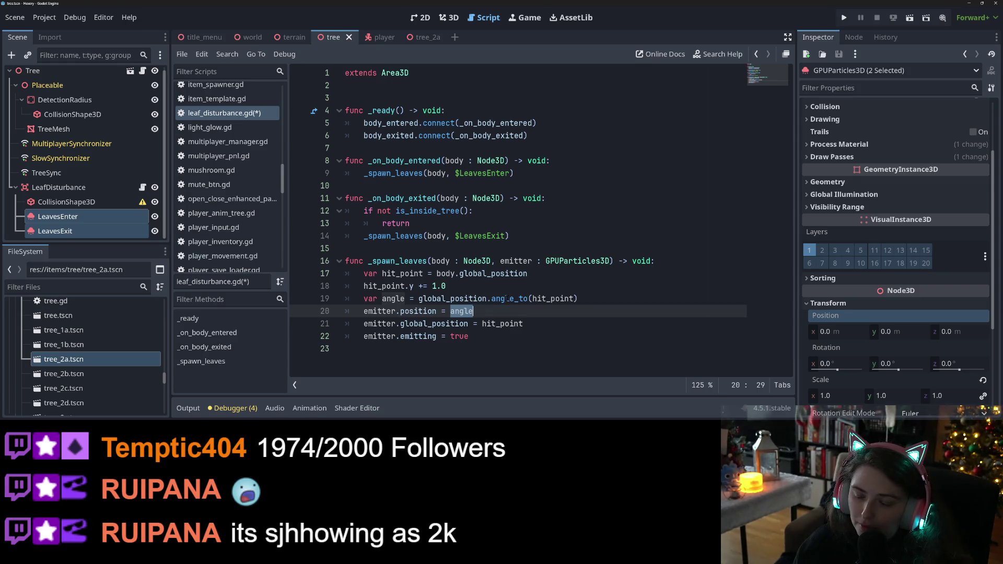
mouse_move(505, 298)
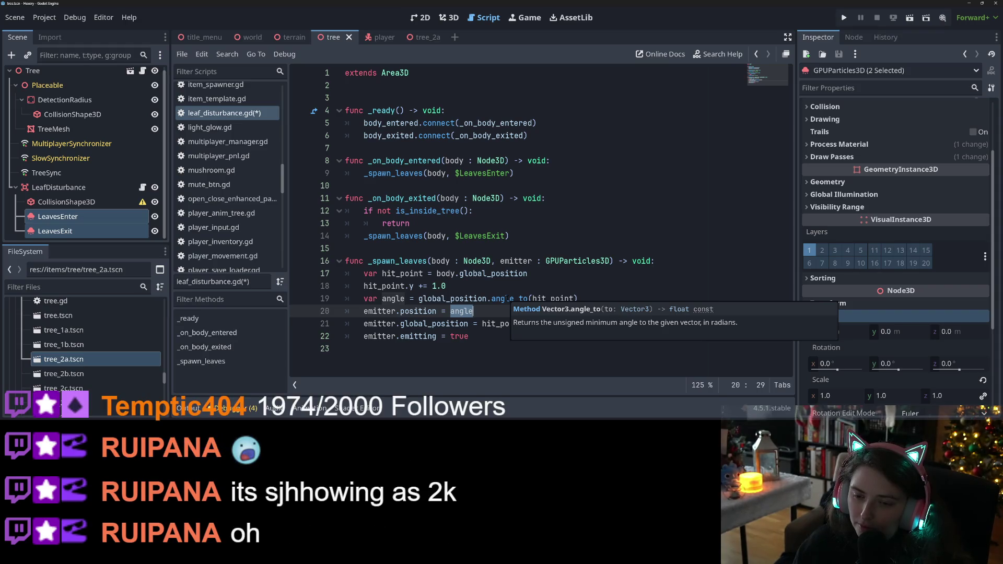
double_click(468, 312)
click(484, 313)
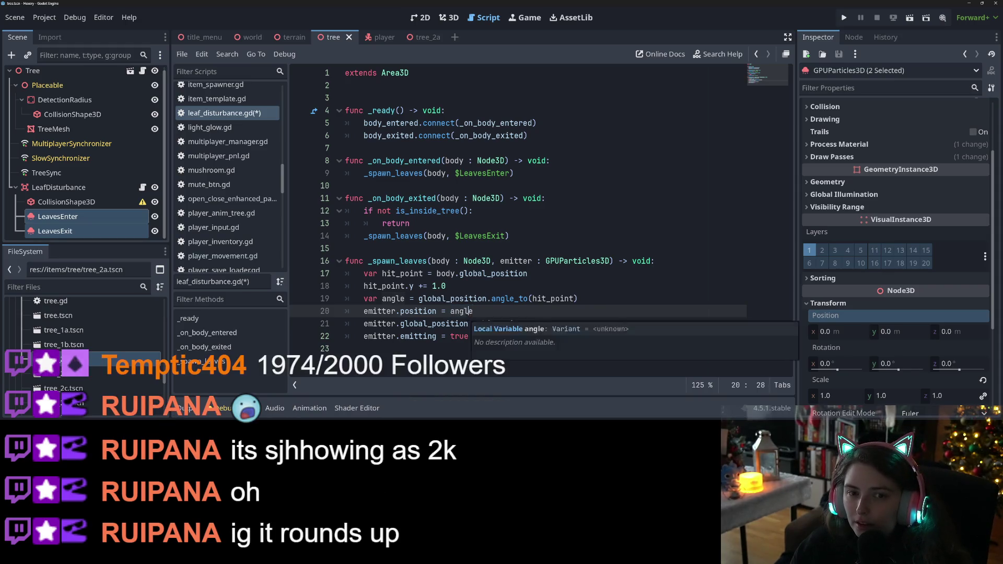
drag(578, 298, 361, 298)
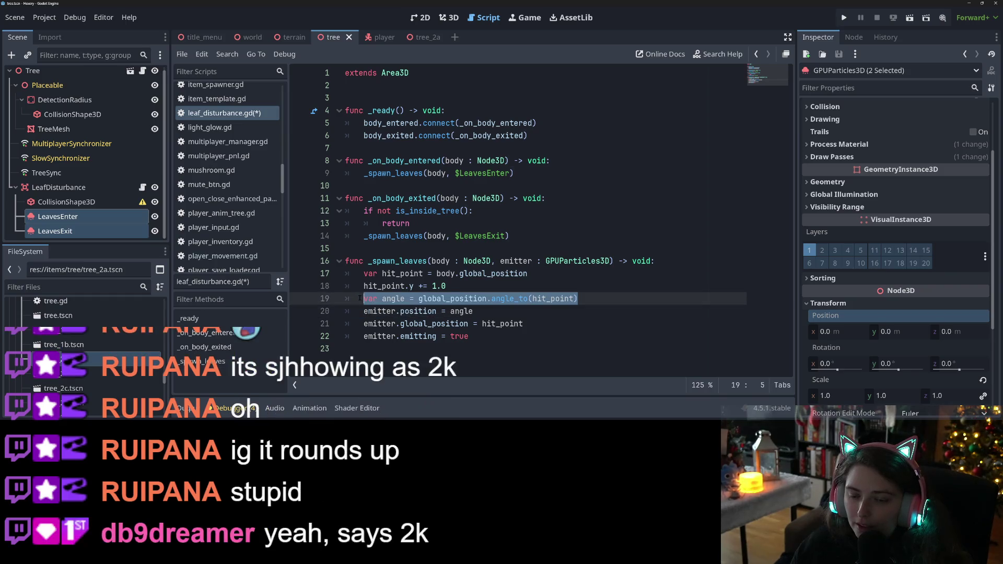
click(499, 304)
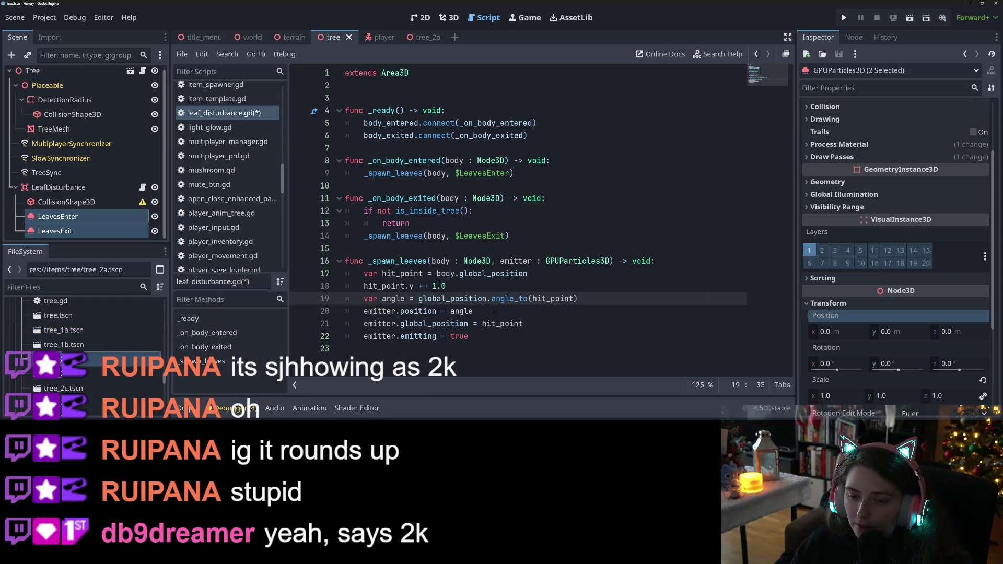
click(493, 313)
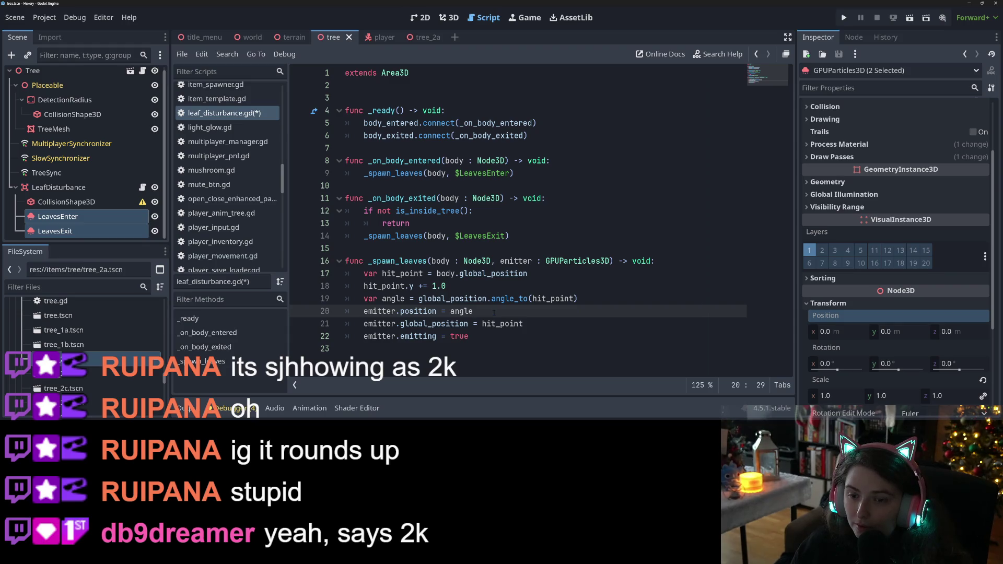
click(364, 298)
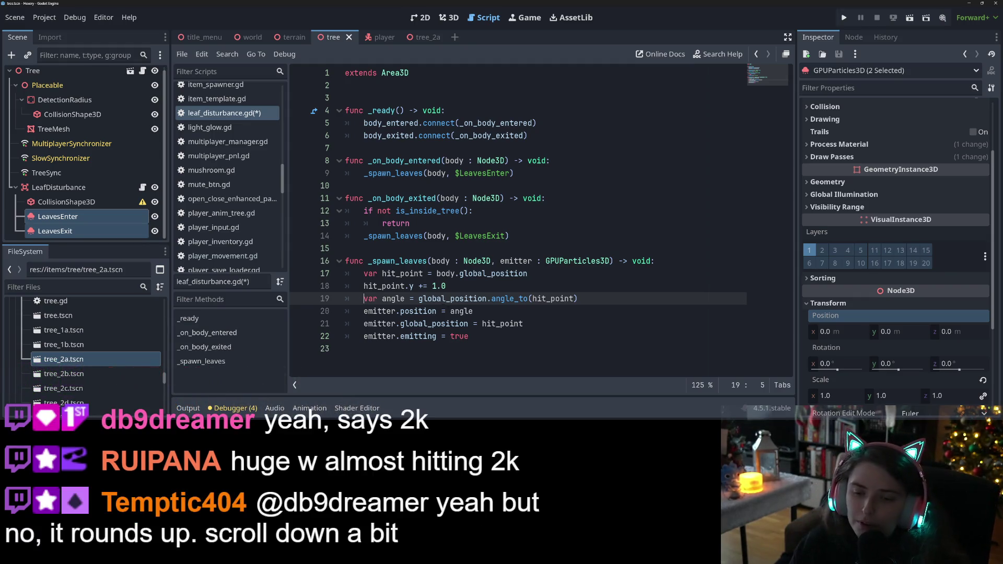
Insert a blank line after line 18, above the angle calculation
key(Down)
click(470, 287)
key(Return)
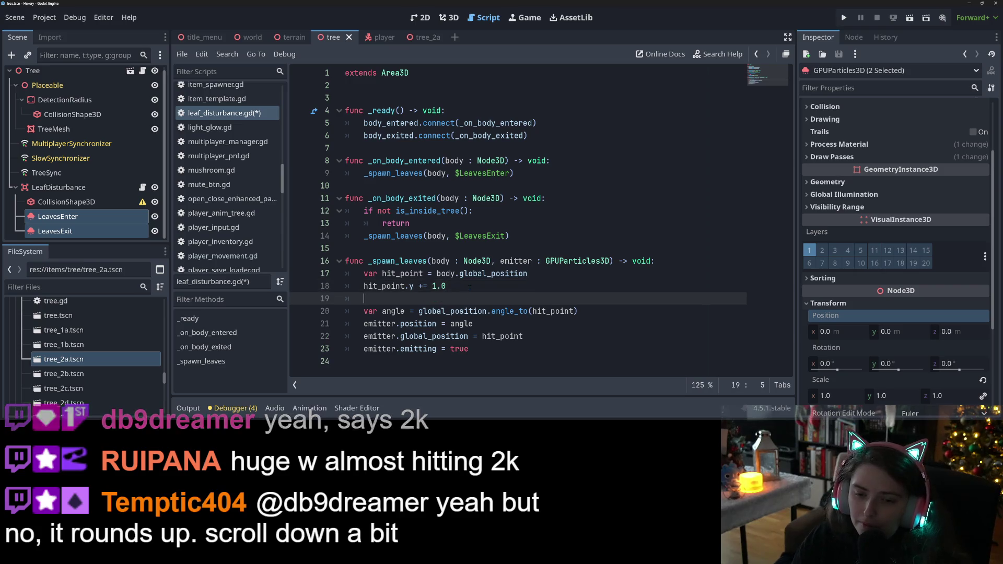
text(norm)
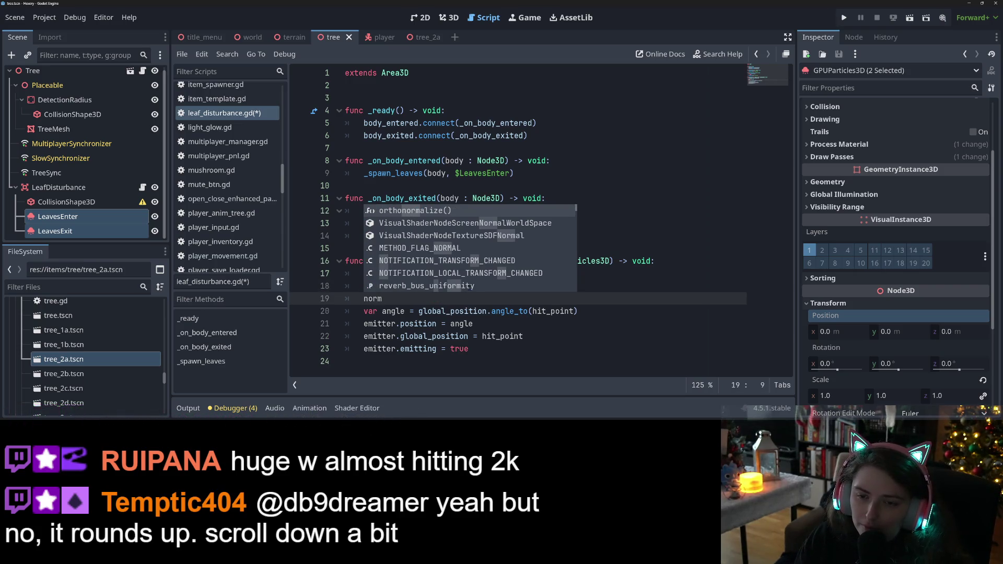
key(BackSpace)
key(BackSpace)
key(BackSpace)
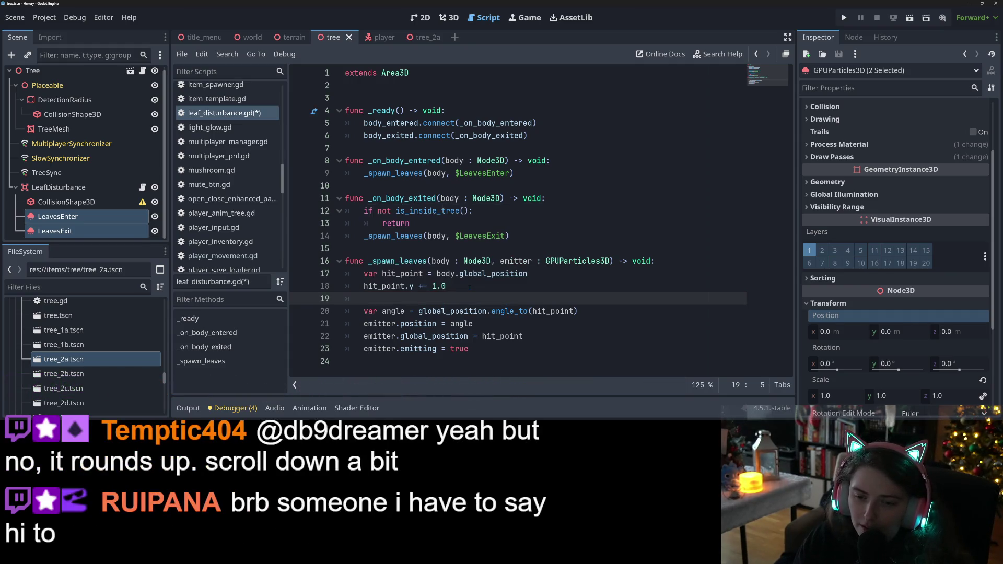
Replace line 20's angle calculation with 'var dir =', removing the autocompleted orthonormalize() call
drag(364, 311, 599, 309)
key(BackSpace)
text(var )
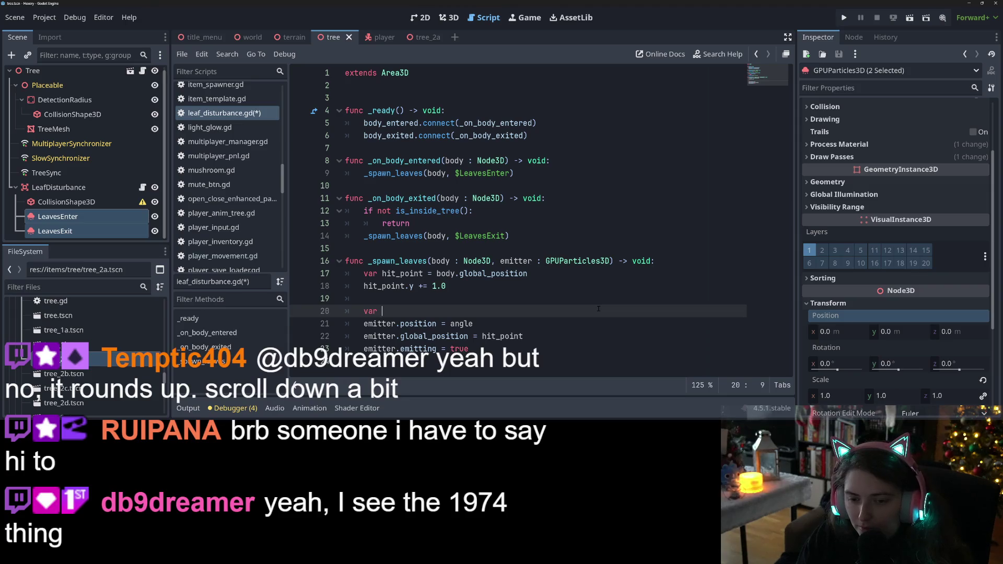
text(dir = or)
key(Return)
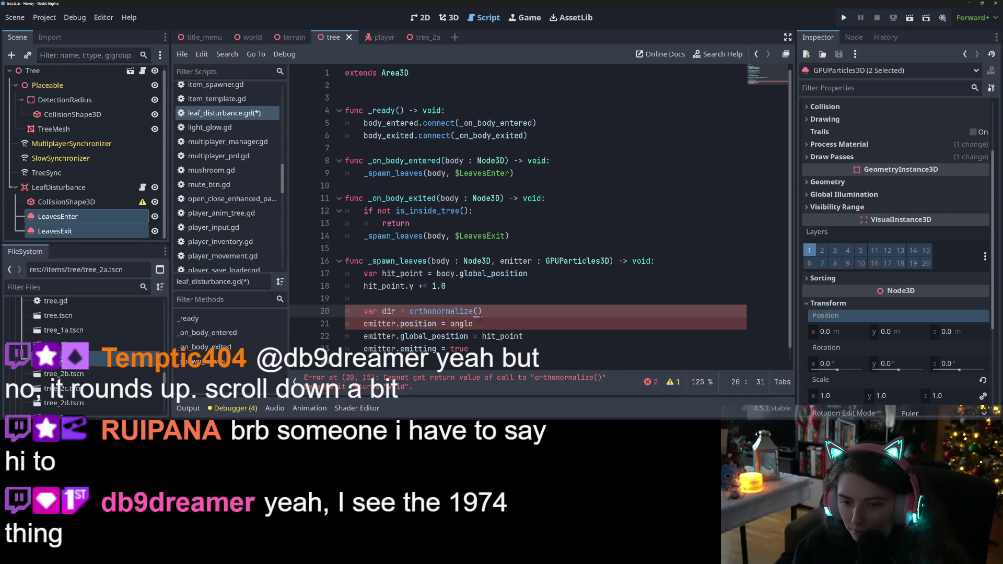
mouse_move(455, 313)
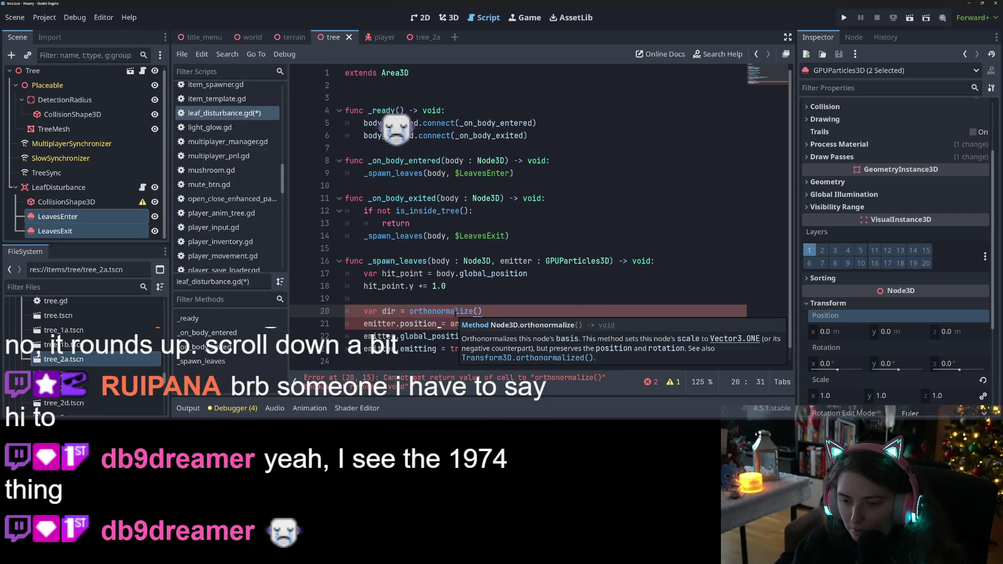
click(409, 311)
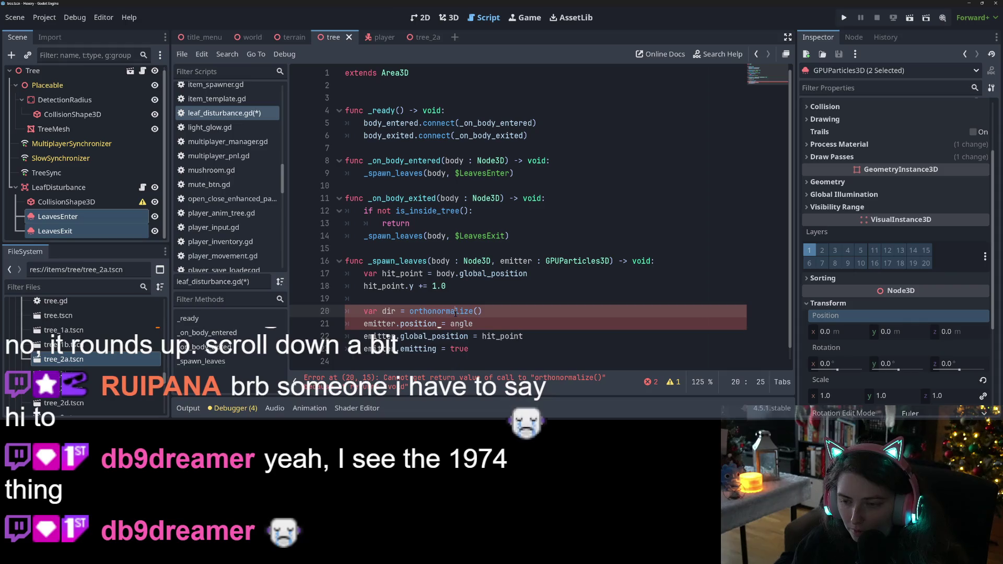
drag(409, 311, 527, 308)
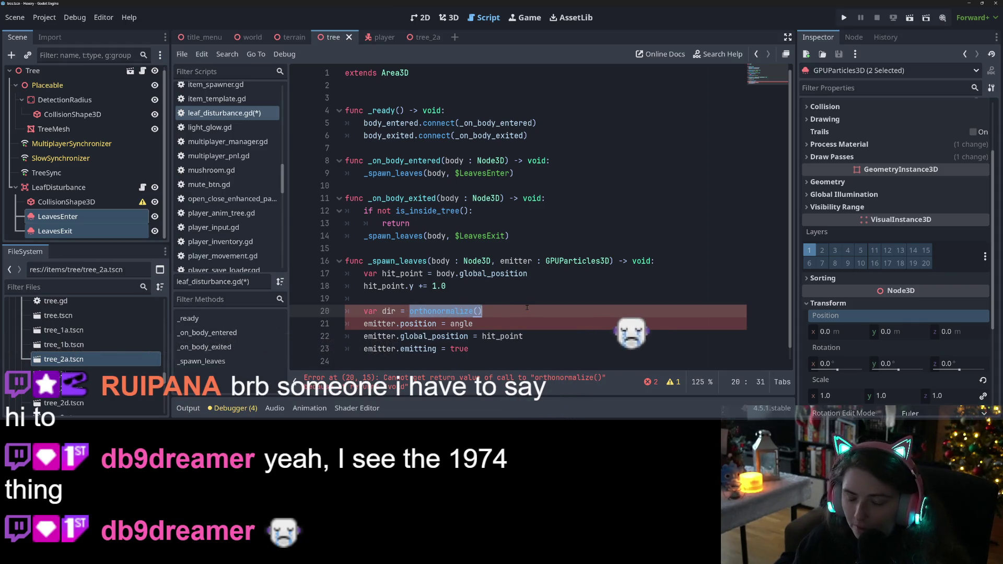
key(Delete)
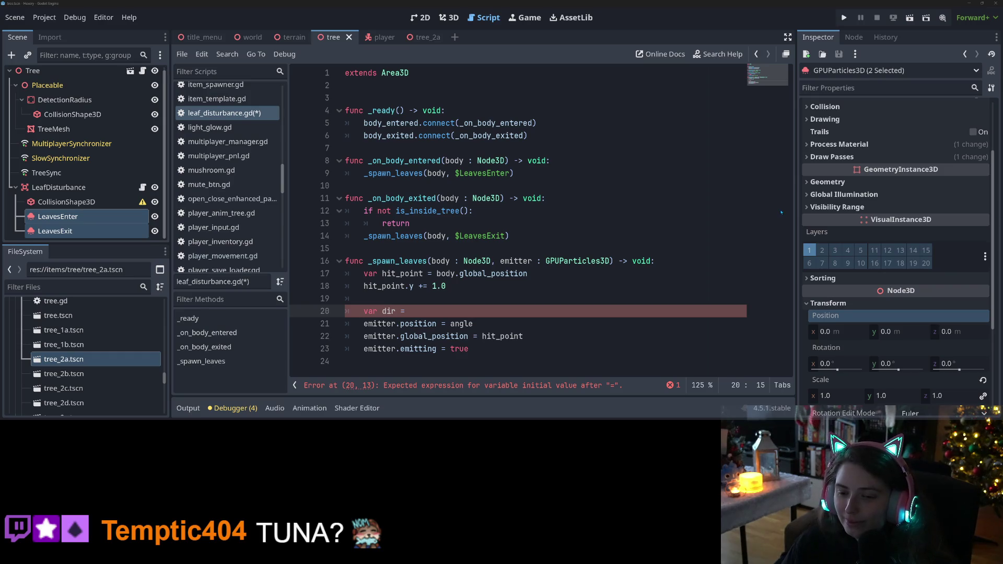
Save leaf_disturbance.gd with the unfinished 'var dir =' line still in place
key(ctrl+s)
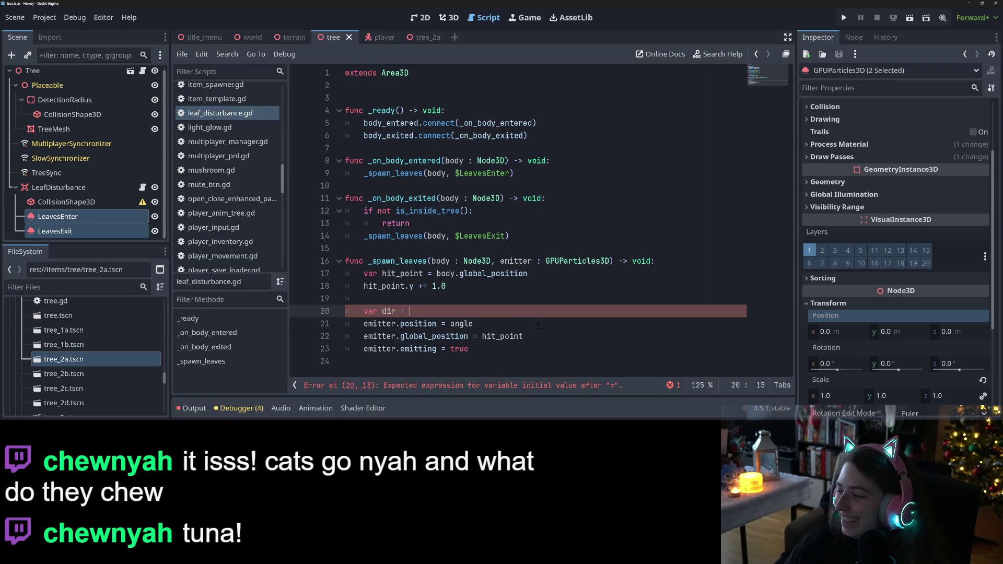
click(548, 325)
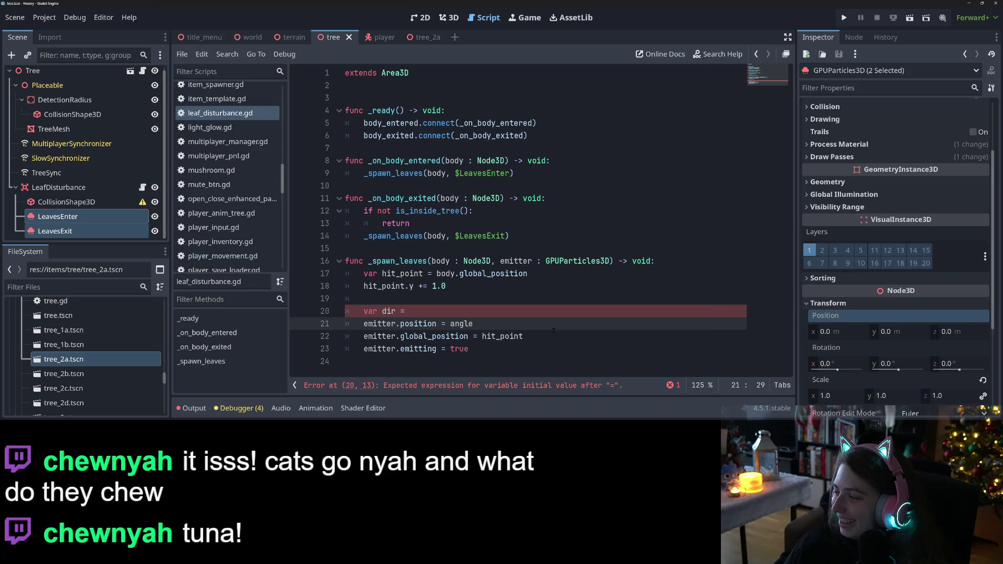
click(438, 311)
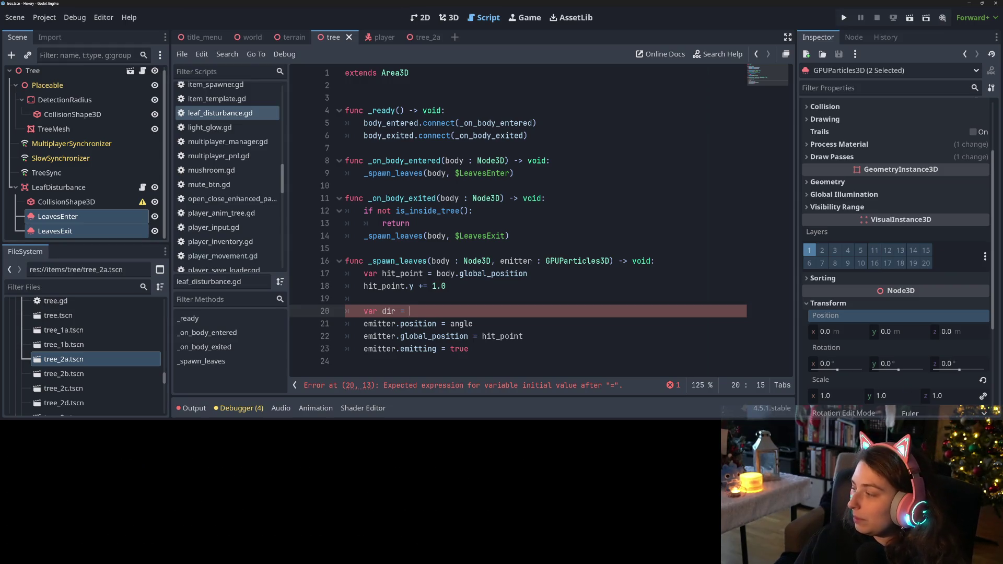
In a new Firefox tab, search Google for 'shirley temple'
key(alt+Tab)
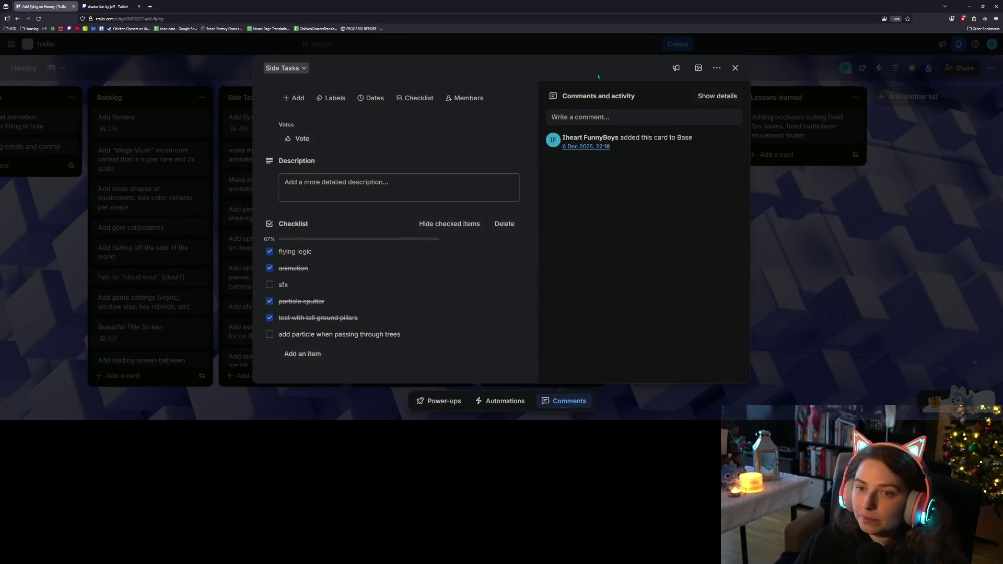
click(152, 8)
text(shi)
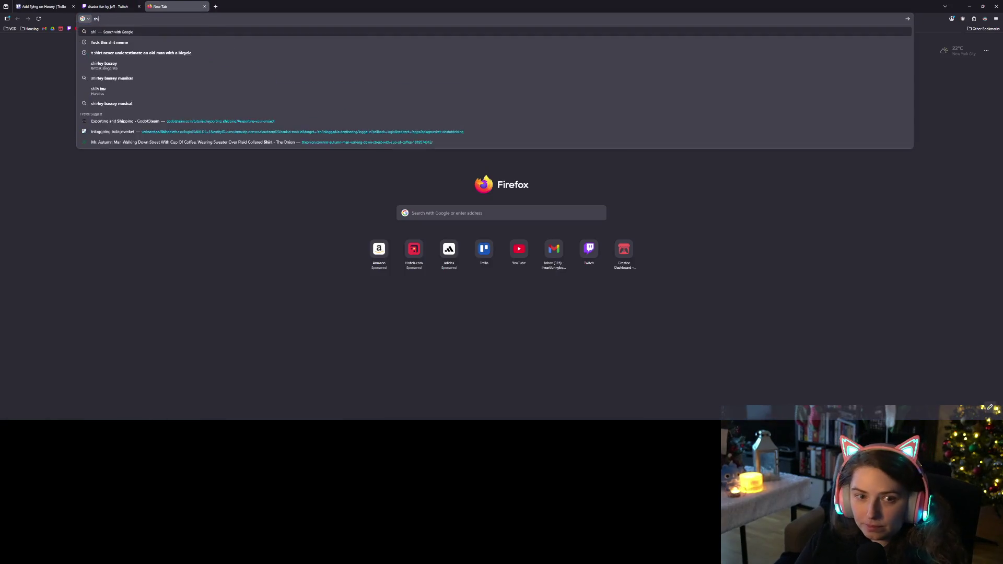
text(rley temple)
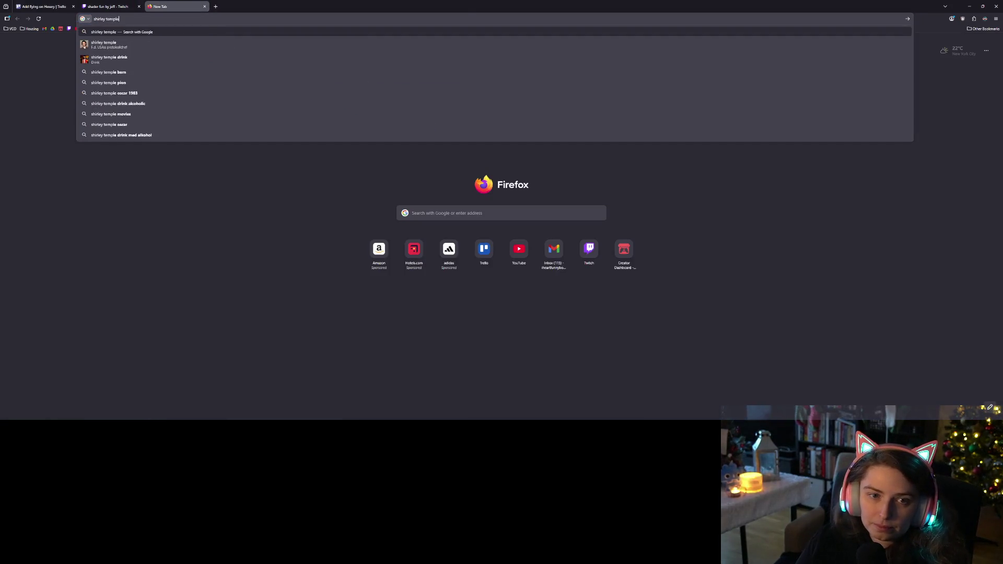
key(Return)
Preview the Britannica and IMDb photos in Google Images, then close the tab
click(163, 84)
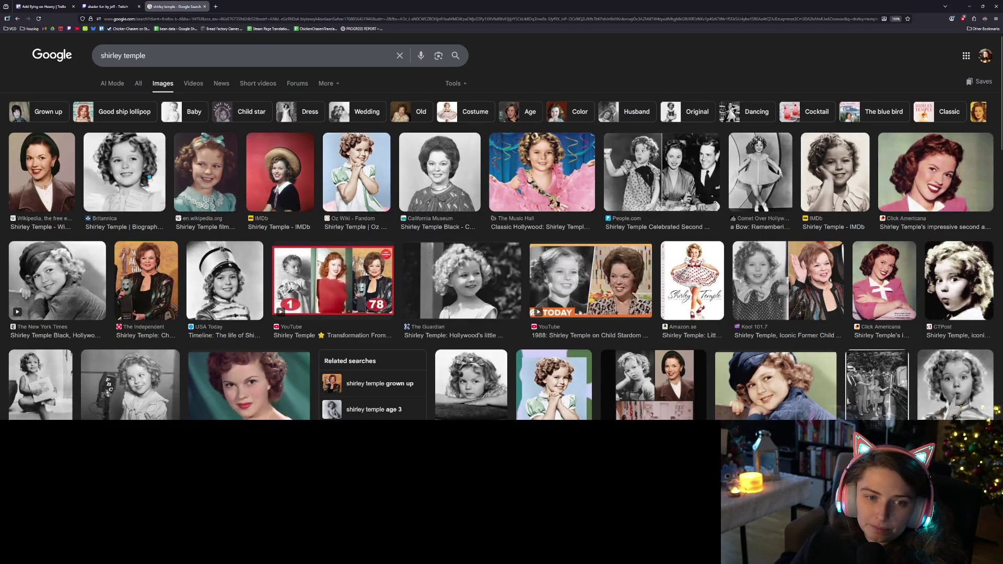
click(133, 168)
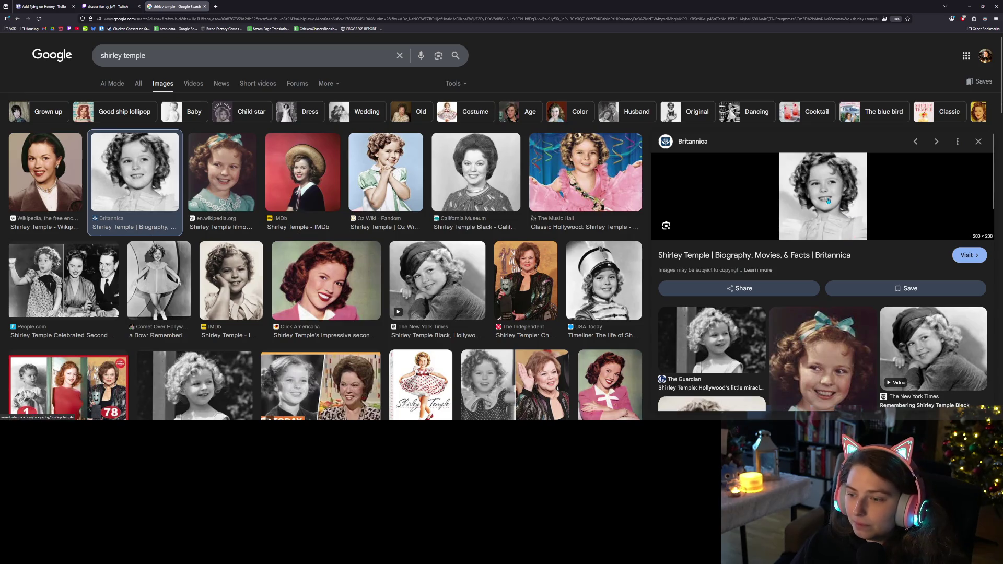
scroll(752, 308, down, 3)
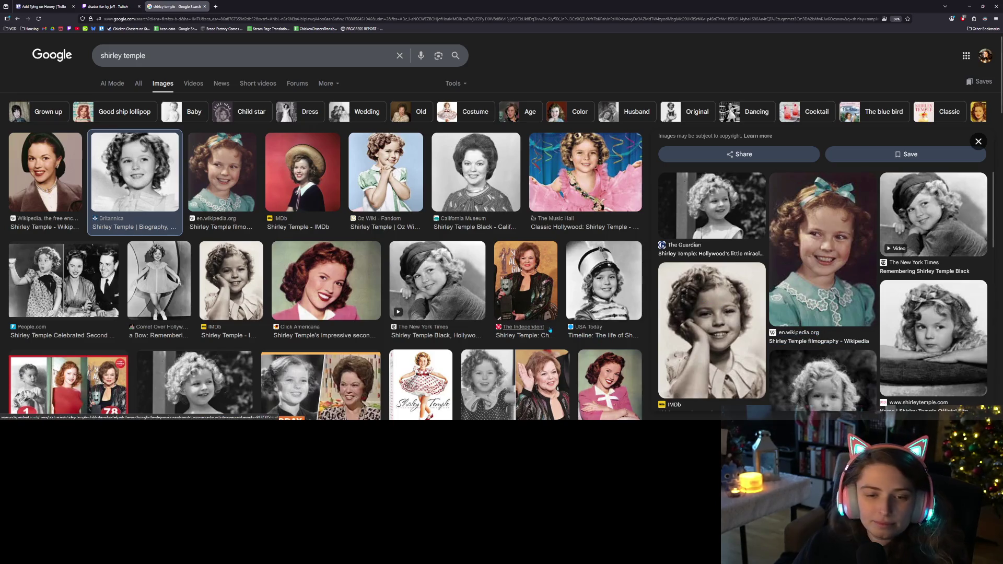
click(229, 290)
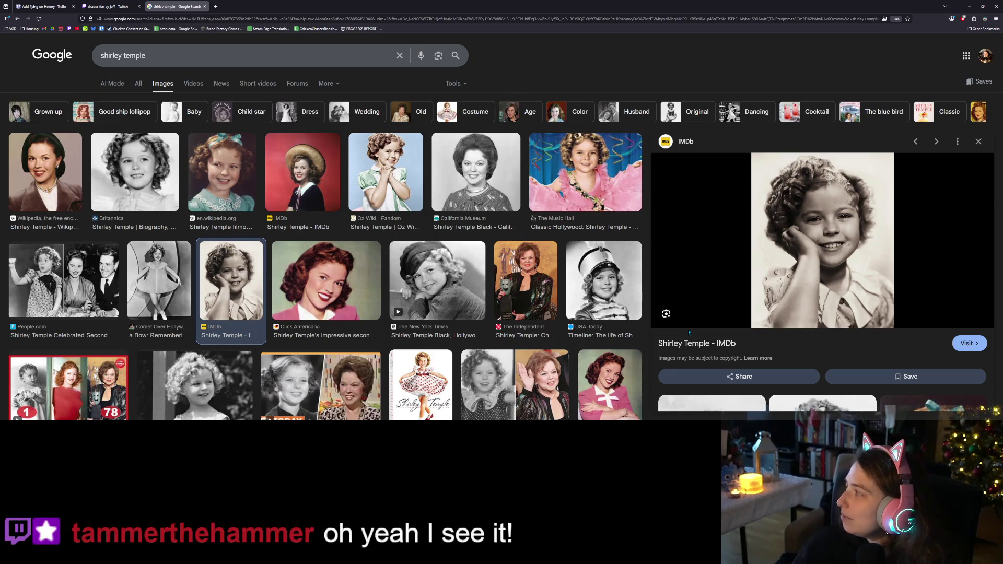
click(204, 7)
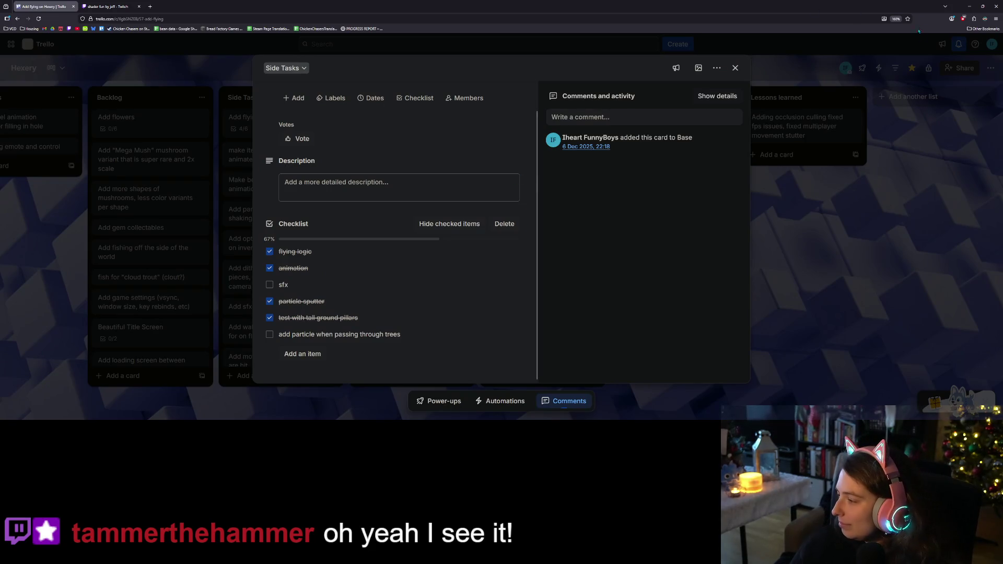
Minimize the browser window to bring the Godot editor back
click(969, 6)
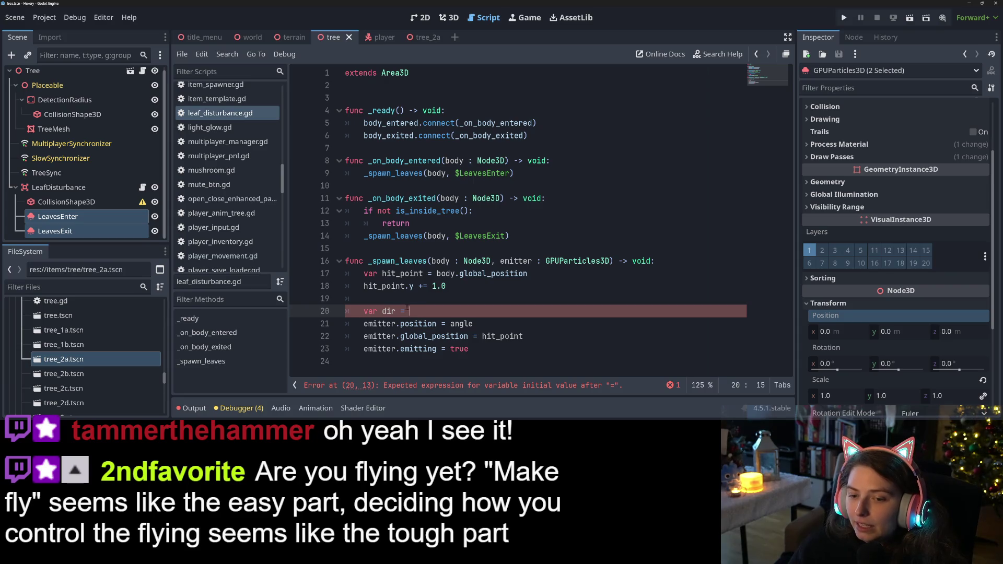
Delete the 'var dir =' declaration and change 'angle' to hit_point, saving the script
drag(409, 311, 368, 311)
key(BackSpace)
key(ctrl+s)
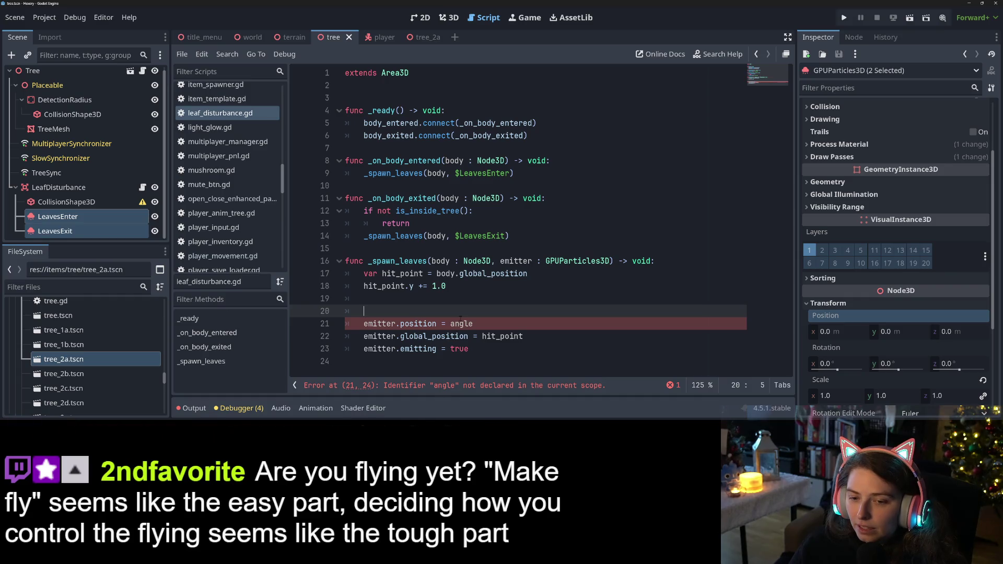
double_click(460, 324)
text(hit)
key(Return)
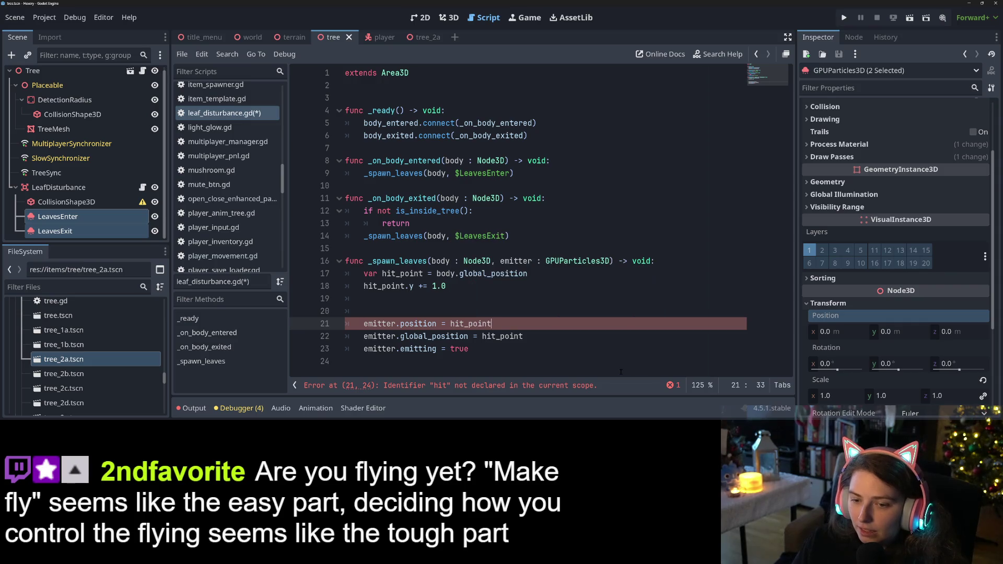
key(ctrl+s)
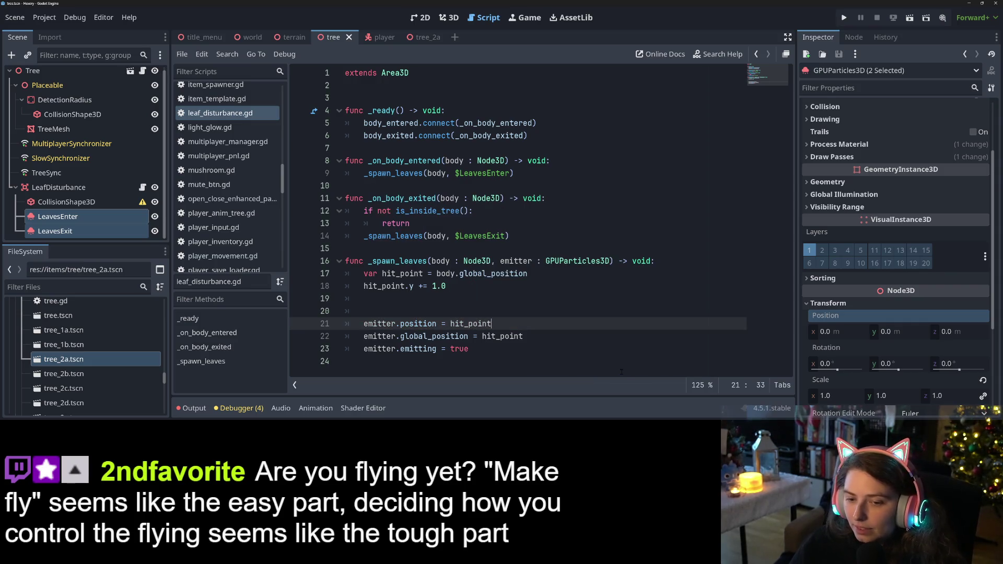
Delete the emitter.position line and run the game with F5
click(599, 311)
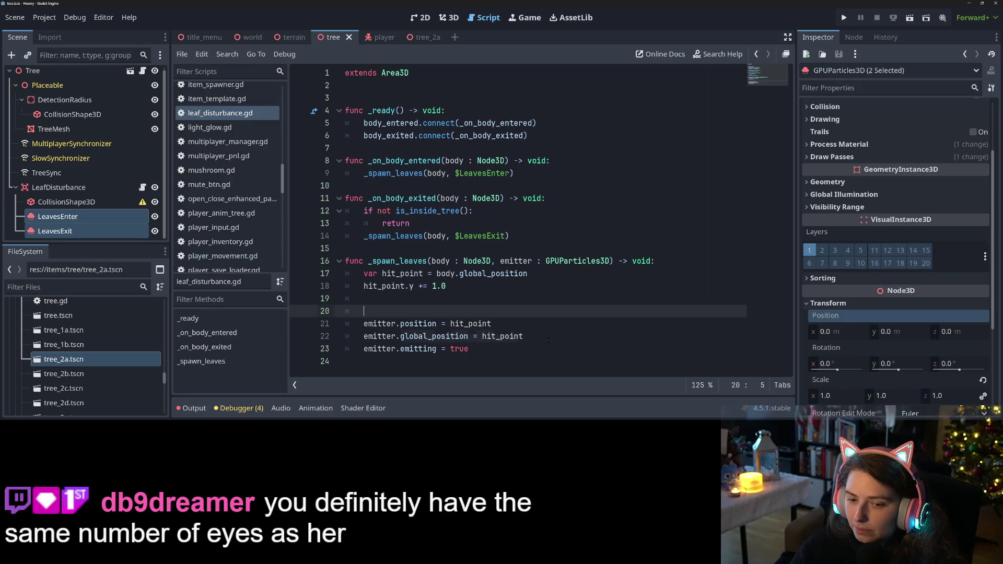
drag(492, 324, 326, 327)
key(BackSpace)
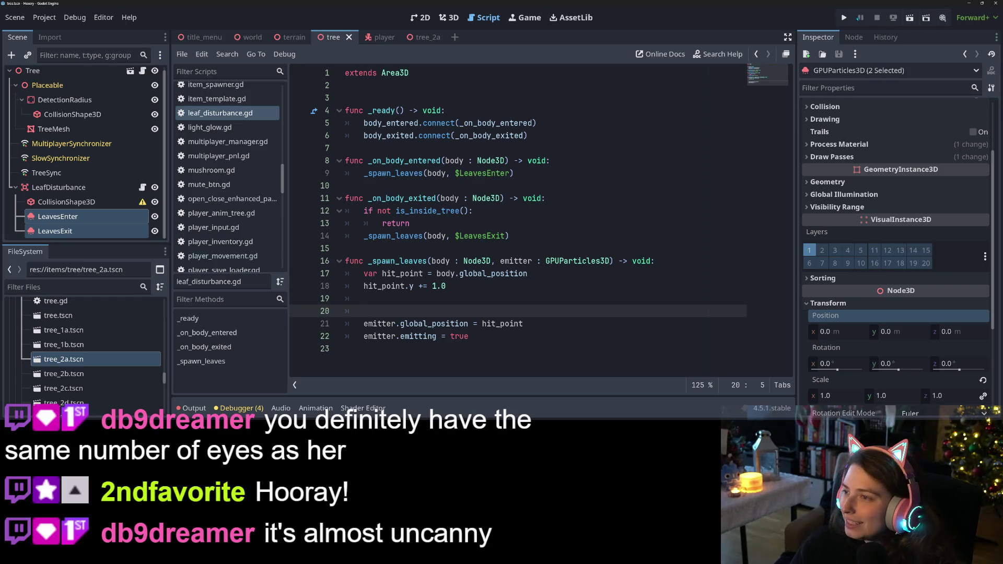
key(F5)
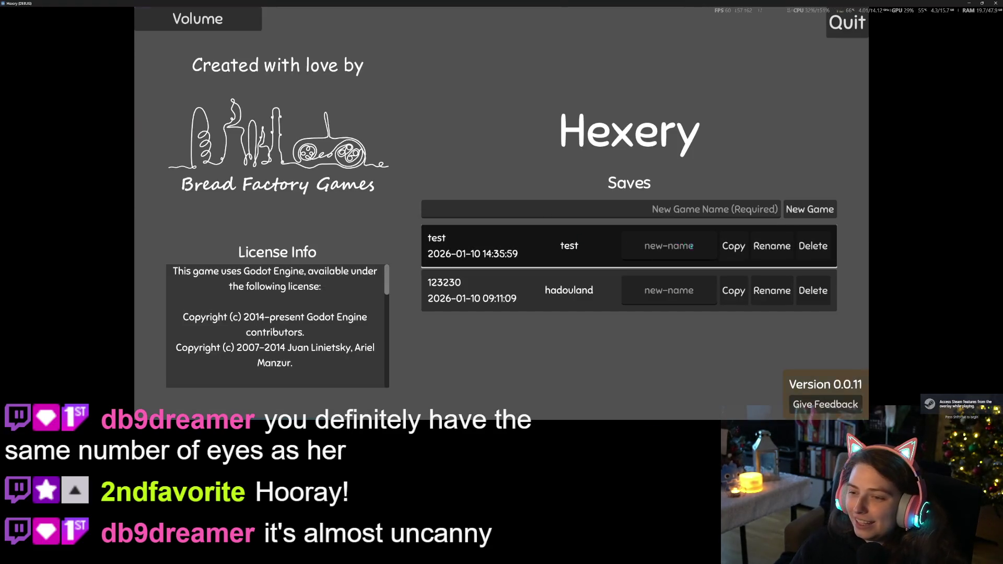
Load the 'test' save, zoom out, and bring the witch onto the tall stone pillar
click(691, 246)
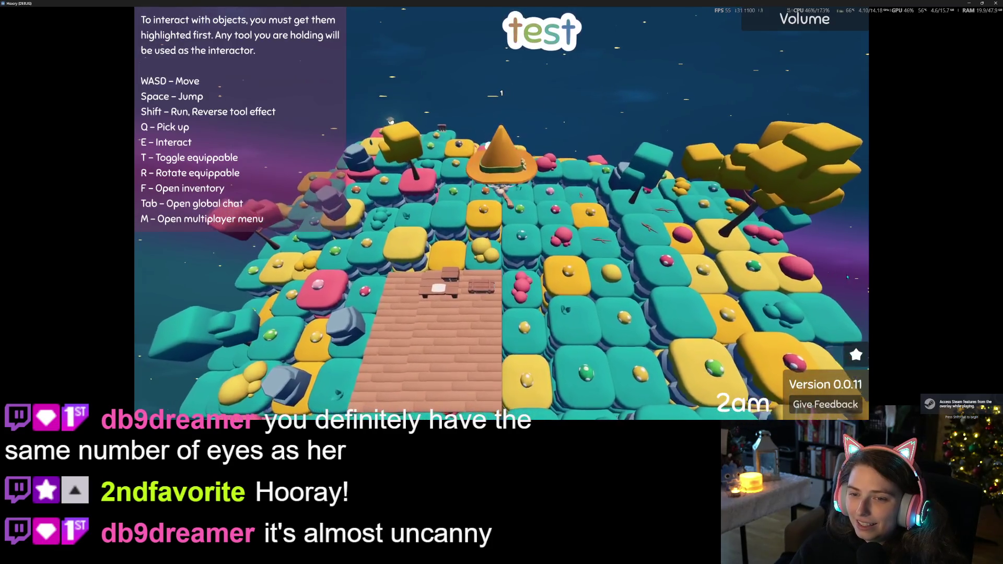
key(s)
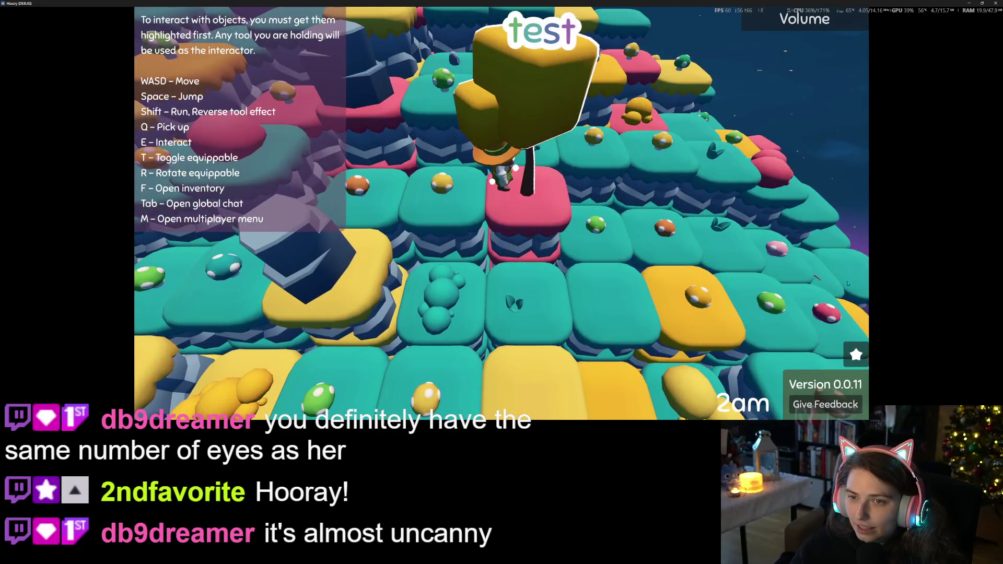
scroll(502, 209, down, 5)
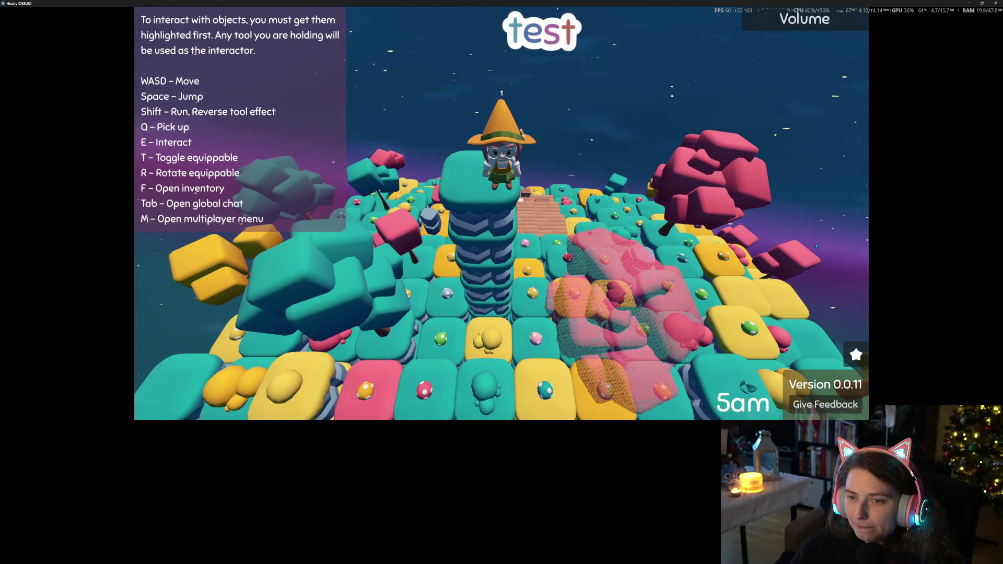
key(space)
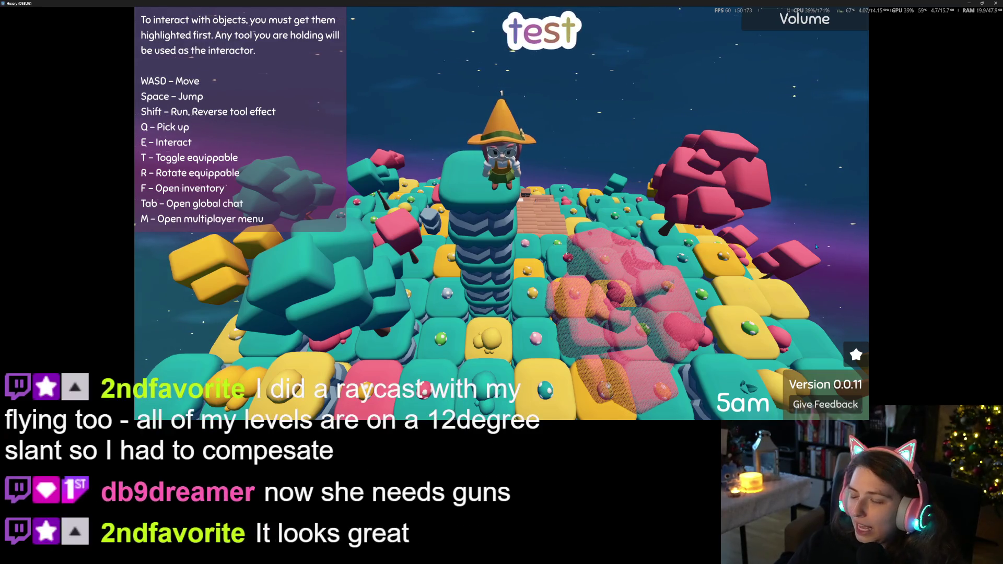
Fly the witch up from the pillar across the island, over the plank platform and stacked column
key(space)
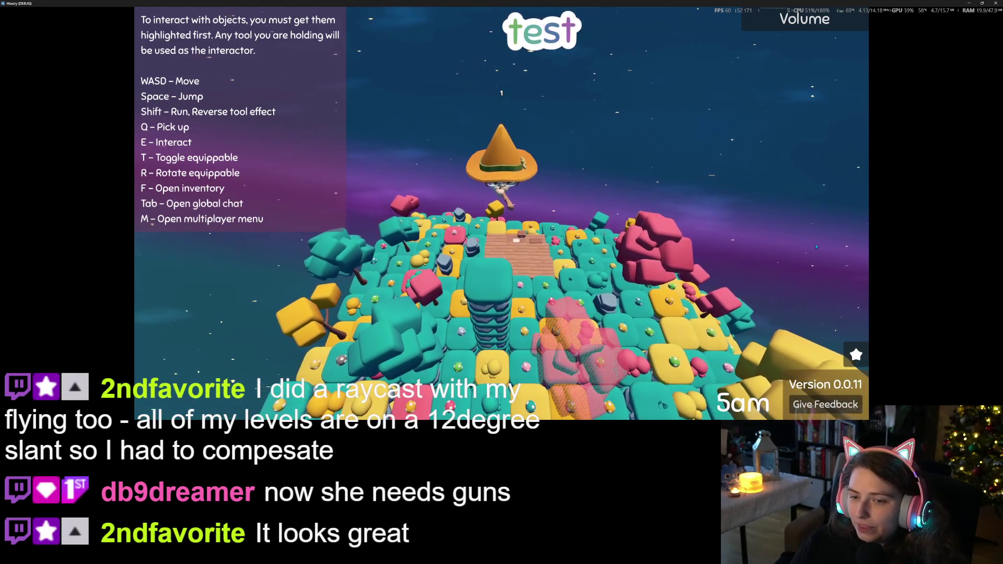
key(w)
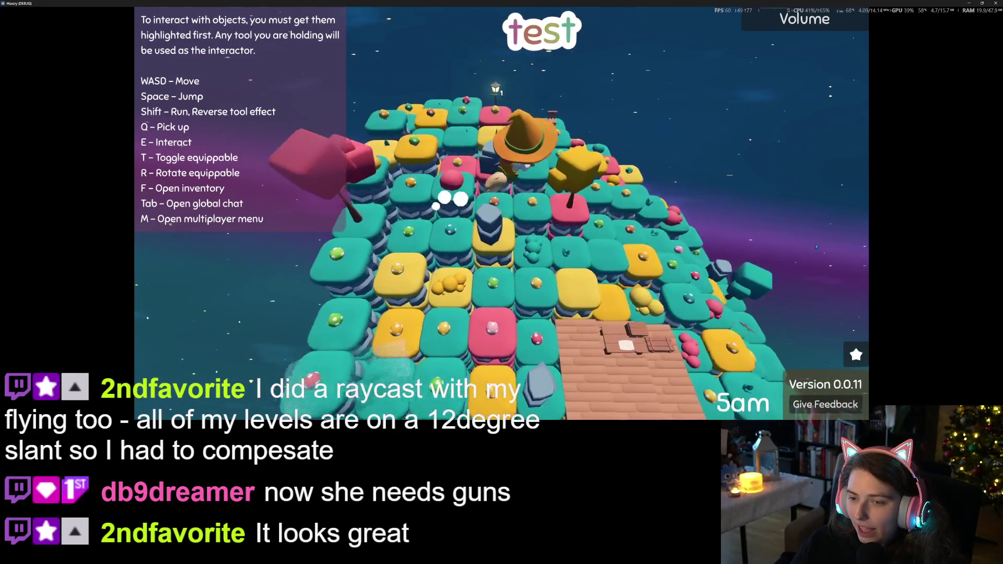
key(w)
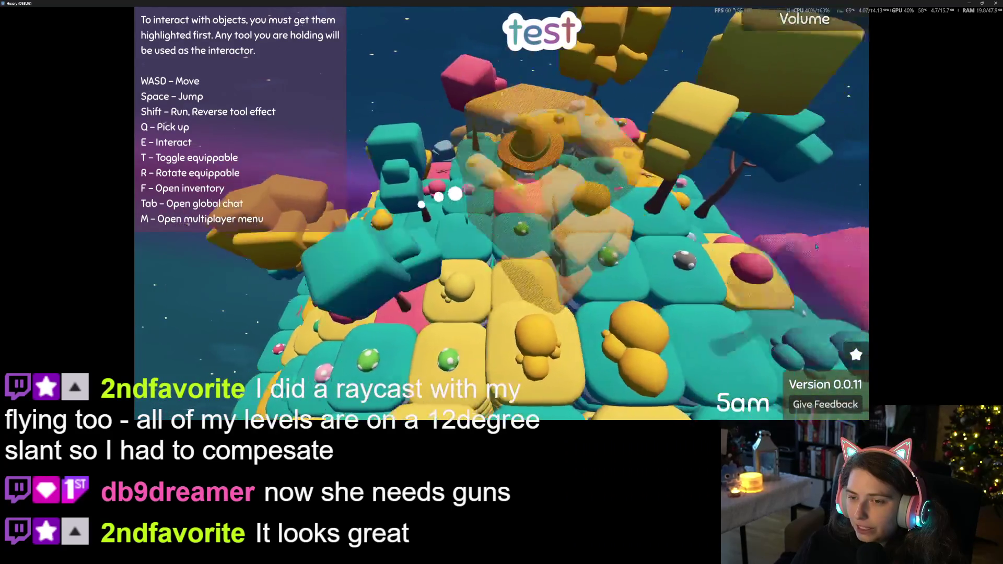
key(w)
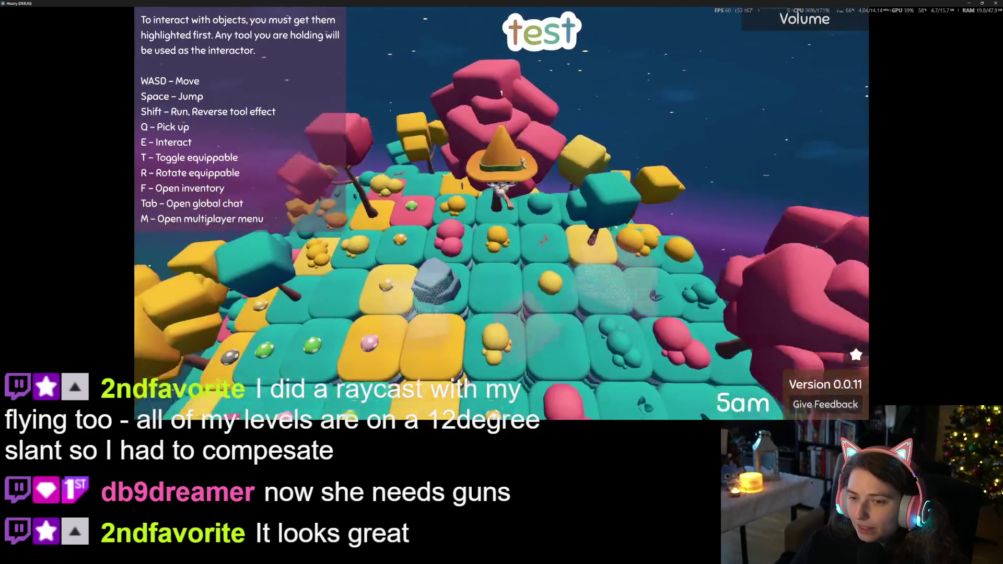
key(w)
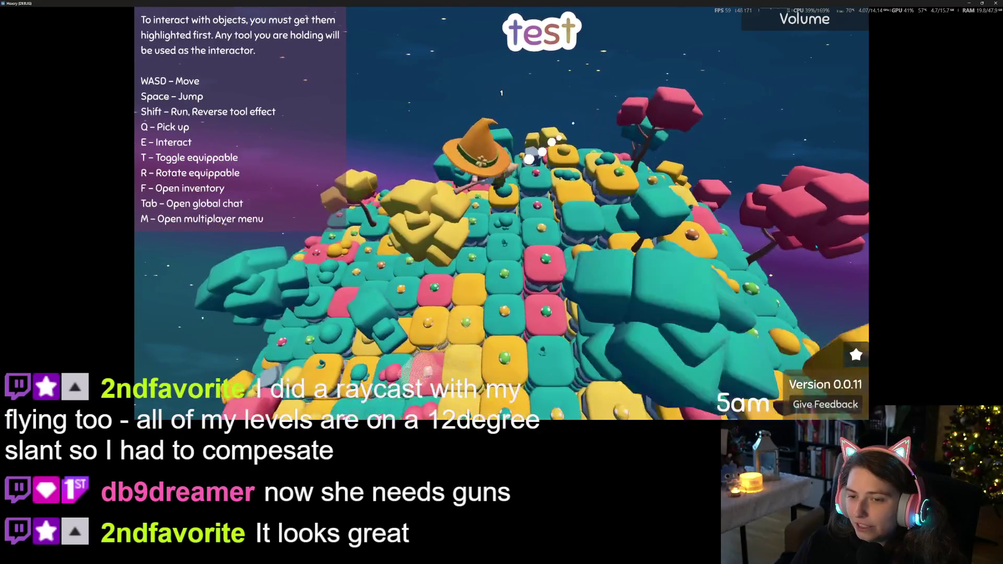
key(w)
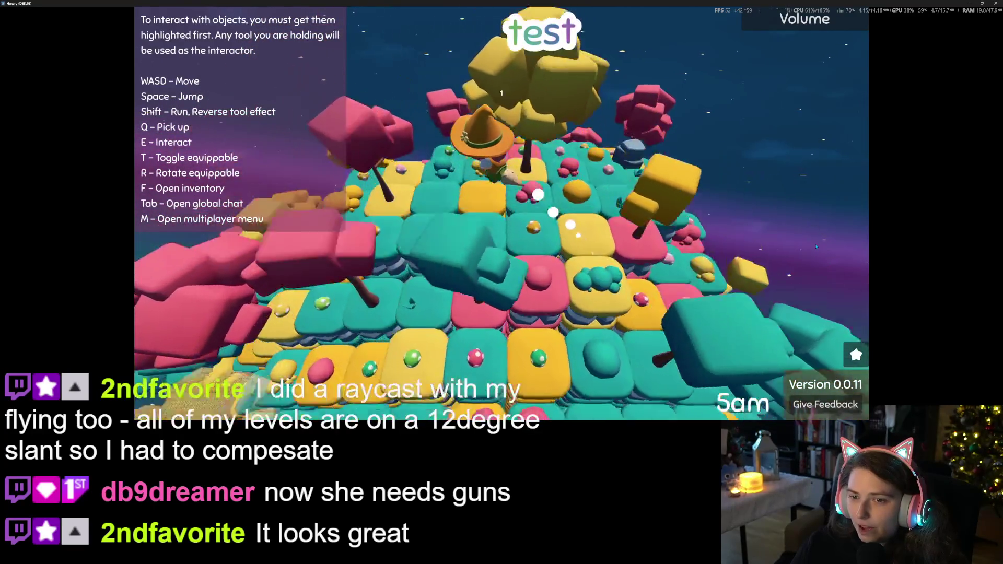
key(w)
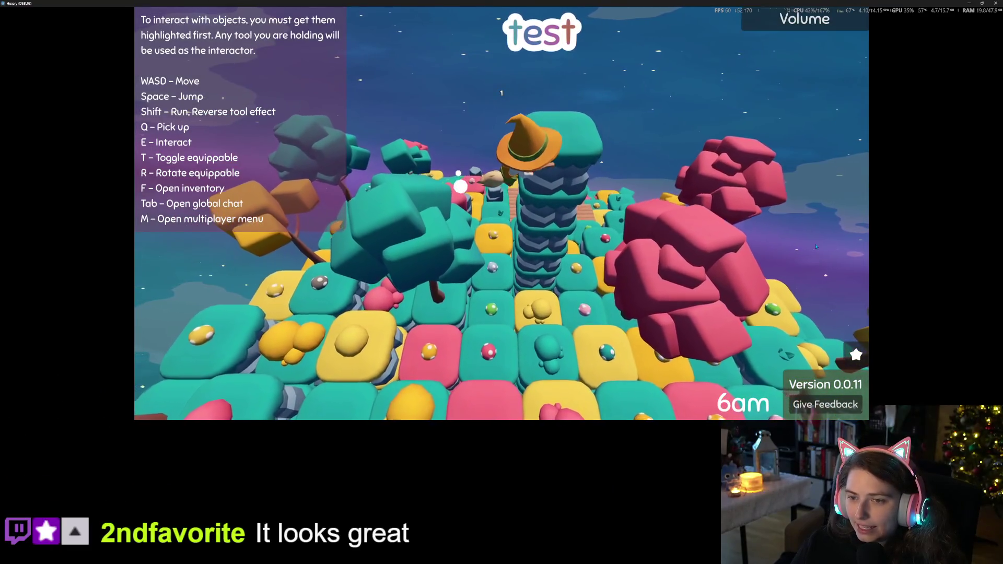
key(w)
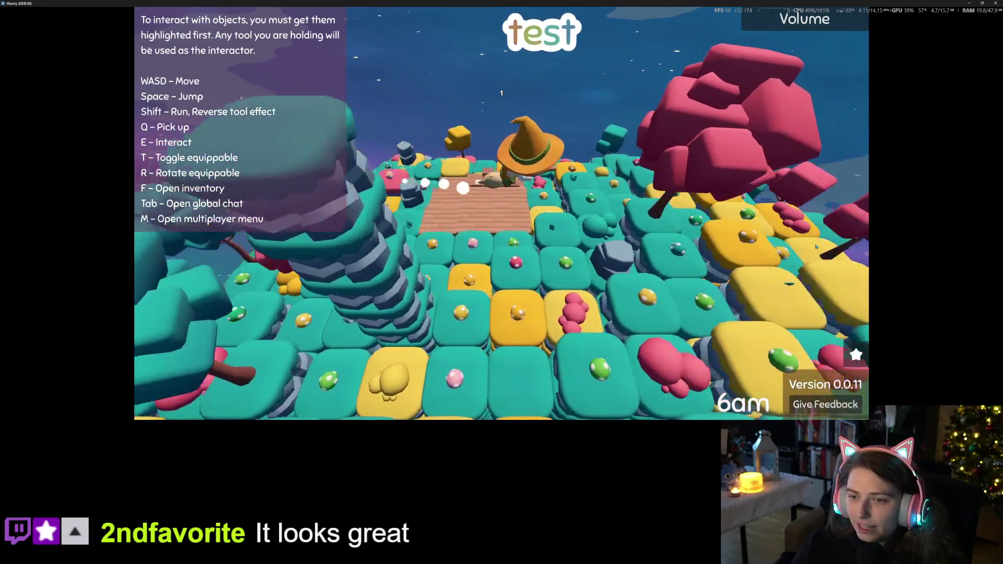
key(w)
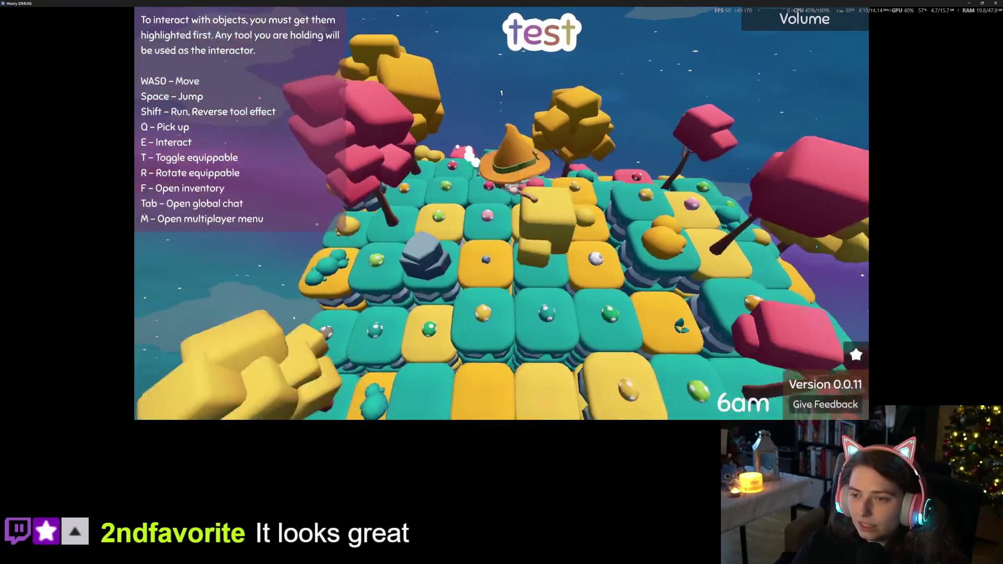
key(w)
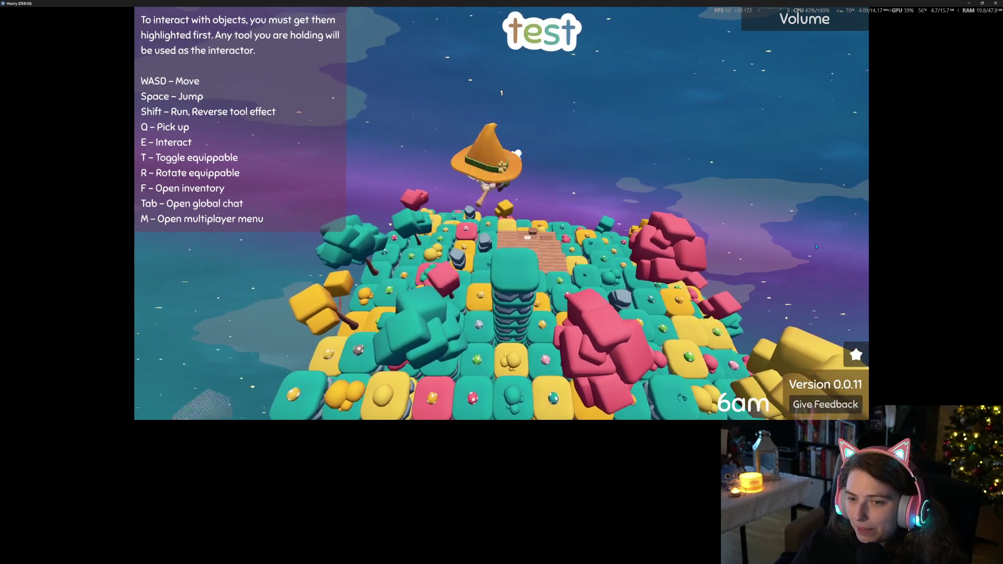
Steer the witch past the pink stack and jump her onto the teal pillar
key(d)
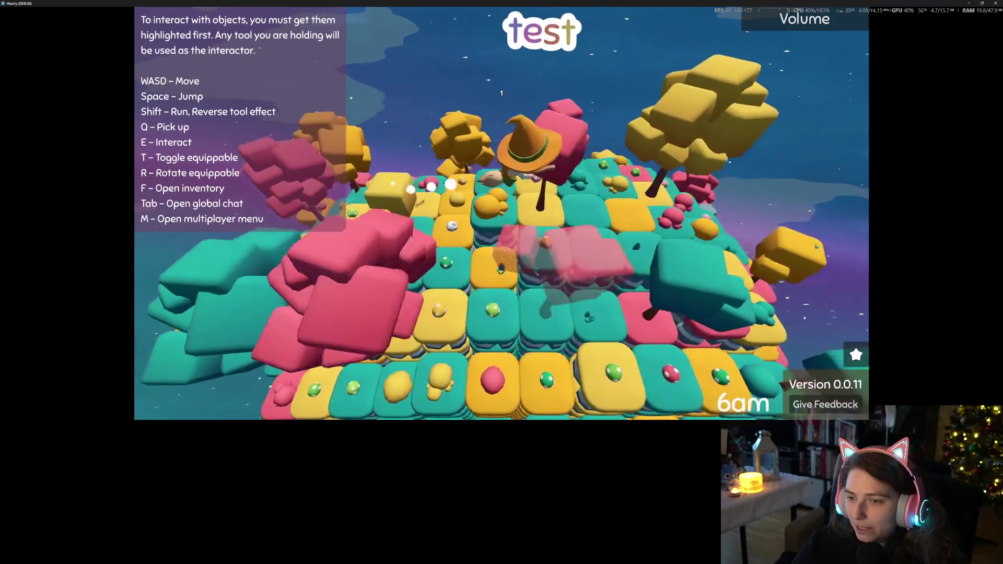
key(a)
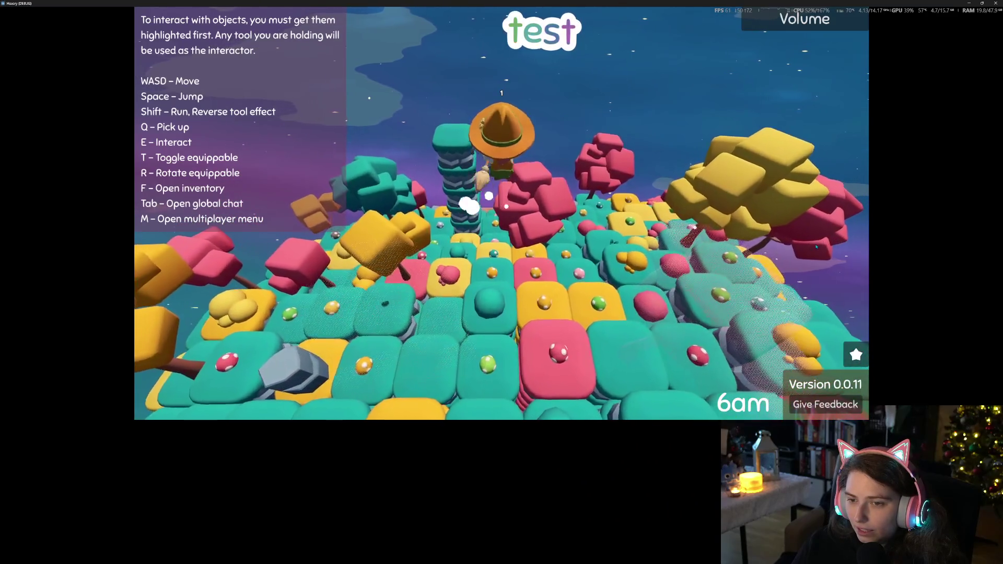
key(a)
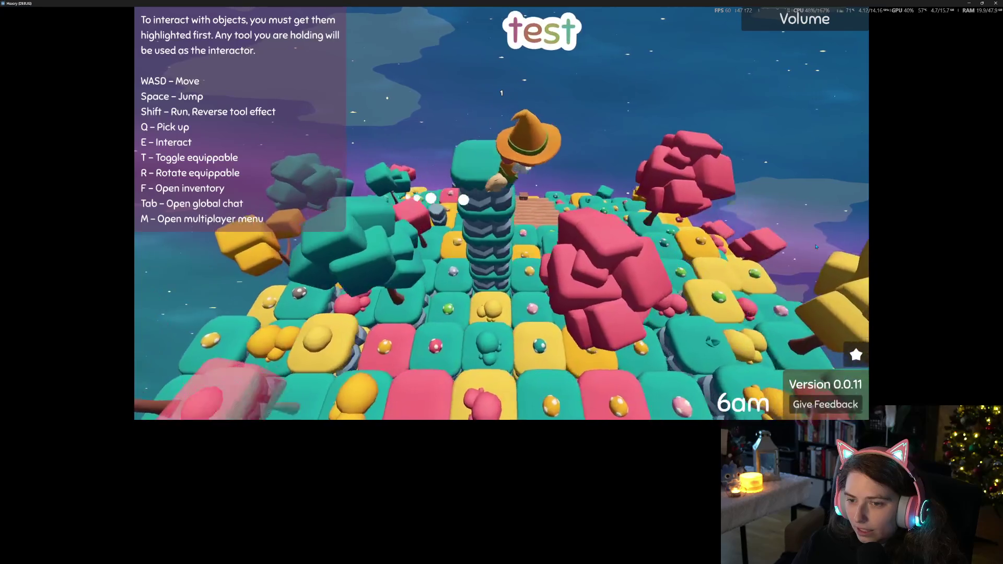
key(s)
key(space)
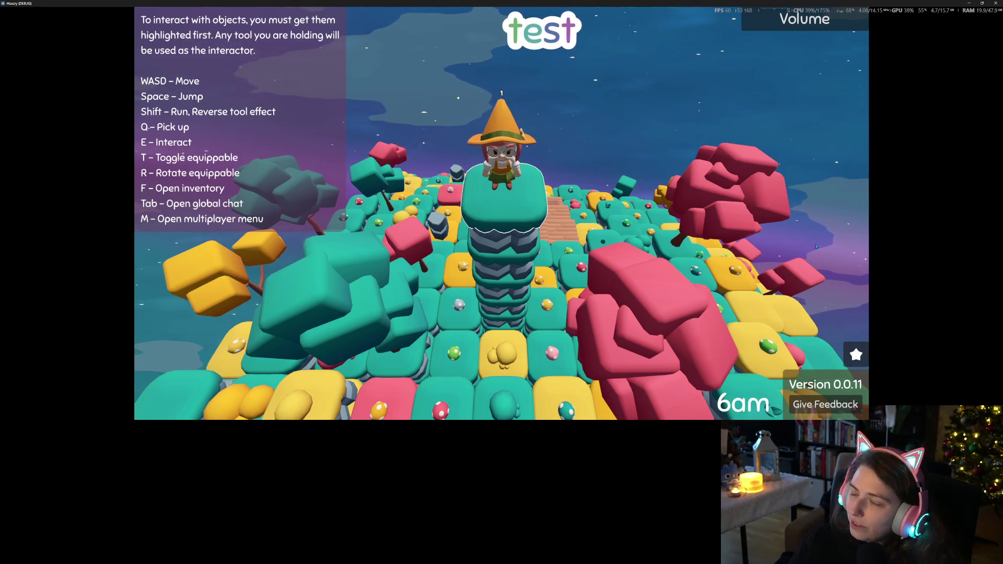
Fly the witch through the trees and land her on the pink block under the yellow tree
key(w)
key(space)
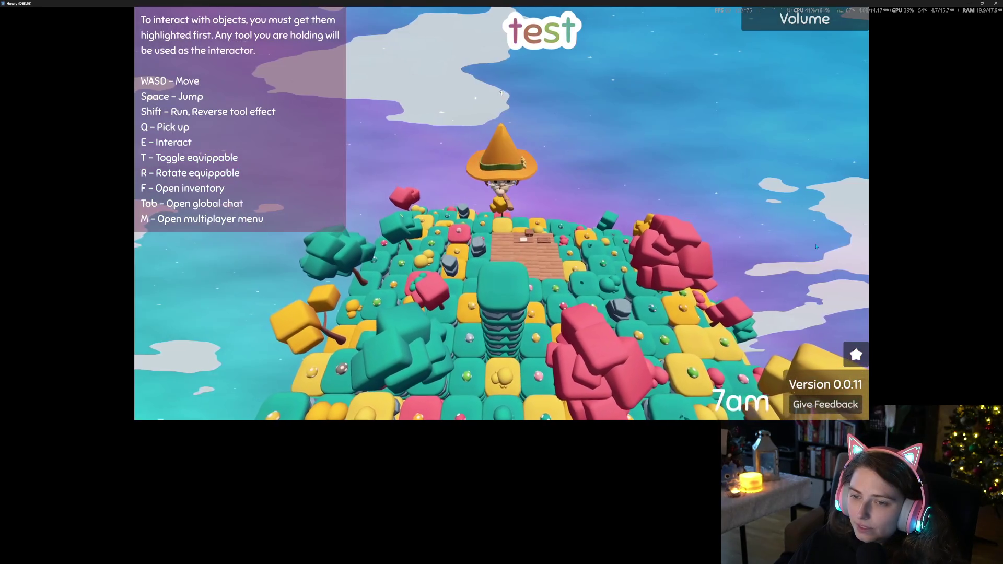
key(d)
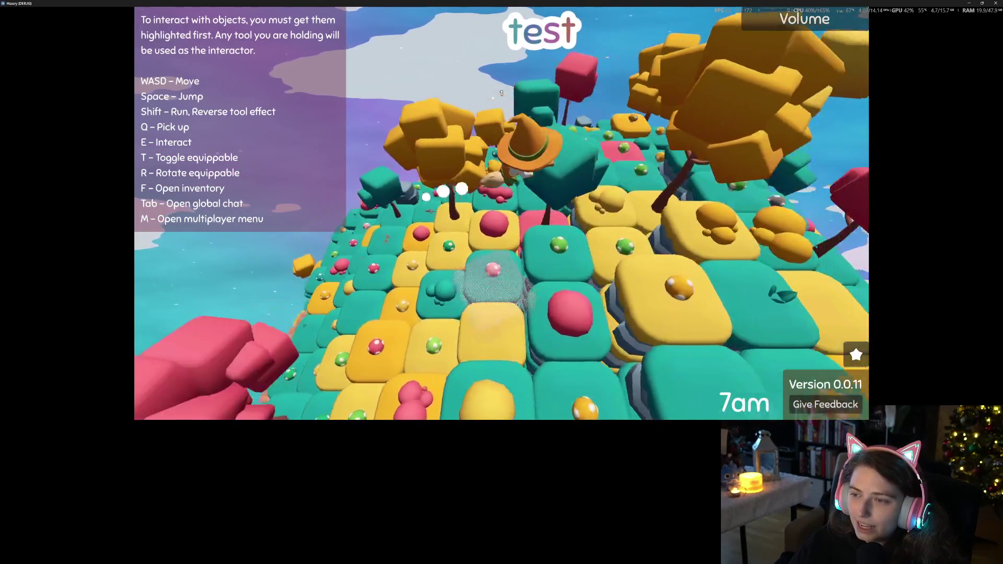
key(w)
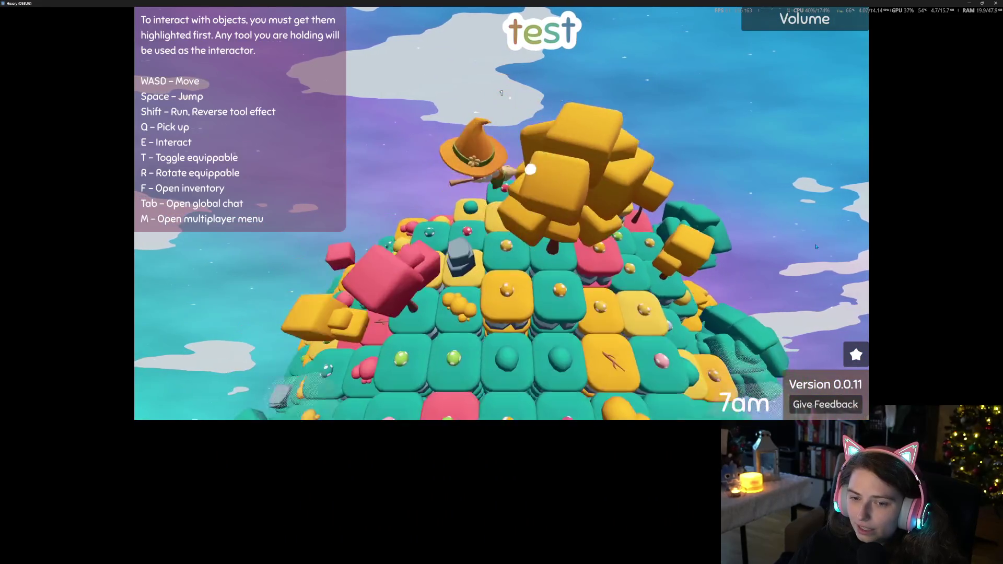
key(w)
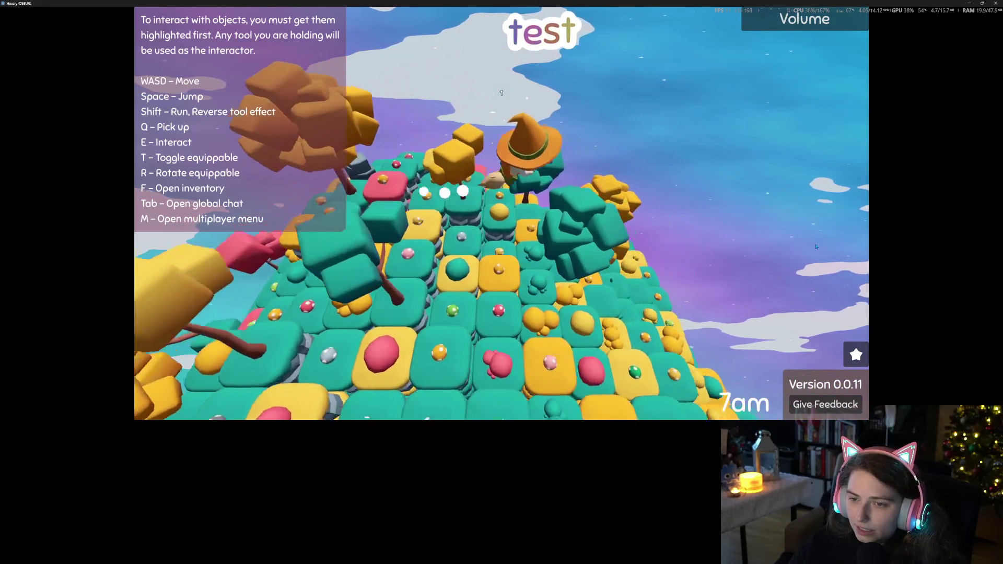
key(w)
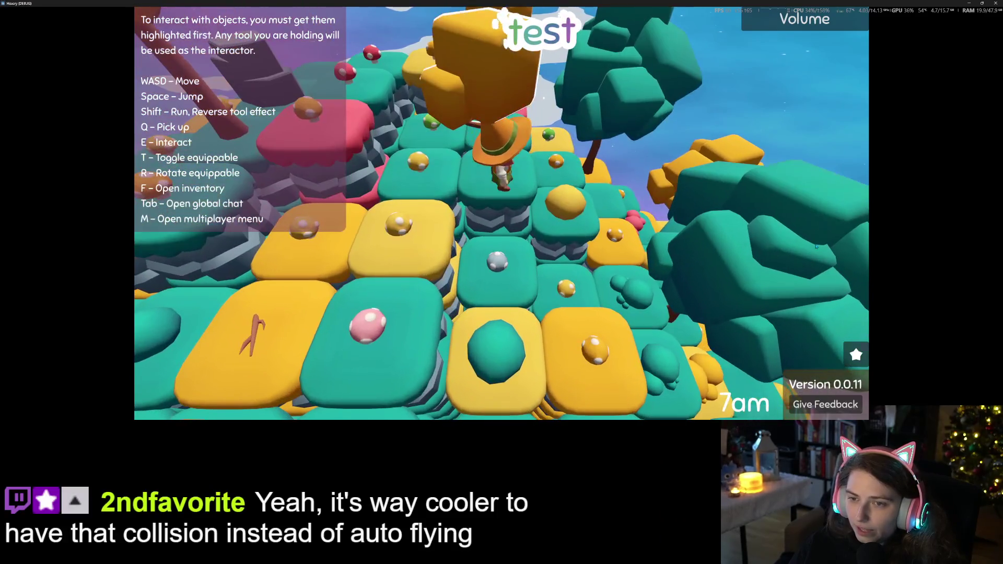
key(space)
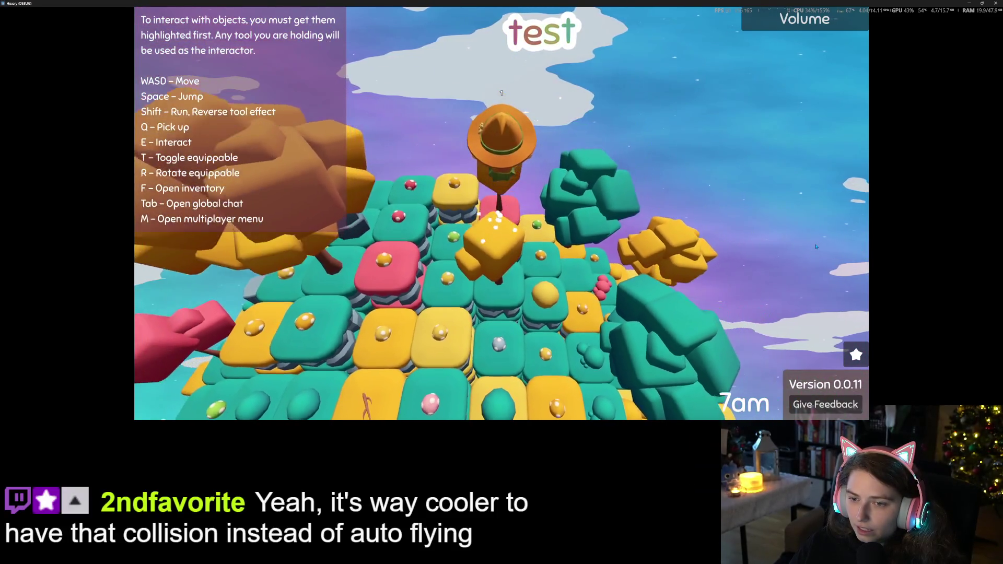
key(w)
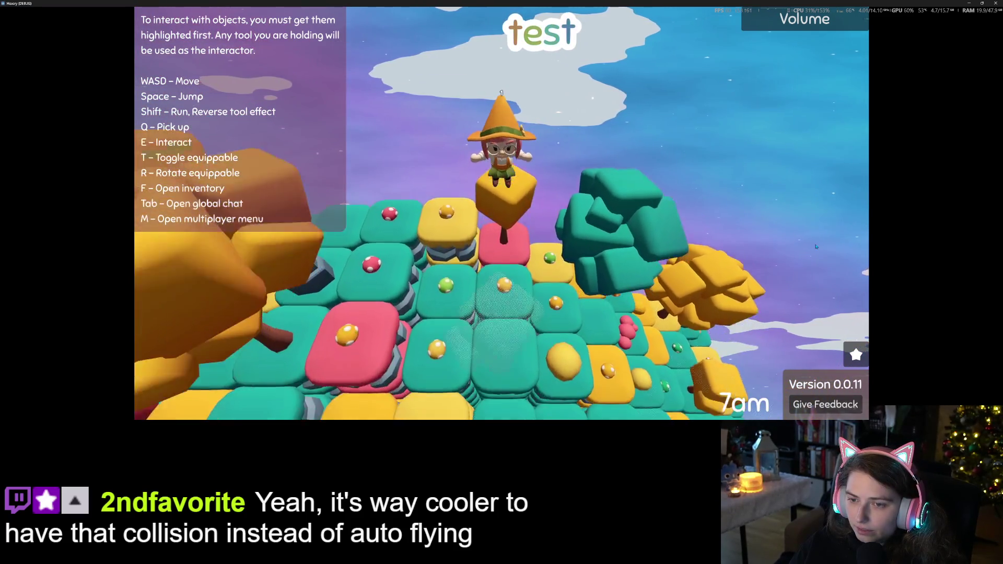
key(w)
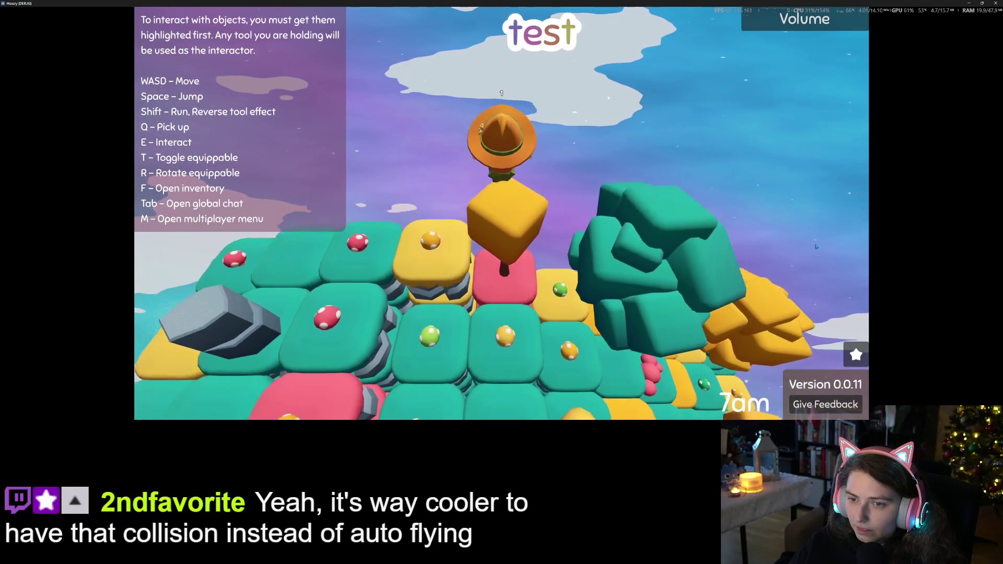
key(space)
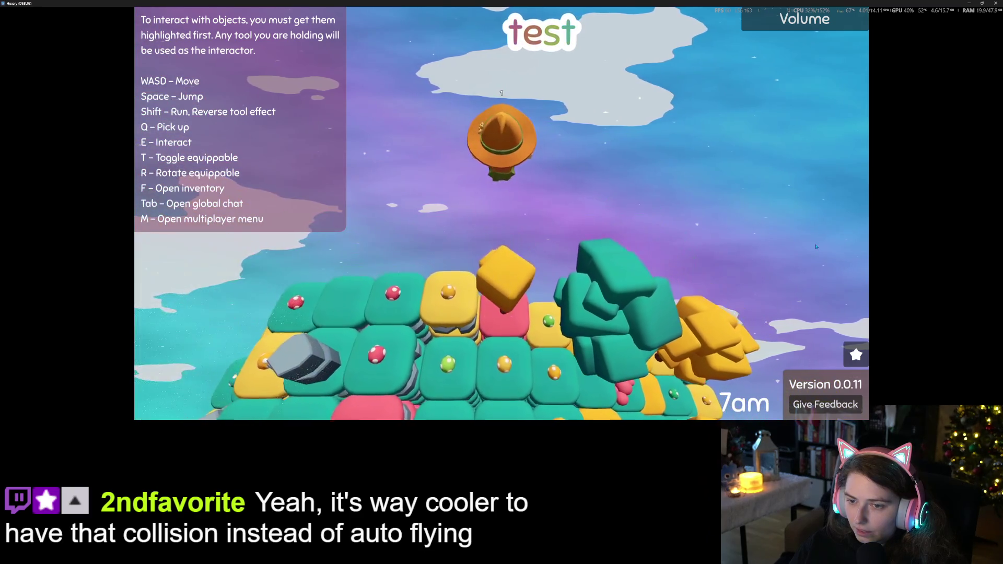
key(w)
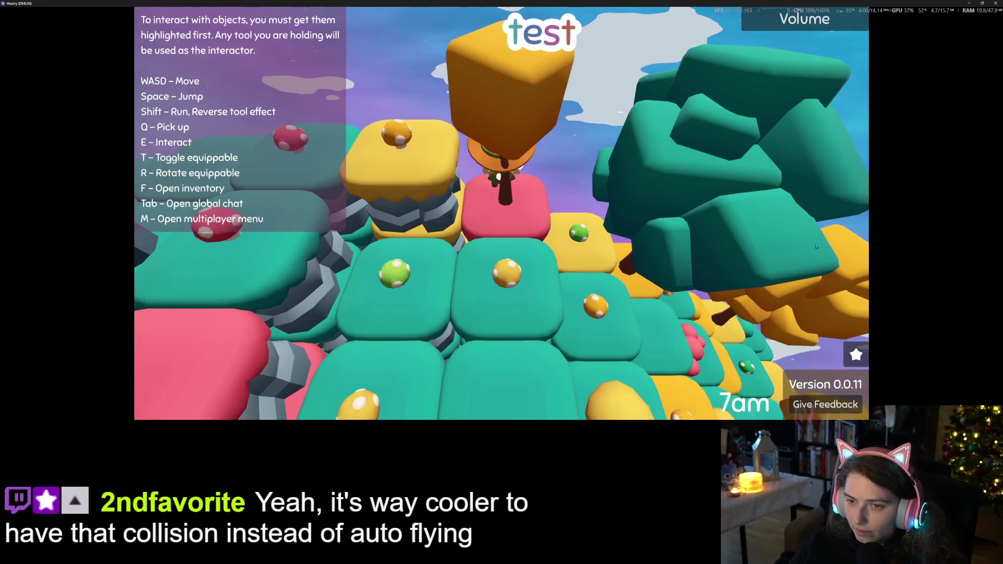